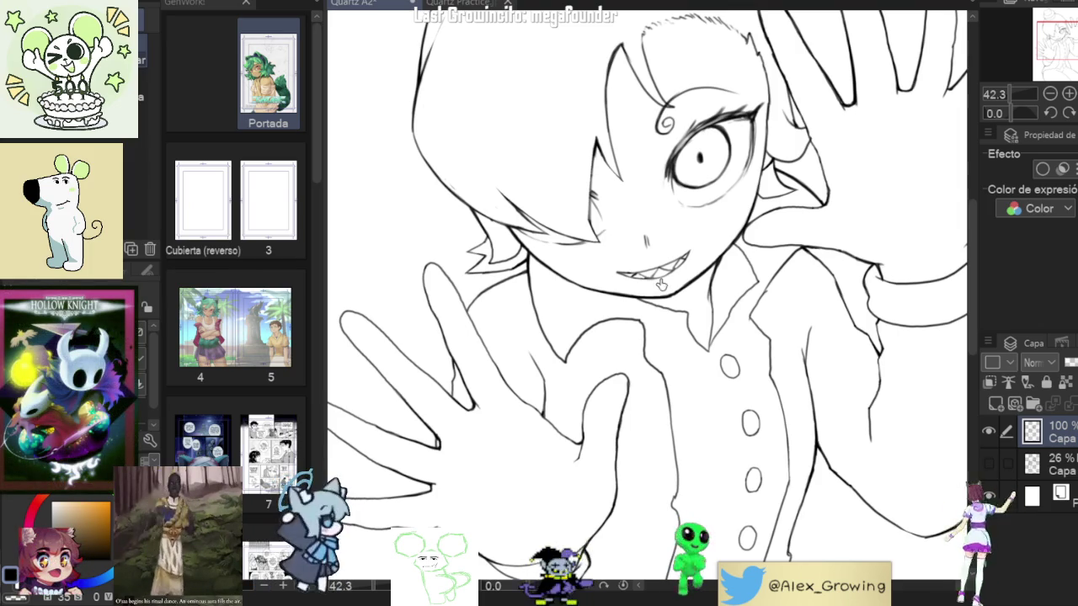
Step: Zoom onto the torso and ink the diagonal jacket line with bolder, longer strokes
{"action": "key", "text": "ctrl+0"}
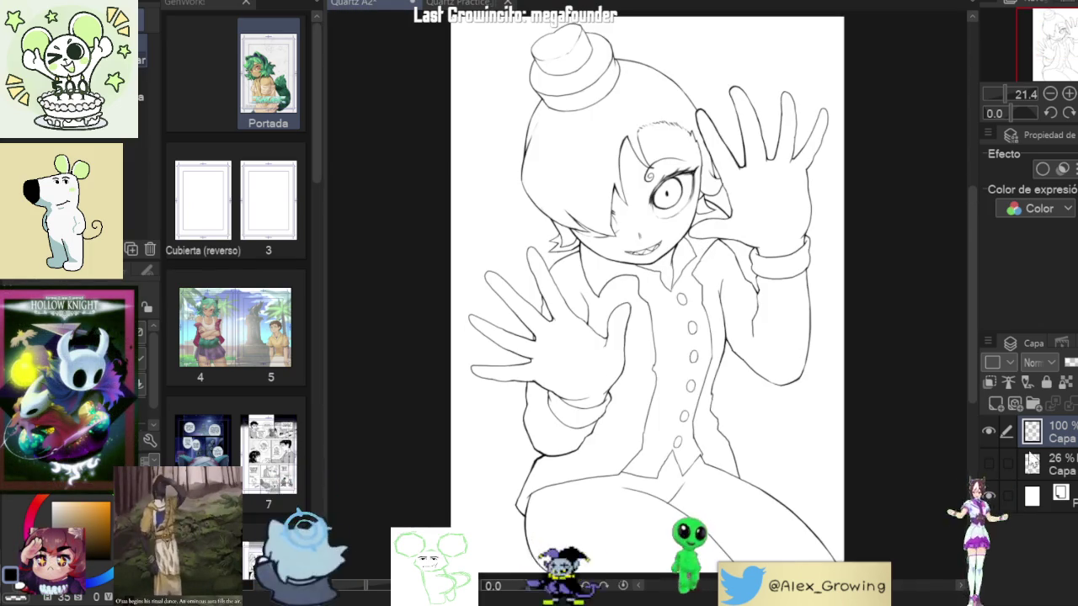
{"action": "left_click", "coordinate": [989, 431]}
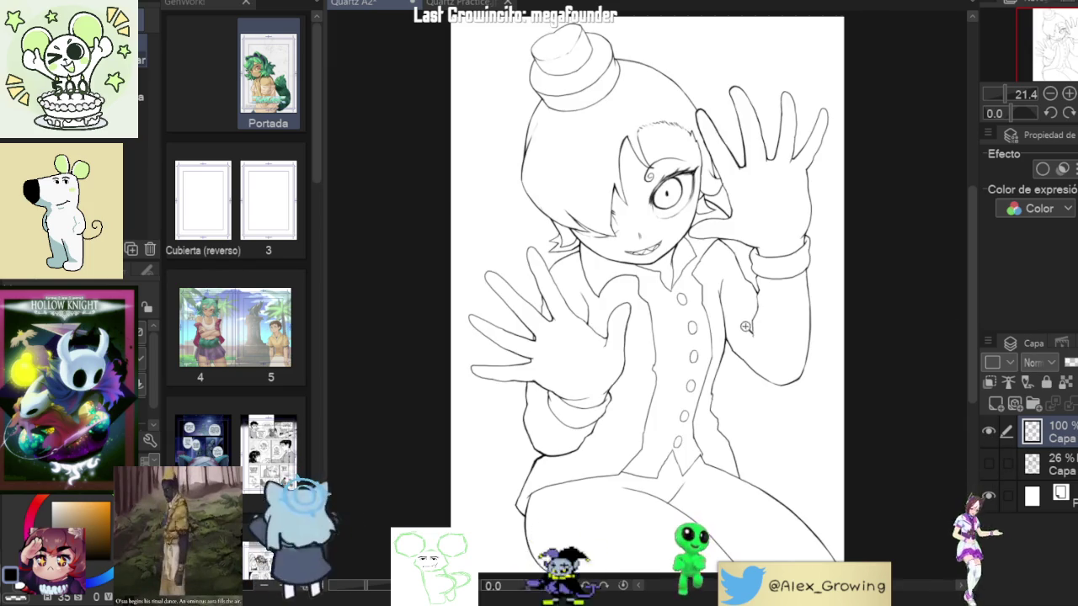
{"action": "left_click_drag", "start_coordinate": [744, 326], "coordinate": [596, 346]}
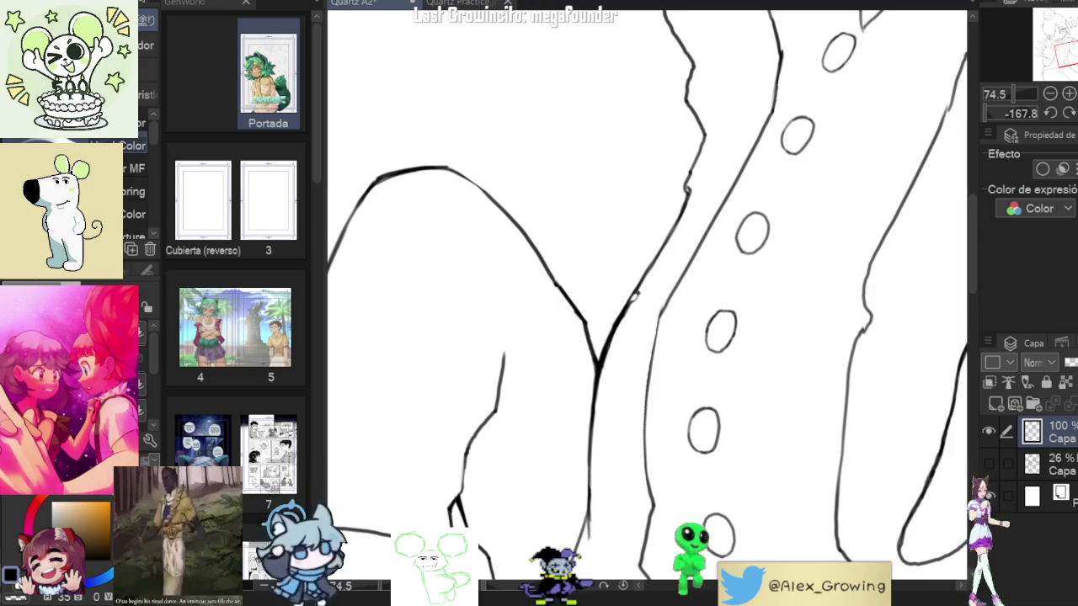
{"action": "left_click_drag", "start_coordinate": [601, 351], "coordinate": [654, 270]}
{"action": "mouse_move", "coordinate": [617, 317]}
{"action": "left_mouse_down"}
{"action": "mouse_move", "coordinate": [677, 223]}
{"action": "mouse_move", "coordinate": [593, 325]}
{"action": "mouse_move", "coordinate": [647, 268]}
{"action": "left_mouse_up"}
{"action": "mouse_move", "coordinate": [712, 168]}
{"action": "left_mouse_down"}
{"action": "mouse_move", "coordinate": [678, 223]}
{"action": "mouse_move", "coordinate": [743, 283]}
{"action": "left_mouse_up"}
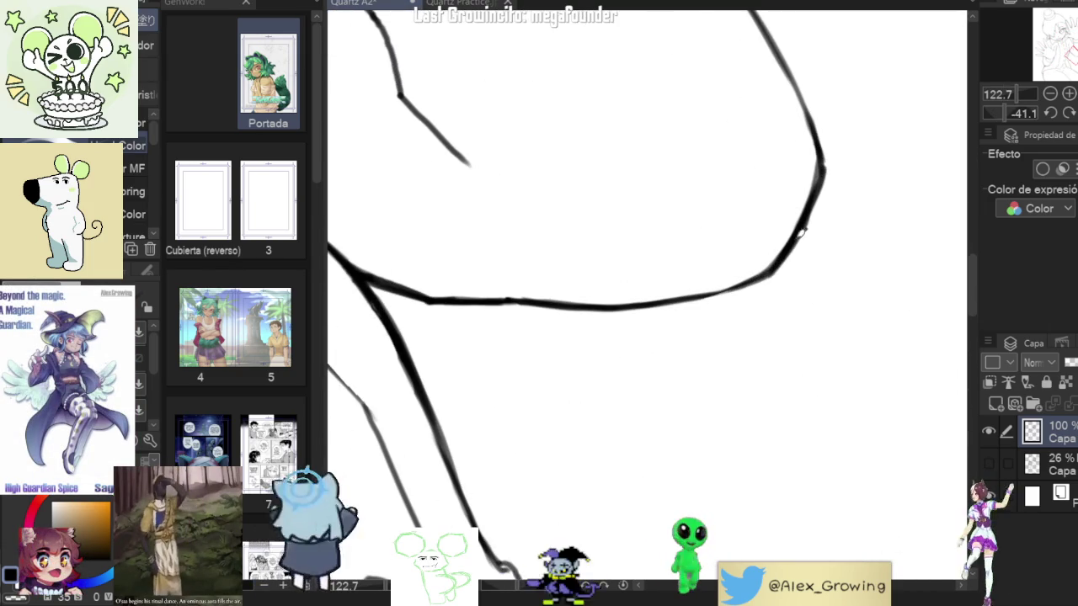
{"action": "mouse_move", "coordinate": [813, 205]}
{"action": "left_mouse_down"}
{"action": "mouse_move", "coordinate": [815, 281]}
{"action": "mouse_move", "coordinate": [789, 349]}
{"action": "left_mouse_up"}
{"action": "scroll", "coordinate": [770, 380], "scroll_direction": "down", "scroll_amount": 5}
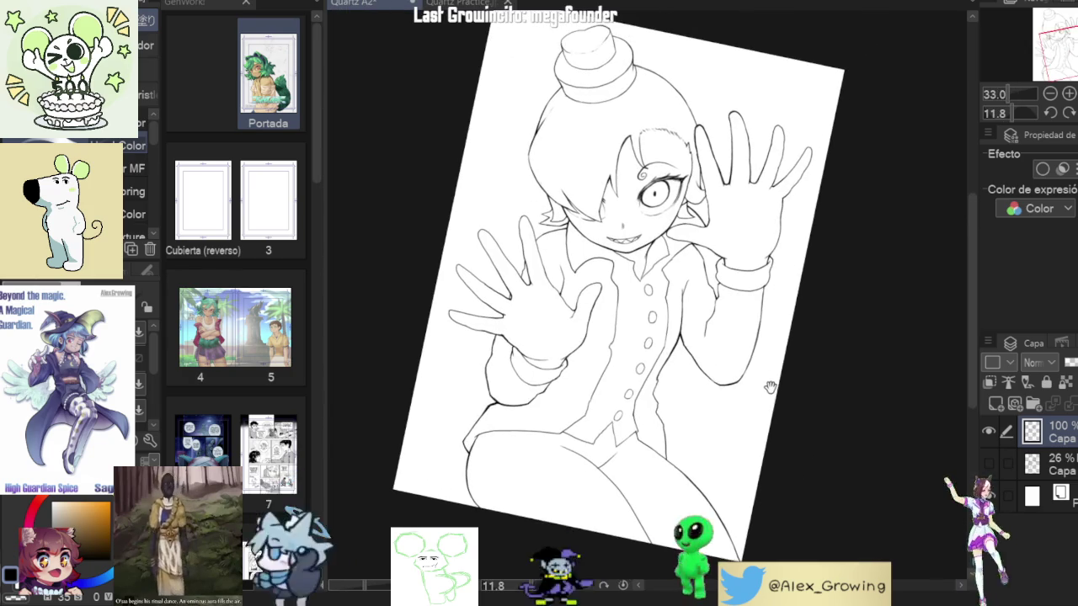
{"action": "scroll", "coordinate": [745, 317], "scroll_direction": "up", "scroll_amount": 3}
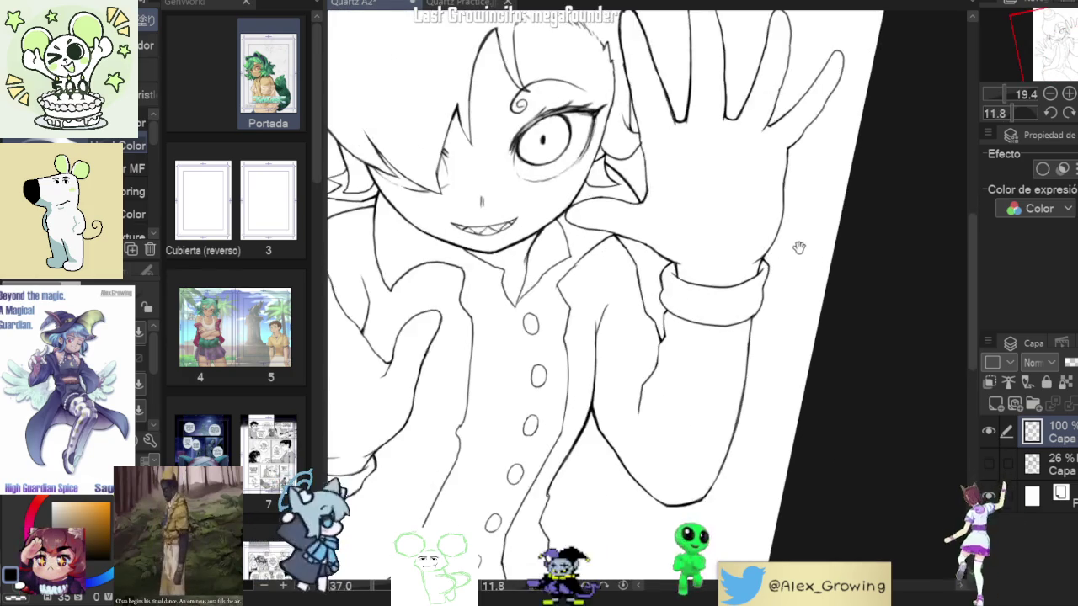
{"action": "mouse_move", "coordinate": [749, 294]}
{"action": "left_mouse_down"}
{"action": "mouse_move", "coordinate": [740, 96]}
{"action": "mouse_move", "coordinate": [539, 396]}
{"action": "left_mouse_up"}
{"action": "scroll", "coordinate": [652, 251], "scroll_direction": "up", "scroll_amount": 3}
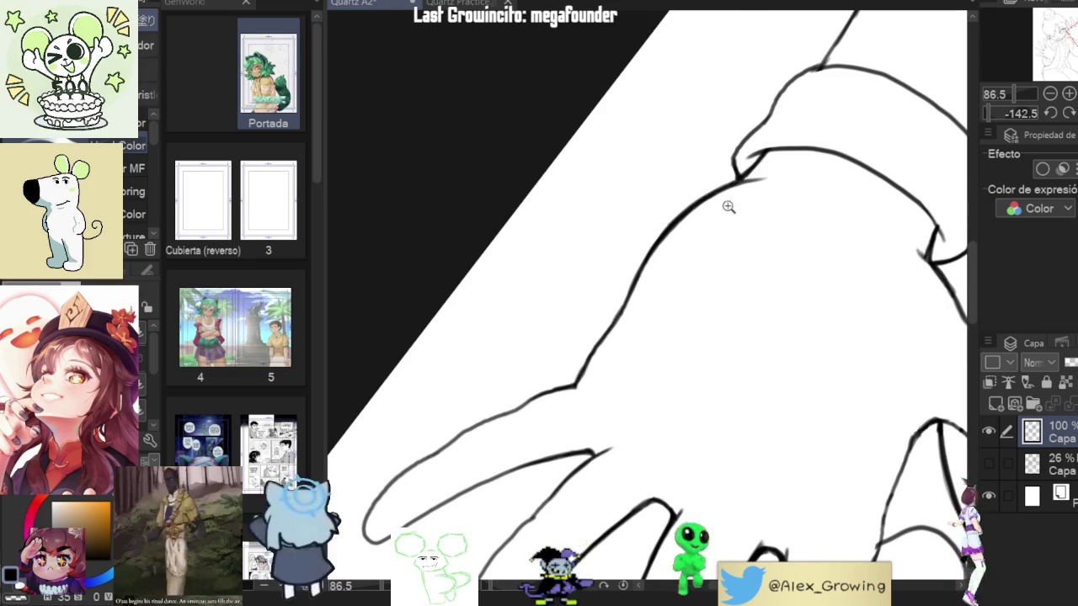
{"action": "scroll", "coordinate": [736, 199], "scroll_direction": "down", "scroll_amount": 3}
{"action": "mouse_move", "coordinate": [736, 200]}
{"action": "left_mouse_down"}
{"action": "mouse_move", "coordinate": [663, 299]}
{"action": "mouse_move", "coordinate": [566, 385]}
{"action": "mouse_move", "coordinate": [770, 368]}
{"action": "left_mouse_up"}
{"action": "scroll", "coordinate": [663, 278], "scroll_direction": "down", "scroll_amount": 3}
{"action": "scroll", "coordinate": [769, 368], "scroll_direction": "up", "scroll_amount": 5}
{"action": "scroll", "coordinate": [748, 243], "scroll_direction": "up", "scroll_amount": 5}
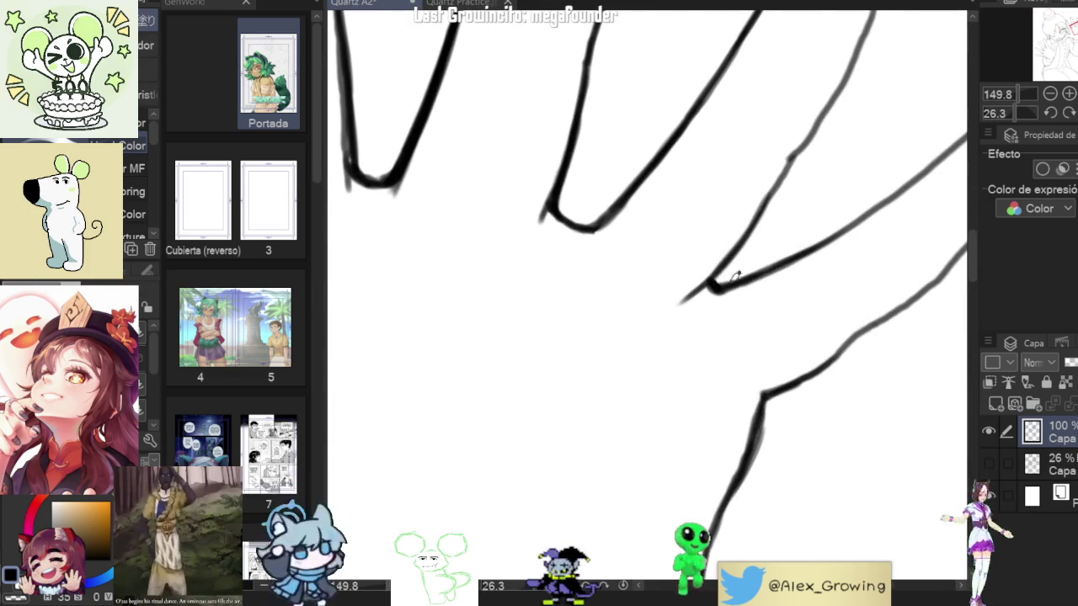
{"action": "scroll", "coordinate": [731, 281], "scroll_direction": "down", "scroll_amount": 5}
{"action": "left_click_drag", "start_coordinate": [731, 281], "coordinate": [854, 224]}
{"action": "left_click_drag", "start_coordinate": [694, 332], "coordinate": [657, 396]}
{"action": "scroll", "coordinate": [522, 240], "scroll_direction": "up", "scroll_amount": 5}
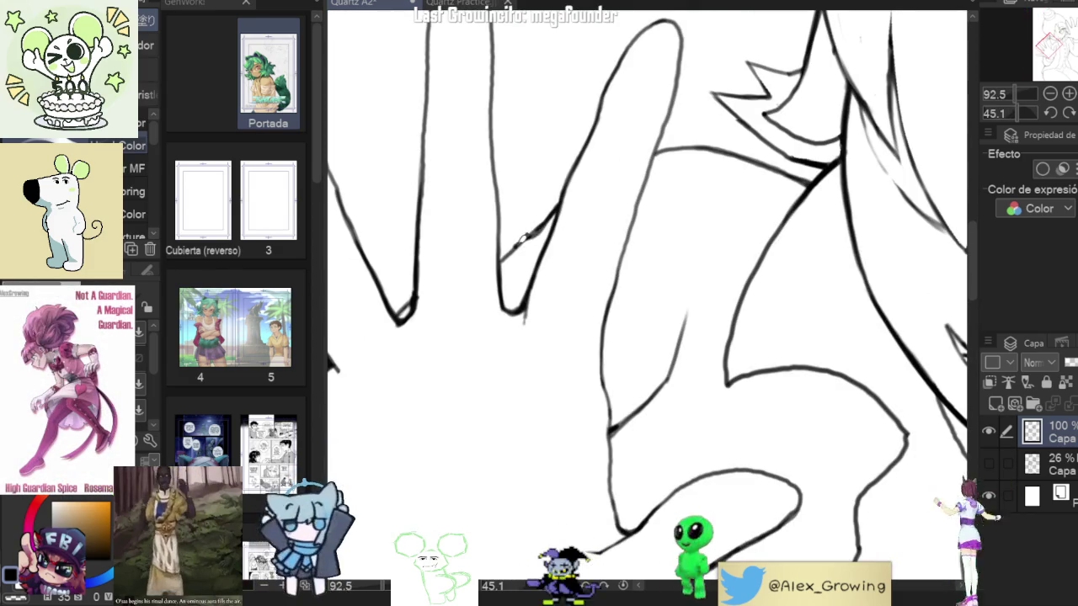
{"action": "scroll", "coordinate": [506, 253], "scroll_direction": "down", "scroll_amount": 3}
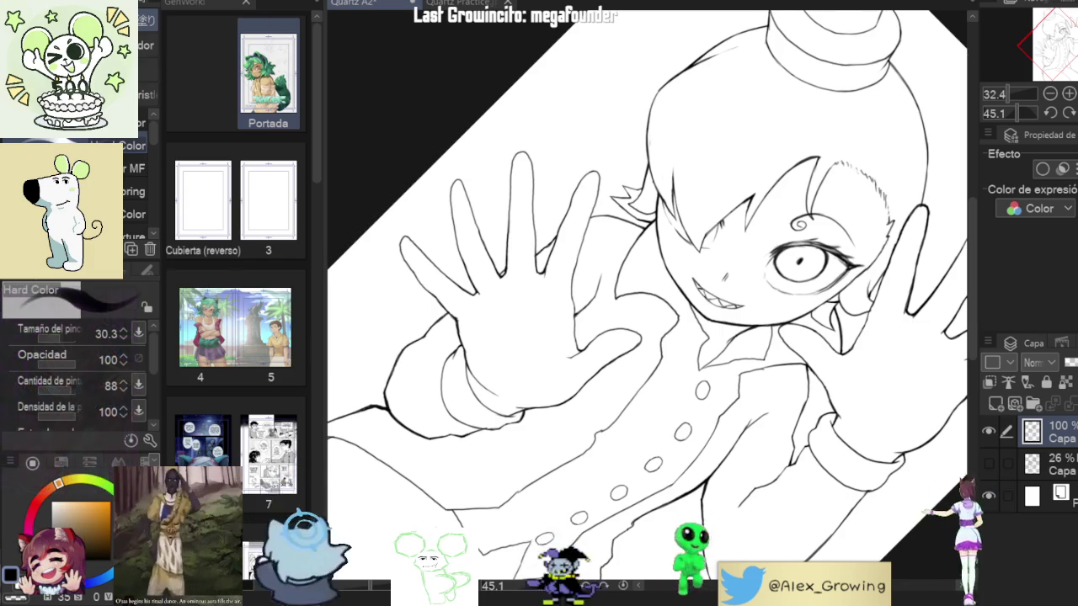
{"action": "scroll", "coordinate": [647, 303], "scroll_direction": "down", "scroll_amount": 2}
{"action": "scroll", "coordinate": [674, 337], "scroll_direction": "up", "scroll_amount": 5}
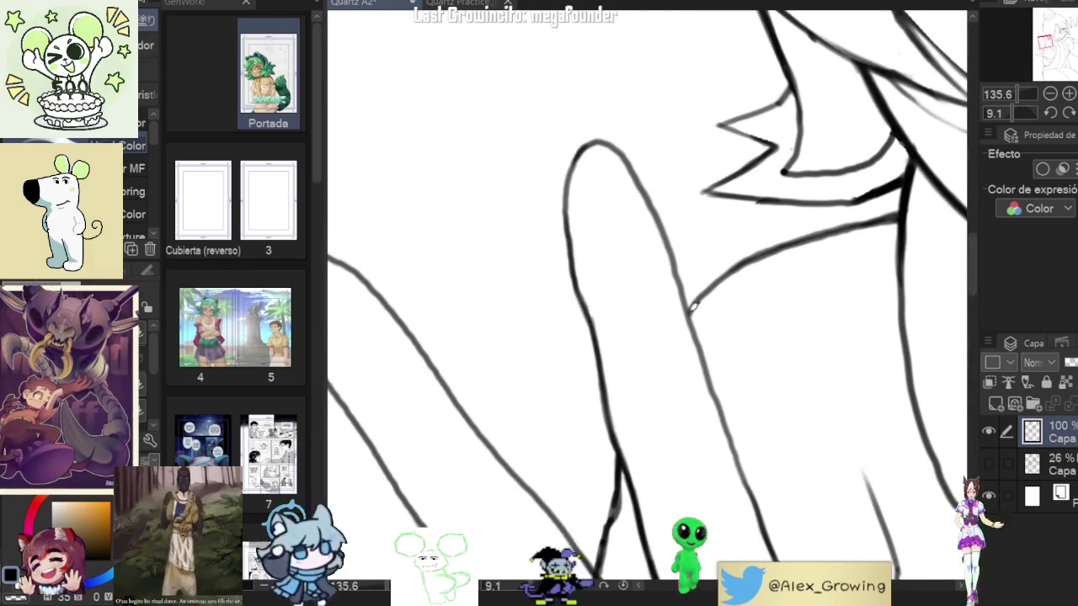
{"action": "left_click_drag", "start_coordinate": [720, 276], "coordinate": [900, 204]}
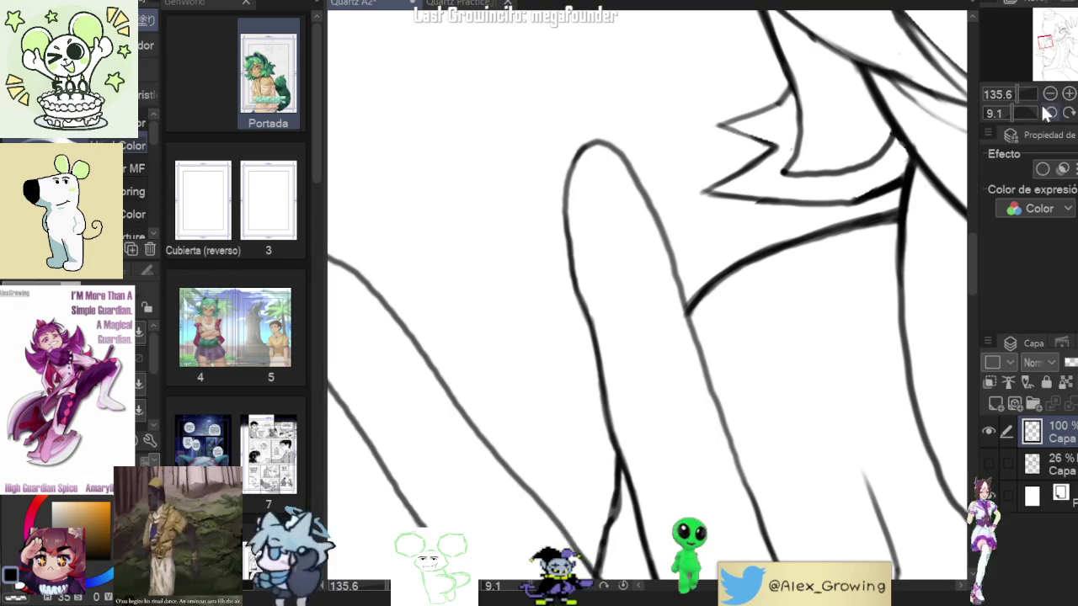
Step: Close the page manager and show the line-art page upright, fitted to the window
{"action": "key", "text": "ctrl+0"}
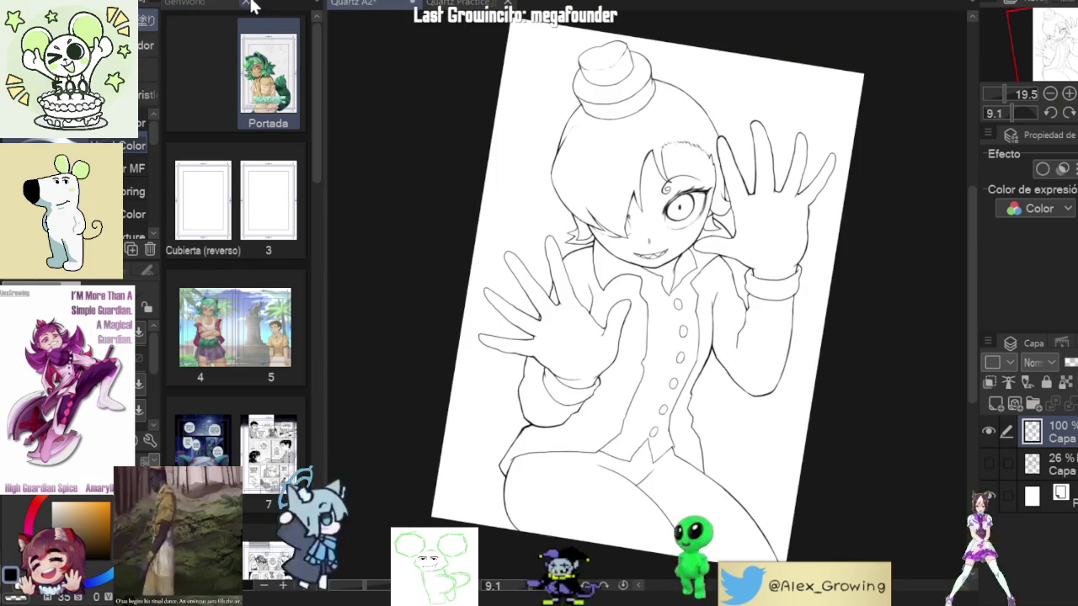
{"action": "key", "text": "ctrl+w"}
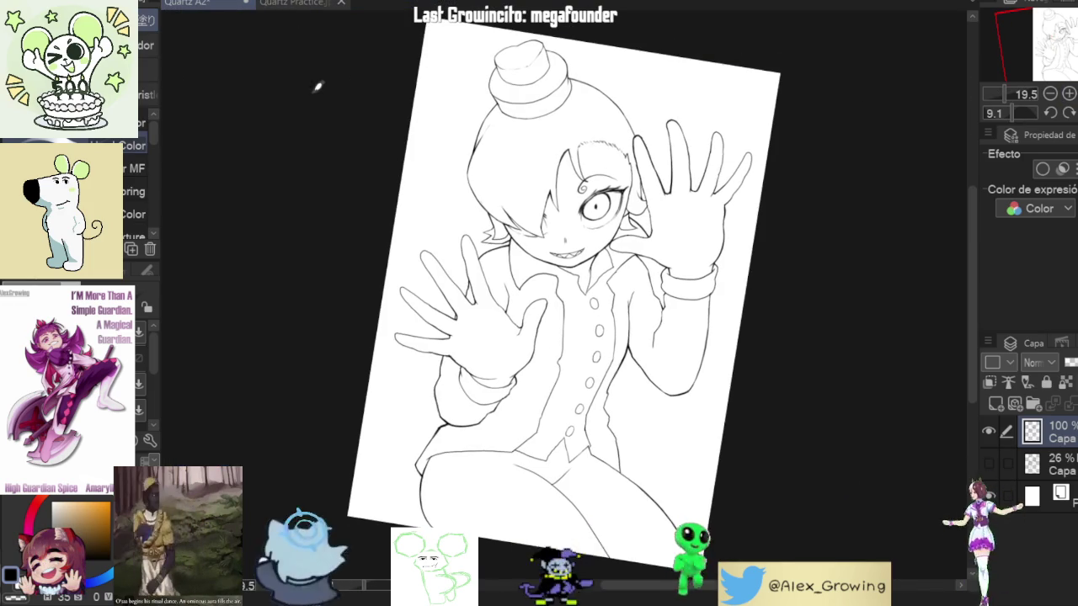
{"action": "left_click", "coordinate": [1070, 112]}
{"action": "key", "text": "ctrl+0"}
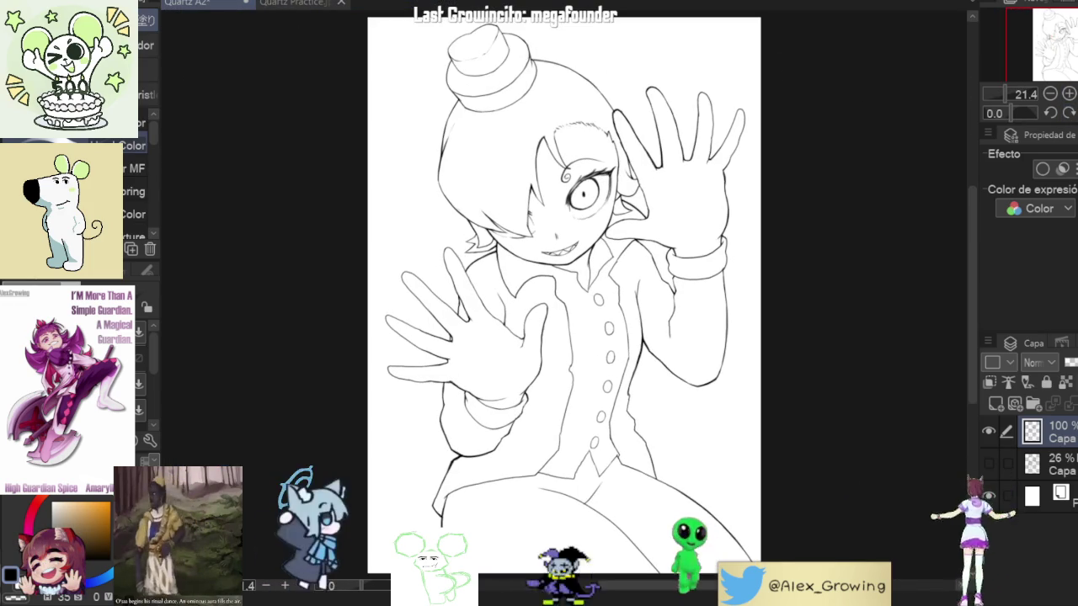
Step: Reselect the full-opacity line-art layer, then view the coloured Quartz Practice.jpg document
{"action": "left_click", "coordinate": [1063, 463]}
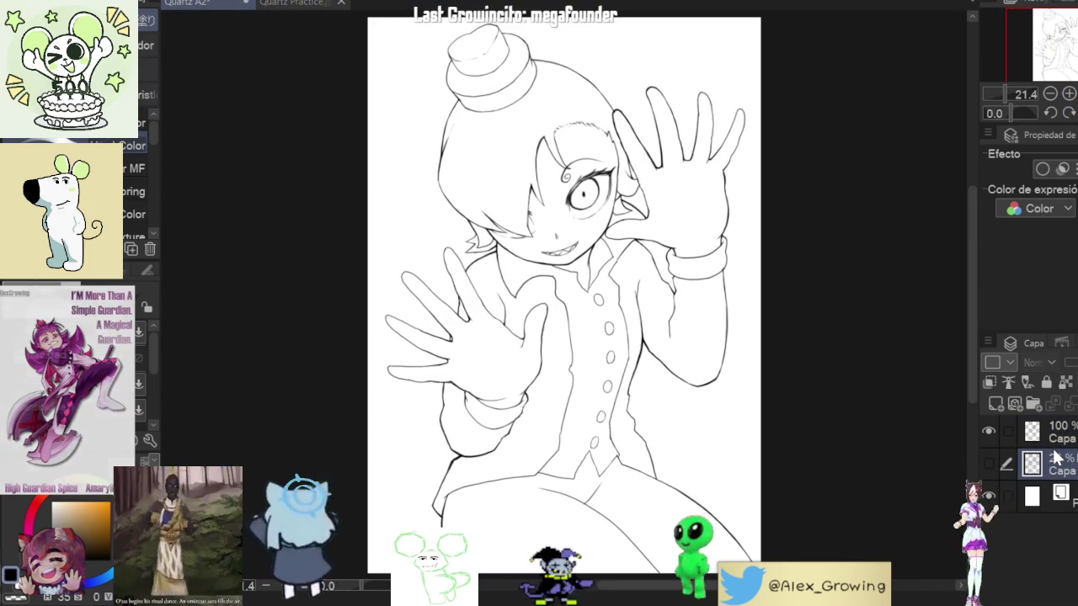
{"action": "left_click", "coordinate": [1061, 449]}
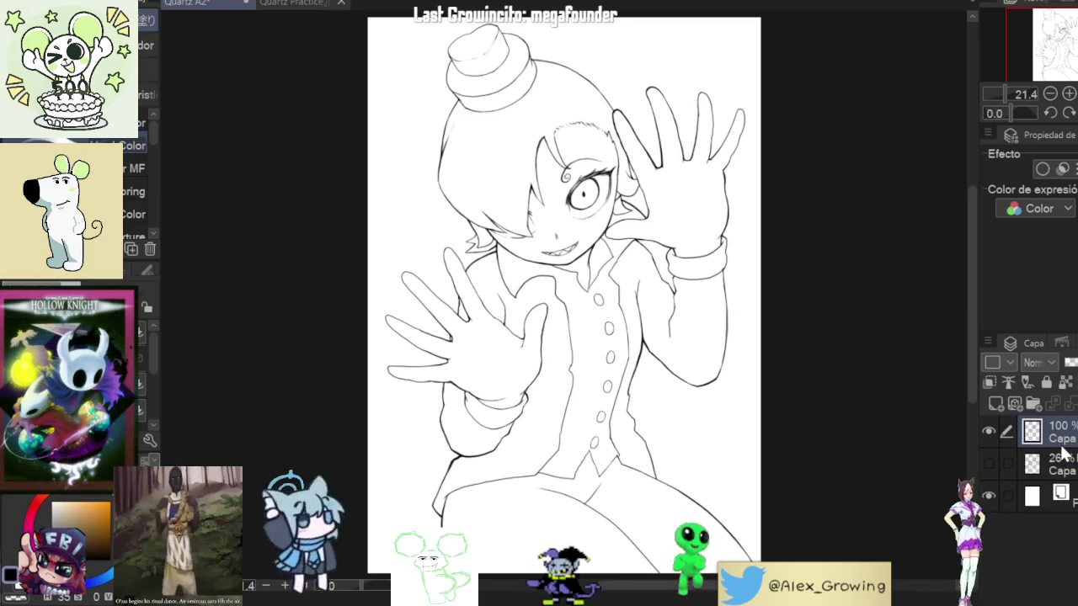
{"action": "key", "text": "ctrl+j"}
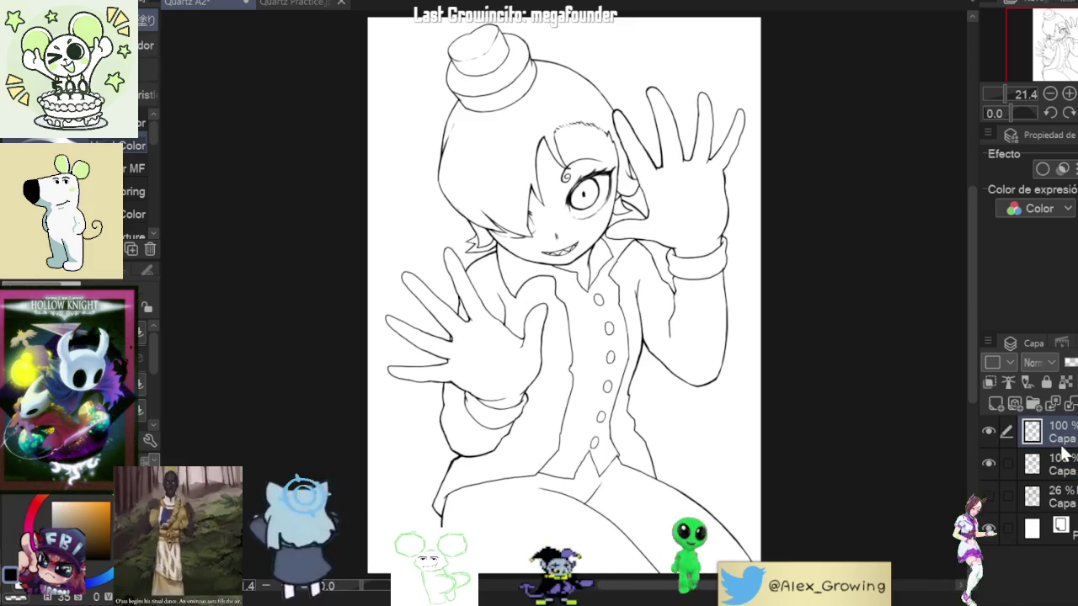
{"action": "key", "text": "ctrl+z"}
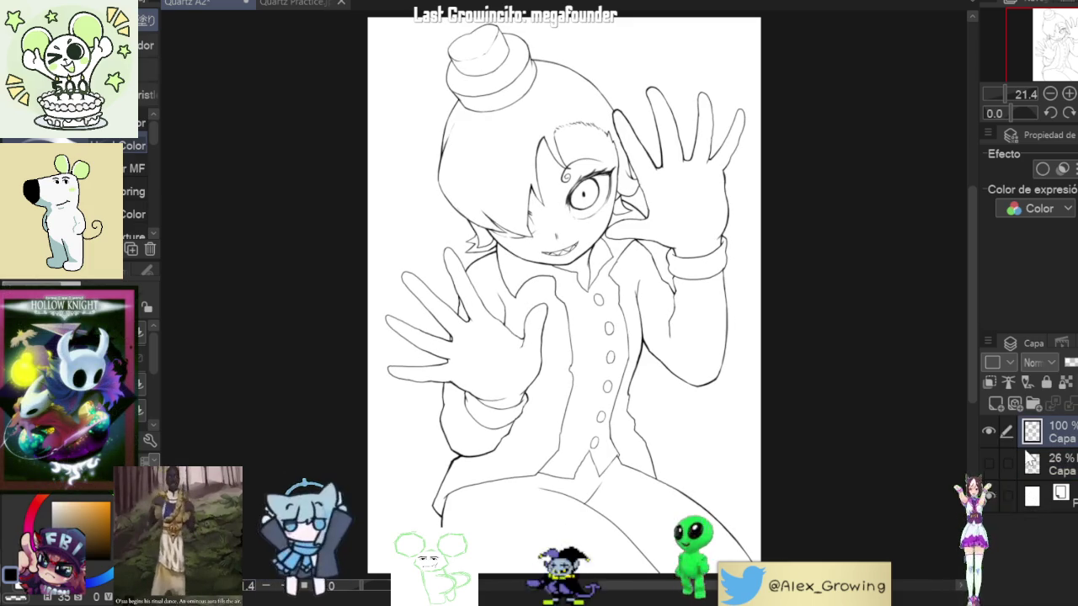
{"action": "left_click", "coordinate": [297, 3]}
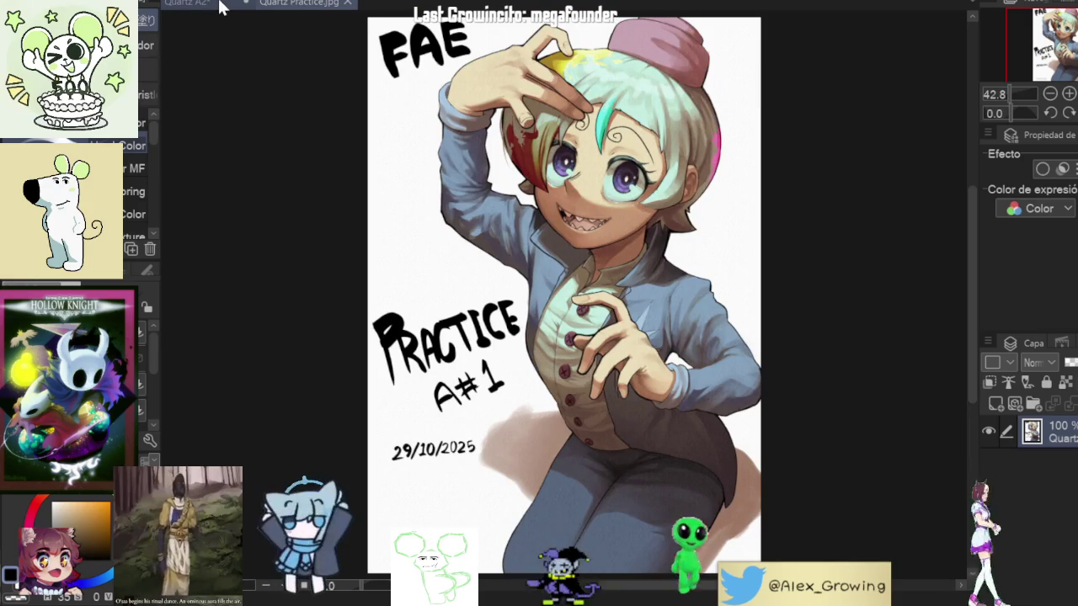
Step: On the Quartz A2 line art, add a new raster layer inside a new layer folder
{"action": "left_click", "coordinate": [220, 7]}
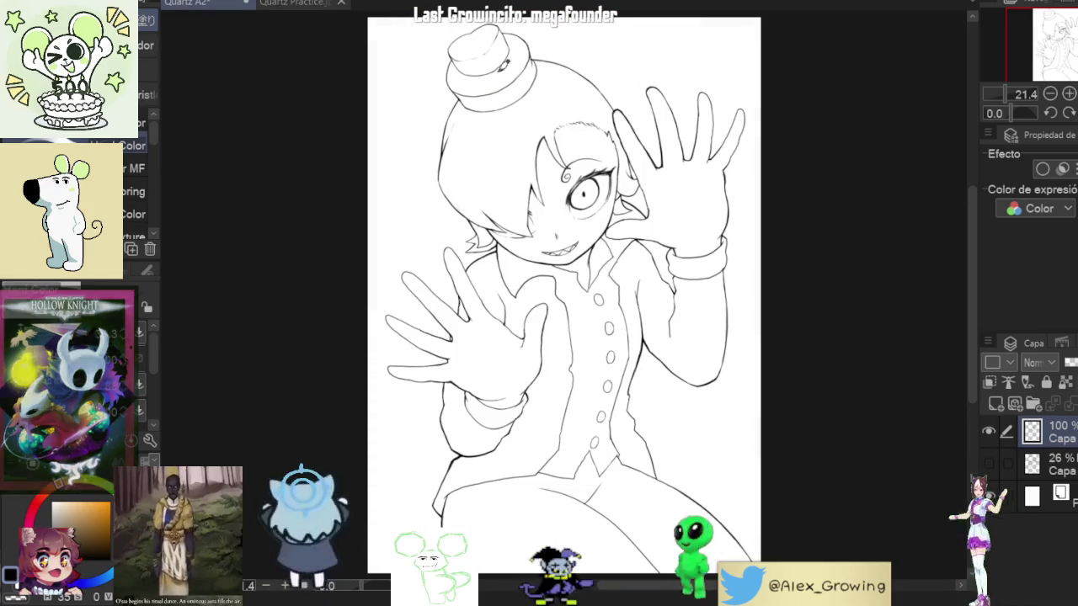
{"action": "left_click", "coordinate": [315, 6]}
{"action": "left_click", "coordinate": [186, 6]}
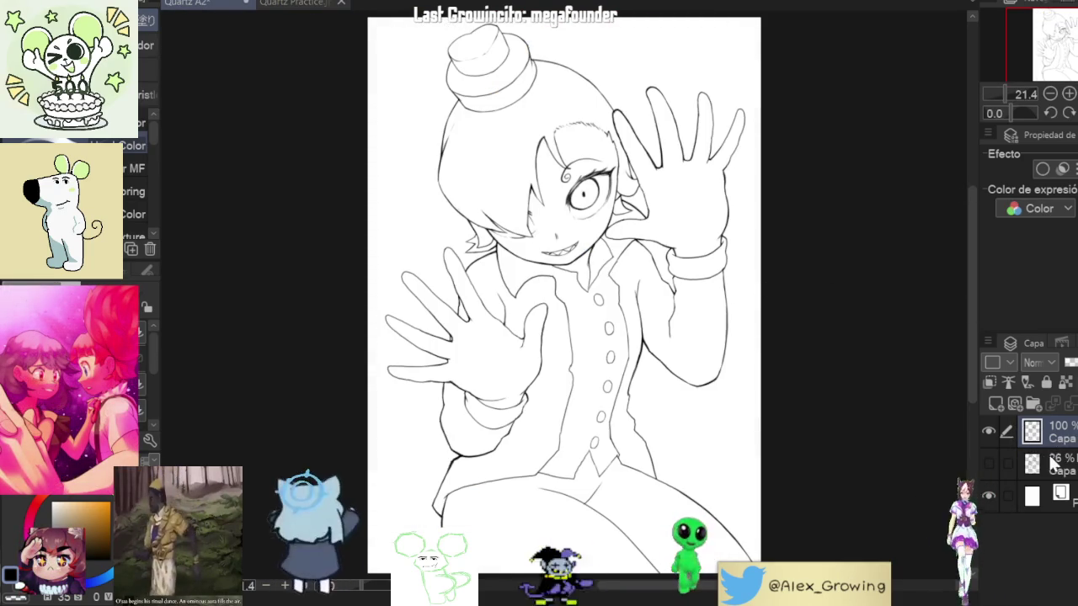
{"action": "left_click", "coordinate": [996, 403]}
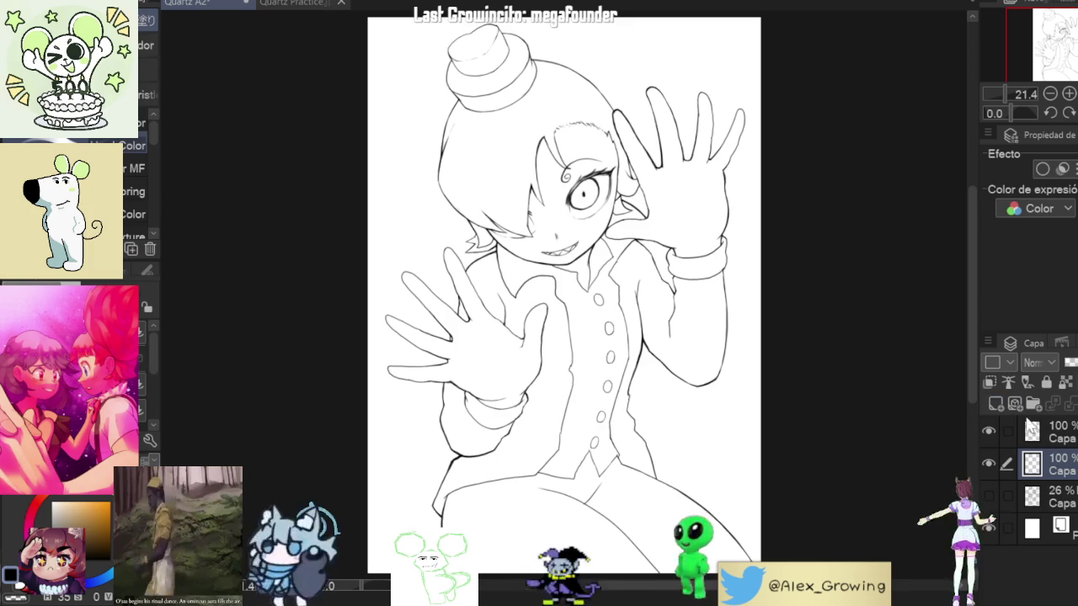
{"action": "left_click", "coordinate": [1033, 403]}
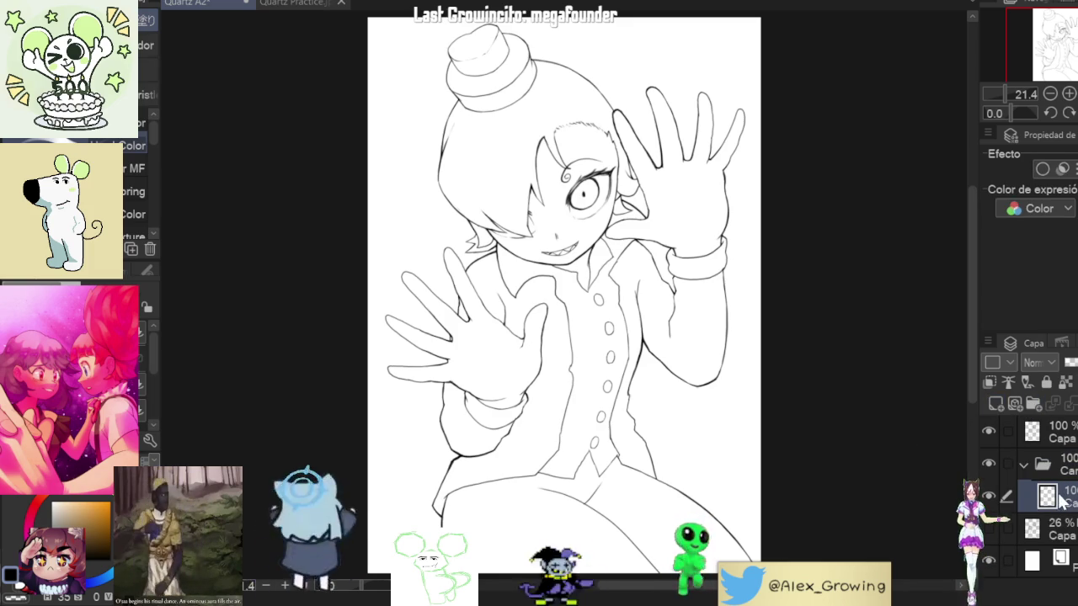
{"action": "key", "text": "p"}
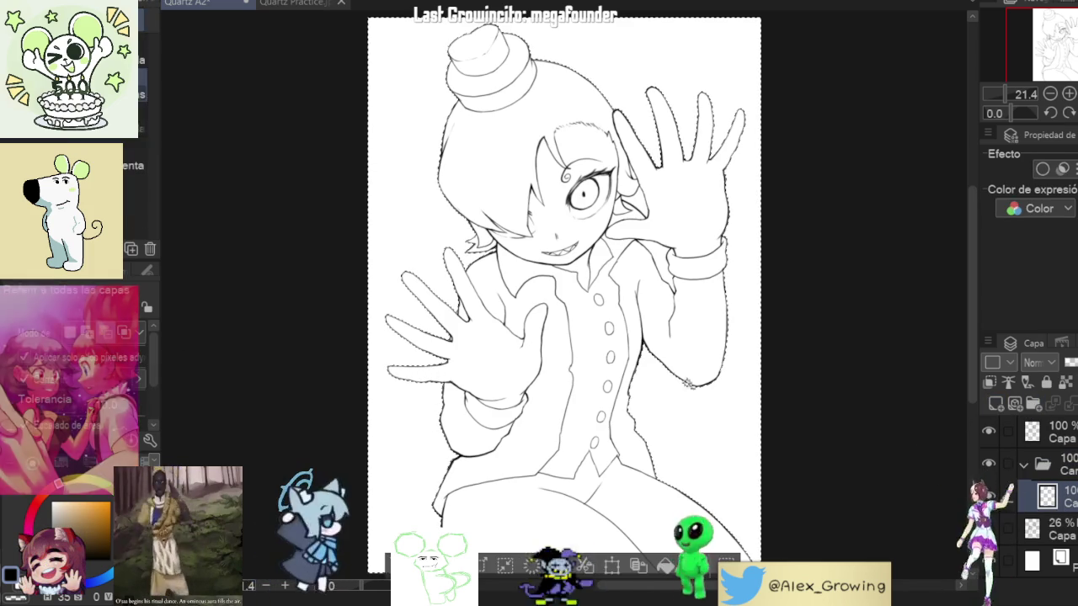
Step: Select the area outside the figure, then zoom and pan across the torso, face and hands
{"action": "left_click", "coordinate": [649, 186]}
{"action": "scroll", "coordinate": [649, 186], "scroll_direction": "up", "scroll_amount": 1}
{"action": "scroll", "coordinate": [663, 192], "scroll_direction": "up", "scroll_amount": 5}
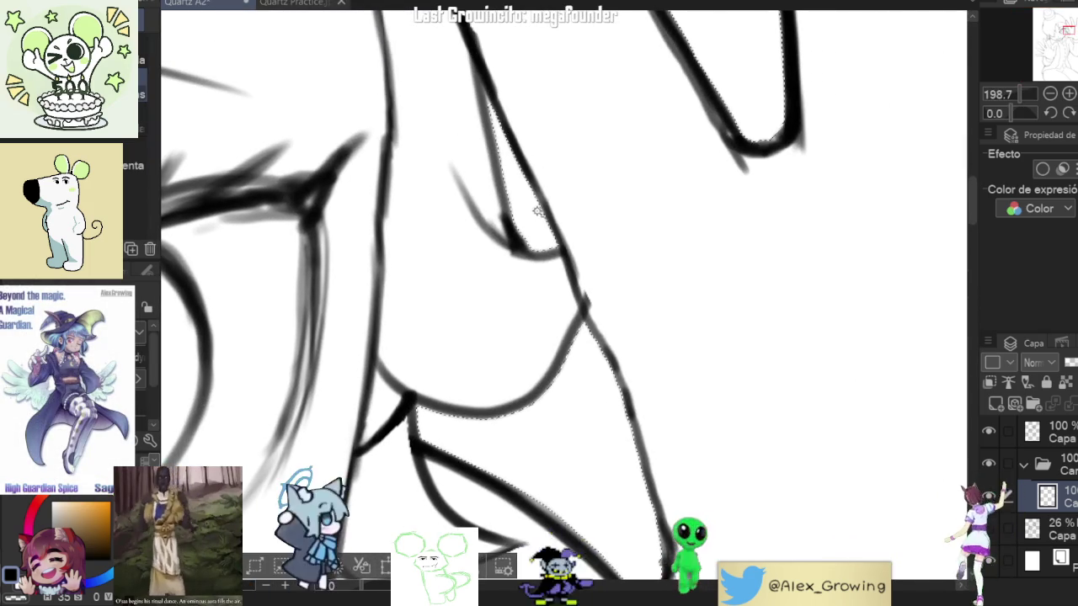
{"action": "scroll", "coordinate": [539, 215], "scroll_direction": "down", "scroll_amount": 5}
{"action": "scroll", "coordinate": [543, 253], "scroll_direction": "down", "scroll_amount": 2}
{"action": "scroll", "coordinate": [552, 298], "scroll_direction": "up", "scroll_amount": 2}
{"action": "scroll", "coordinate": [551, 297], "scroll_direction": "down", "scroll_amount": 2}
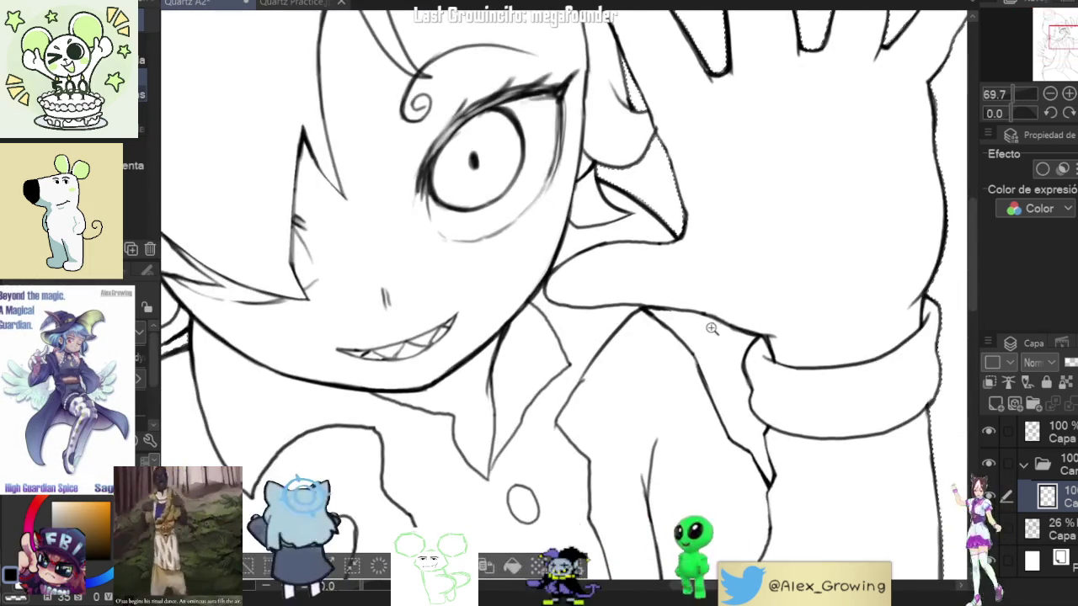
{"action": "scroll", "coordinate": [729, 320], "scroll_direction": "up", "scroll_amount": 3}
{"action": "scroll", "coordinate": [705, 344], "scroll_direction": "down", "scroll_amount": 4}
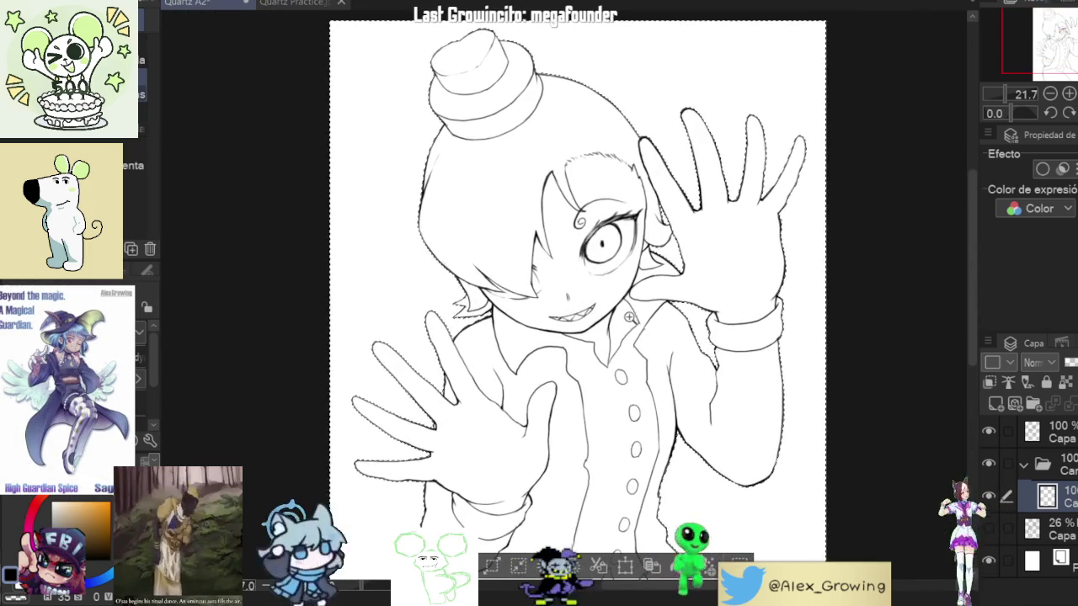
{"action": "scroll", "coordinate": [606, 325], "scroll_direction": "up", "scroll_amount": 2}
{"action": "scroll", "coordinate": [576, 329], "scroll_direction": "up", "scroll_amount": 2}
{"action": "scroll", "coordinate": [576, 328], "scroll_direction": "down", "scroll_amount": 1}
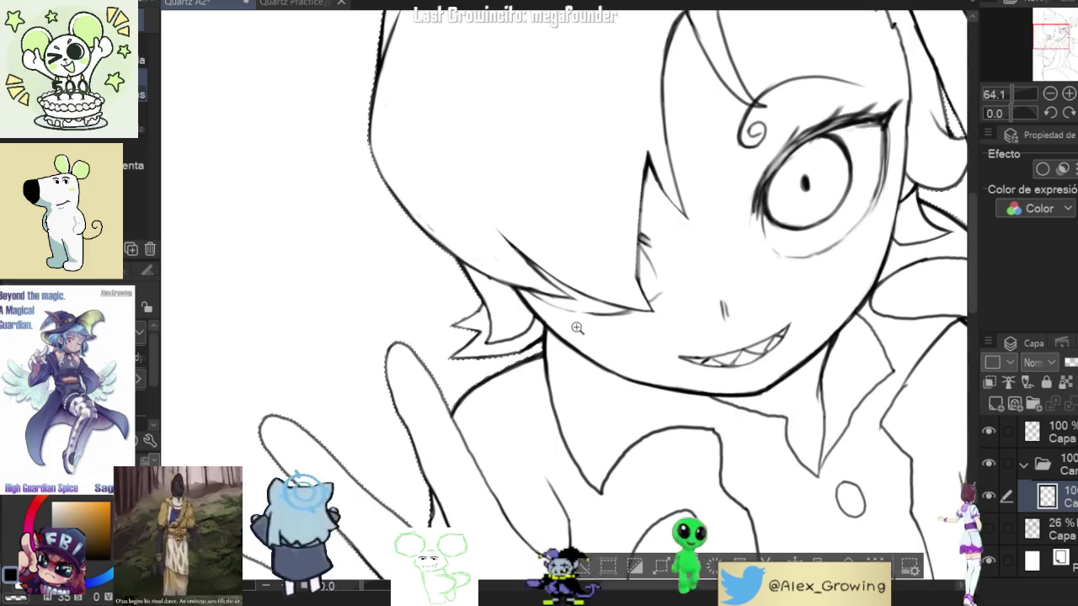
{"action": "scroll", "coordinate": [507, 370], "scroll_direction": "down", "scroll_amount": 2}
{"action": "scroll", "coordinate": [507, 370], "scroll_direction": "down", "scroll_amount": 2}
{"action": "mouse_move", "coordinate": [507, 370]}
{"action": "left_mouse_down"}
{"action": "mouse_move", "coordinate": [451, 319]}
{"action": "mouse_move", "coordinate": [489, 334]}
{"action": "left_mouse_up"}
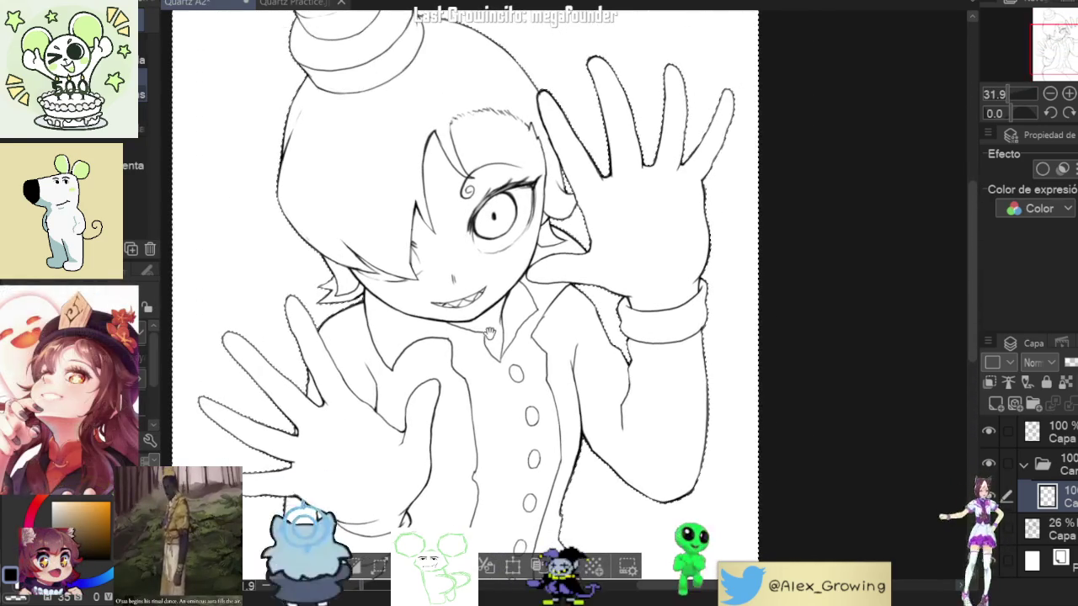
{"action": "scroll", "coordinate": [546, 190], "scroll_direction": "up", "scroll_amount": 3}
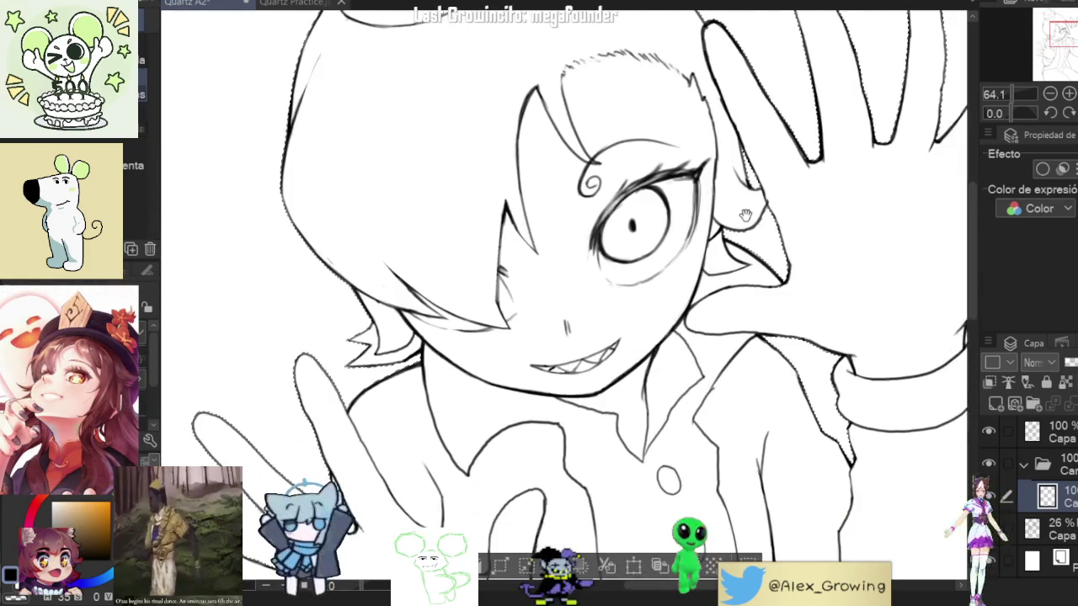
{"action": "mouse_move", "coordinate": [539, 241]}
{"action": "left_mouse_down"}
{"action": "mouse_move", "coordinate": [648, 232]}
{"action": "mouse_move", "coordinate": [614, 233]}
{"action": "left_mouse_up"}
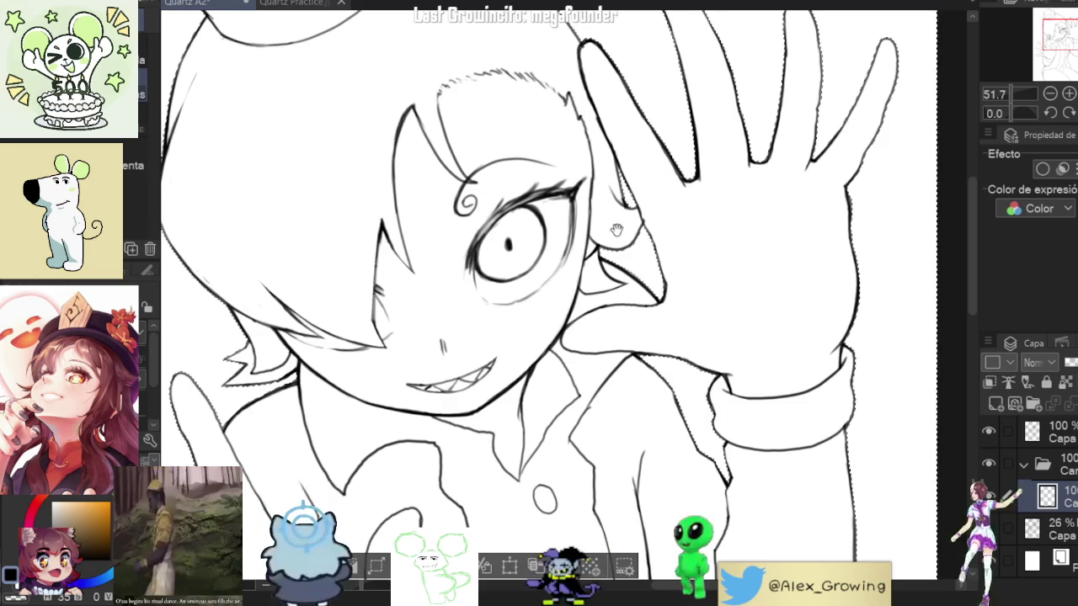
{"action": "scroll", "coordinate": [712, 210], "scroll_direction": "down", "scroll_amount": 2}
{"action": "scroll", "coordinate": [699, 224], "scroll_direction": "down", "scroll_amount": 1}
{"action": "scroll", "coordinate": [688, 238], "scroll_direction": "down", "scroll_amount": 1}
{"action": "scroll", "coordinate": [688, 237], "scroll_direction": "down", "scroll_amount": 1}
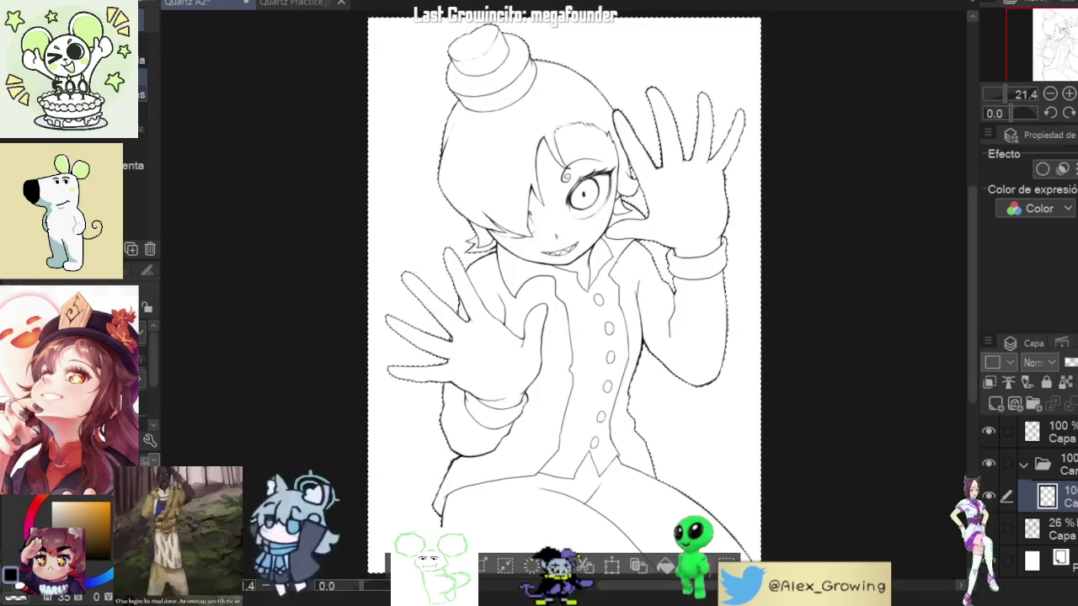
Step: Mirror the canvas horizontally and fill the figure area with a solid black base
{"action": "key", "text": "h"}
{"action": "key", "text": "g"}
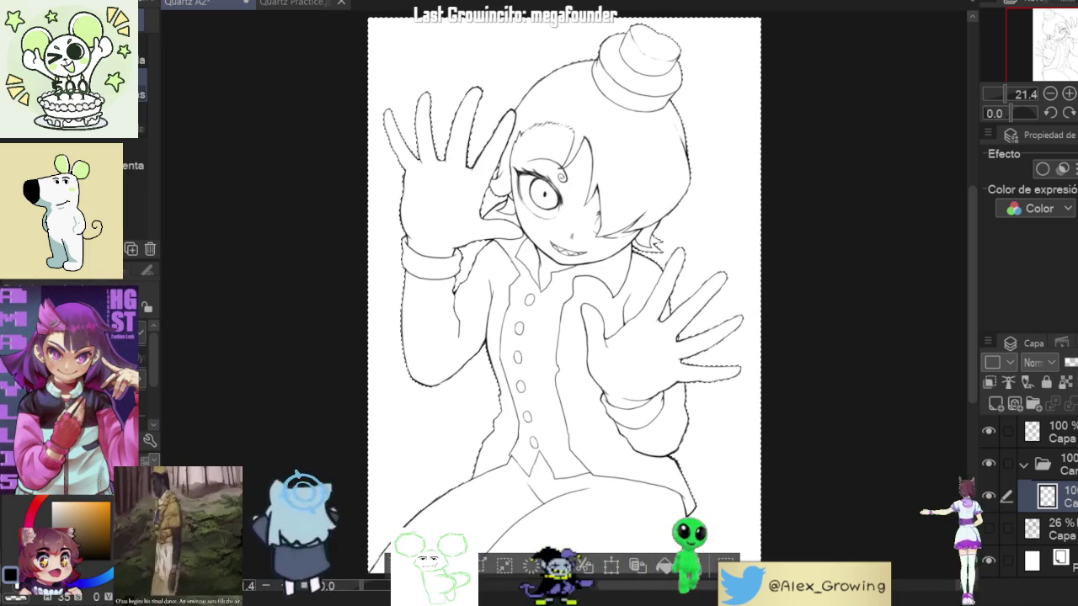
{"action": "left_click", "coordinate": [654, 570]}
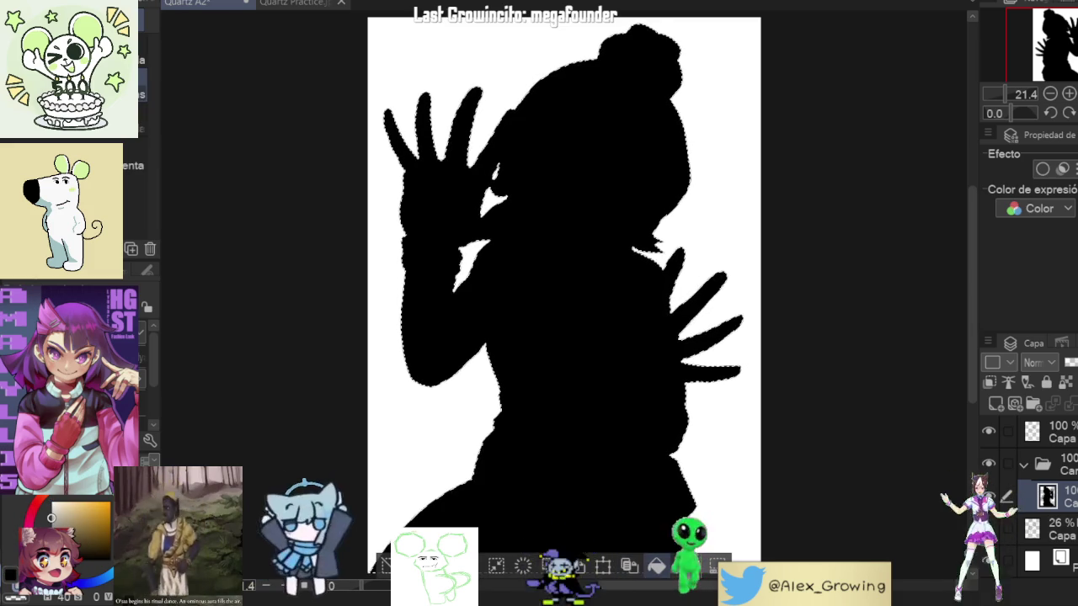
Step: On the top layer, ink the collar edge and erase the stray part of the stroke
{"action": "key", "text": "ctrl+z"}
{"action": "scroll", "coordinate": [488, 452], "scroll_direction": "up", "scroll_amount": 5}
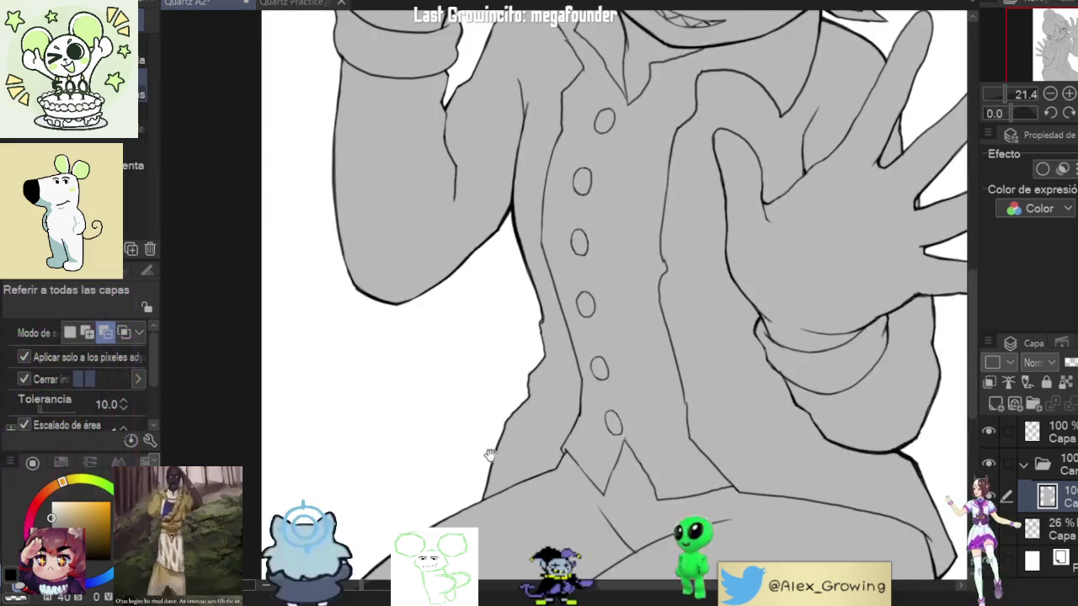
{"action": "left_click", "coordinate": [1045, 430]}
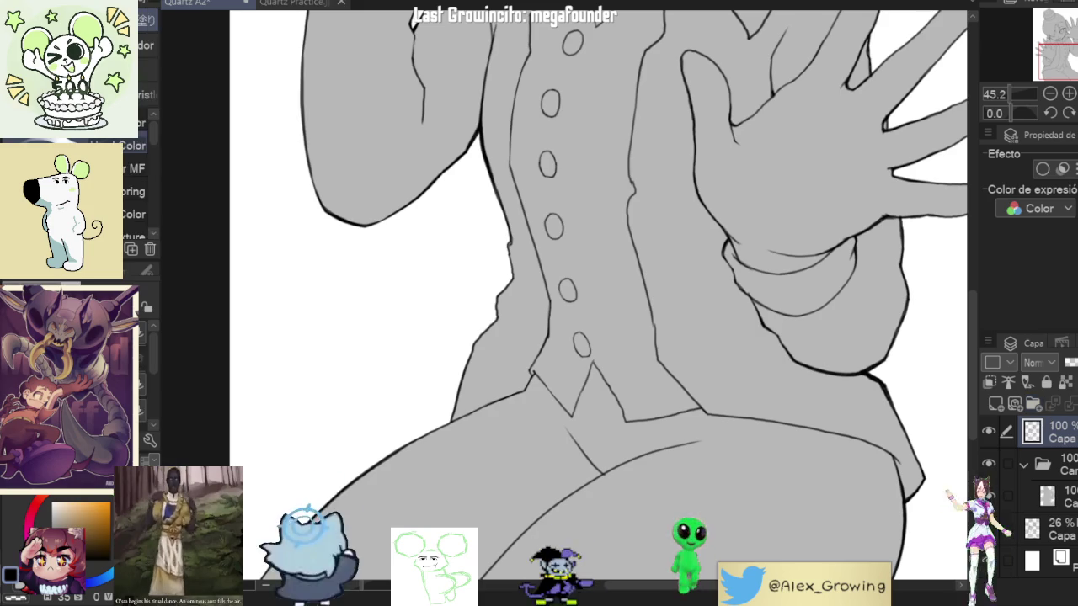
{"action": "scroll", "coordinate": [580, 345], "scroll_direction": "up", "scroll_amount": 2}
{"action": "scroll", "coordinate": [580, 346], "scroll_direction": "up", "scroll_amount": 3}
{"action": "mouse_move", "coordinate": [597, 312]}
{"action": "left_mouse_down"}
{"action": "mouse_move", "coordinate": [604, 325]}
{"action": "mouse_move", "coordinate": [573, 436]}
{"action": "left_mouse_up"}
{"action": "left_click_drag", "start_coordinate": [699, 325], "coordinate": [681, 385]}
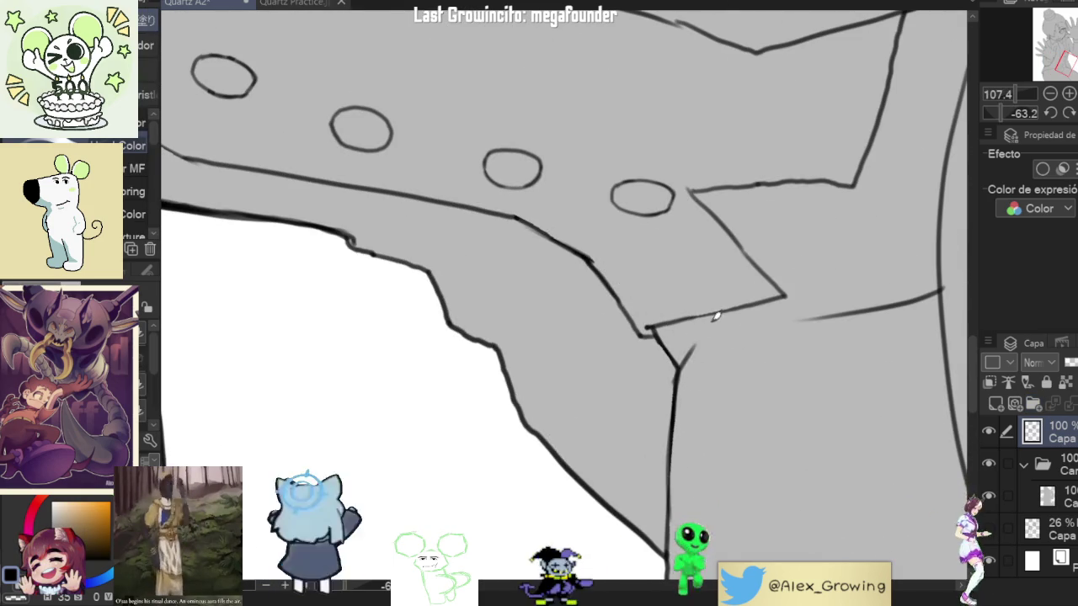
{"action": "left_click_drag", "start_coordinate": [710, 321], "coordinate": [517, 433]}
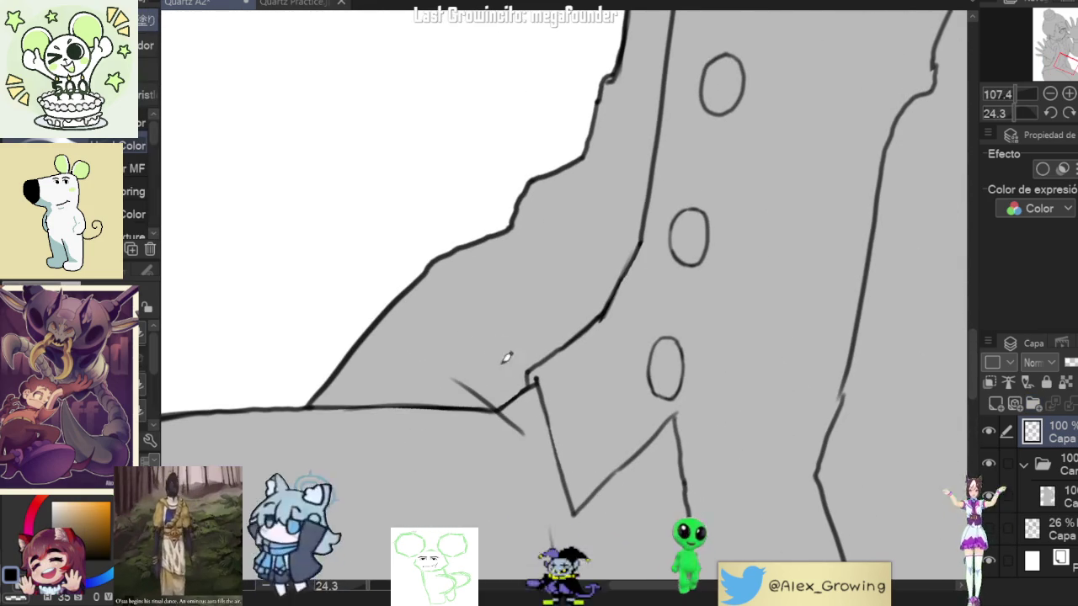
{"action": "key", "text": "e"}
{"action": "mouse_move", "coordinate": [584, 318]}
{"action": "left_mouse_down"}
{"action": "mouse_move", "coordinate": [517, 392]}
{"action": "mouse_move", "coordinate": [493, 385]}
{"action": "mouse_move", "coordinate": [529, 374]}
{"action": "mouse_move", "coordinate": [551, 385]}
{"action": "left_mouse_up"}
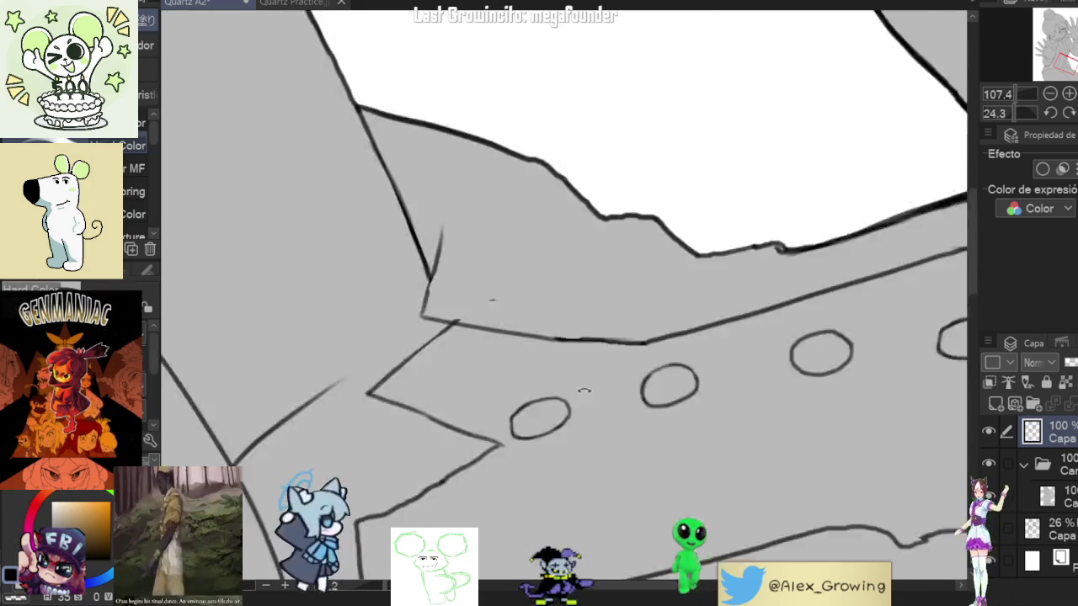
Step: Darken the vertical jacket edge line to close its gap, then fit the figure upright
{"action": "key", "text": "minus"}
{"action": "key", "text": "minus"}
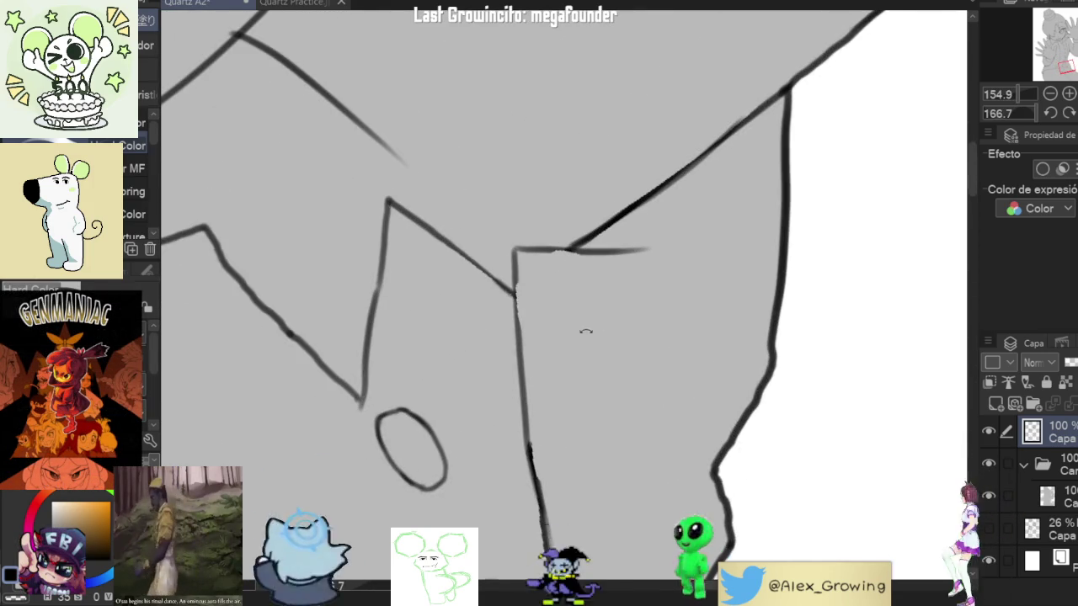
{"action": "scroll", "coordinate": [567, 345], "scroll_direction": "up", "scroll_amount": 2}
{"action": "left_click_drag", "start_coordinate": [544, 315], "coordinate": [544, 368]}
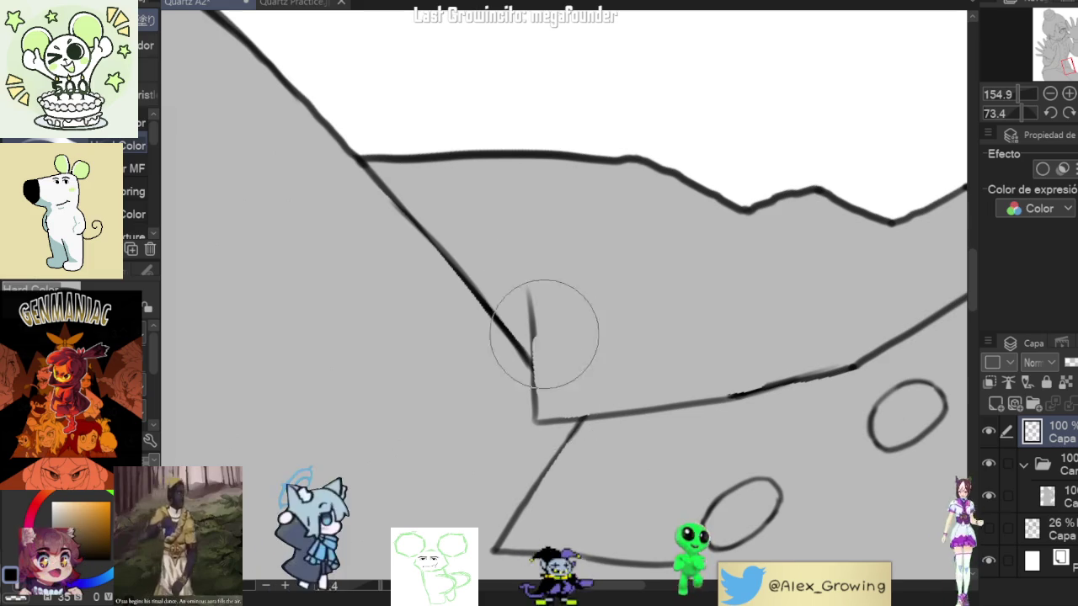
{"action": "left_click_drag", "start_coordinate": [534, 310], "coordinate": [534, 413]}
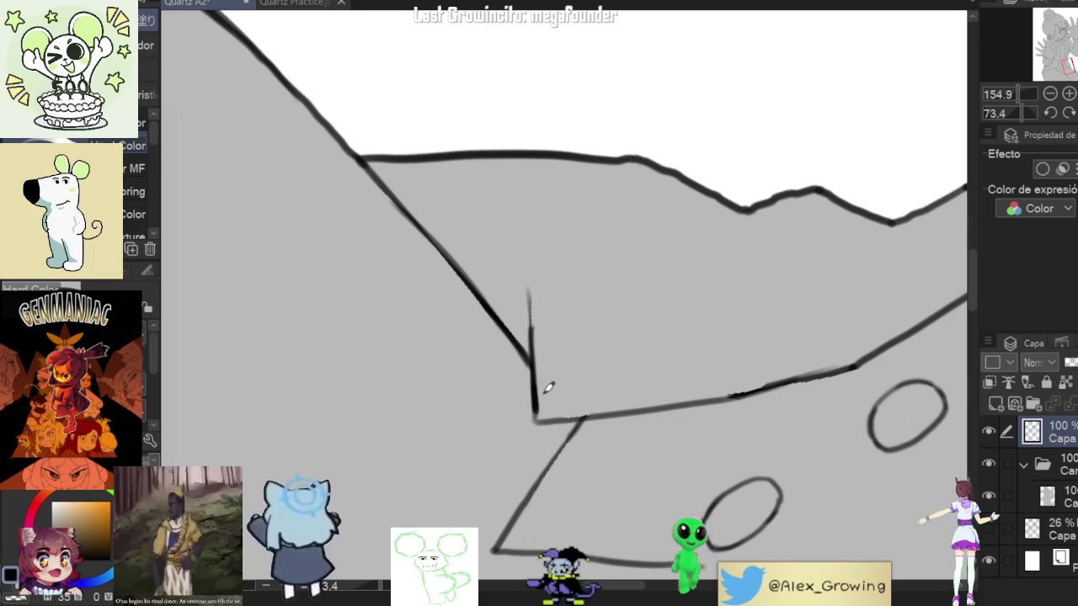
{"action": "scroll", "coordinate": [628, 272], "scroll_direction": "up", "scroll_amount": 3}
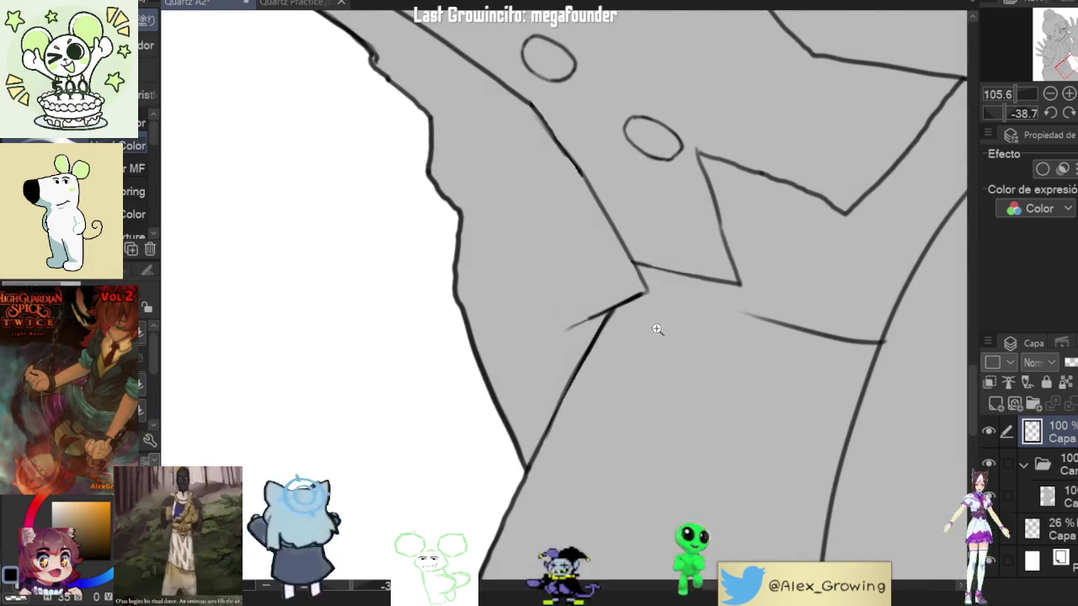
{"action": "scroll", "coordinate": [658, 329], "scroll_direction": "down", "scroll_amount": 5}
{"action": "mouse_move", "coordinate": [658, 330]}
{"action": "left_mouse_down"}
{"action": "mouse_move", "coordinate": [707, 316]}
{"action": "mouse_move", "coordinate": [683, 299]}
{"action": "left_mouse_up"}
{"action": "scroll", "coordinate": [682, 296], "scroll_direction": "up", "scroll_amount": 5}
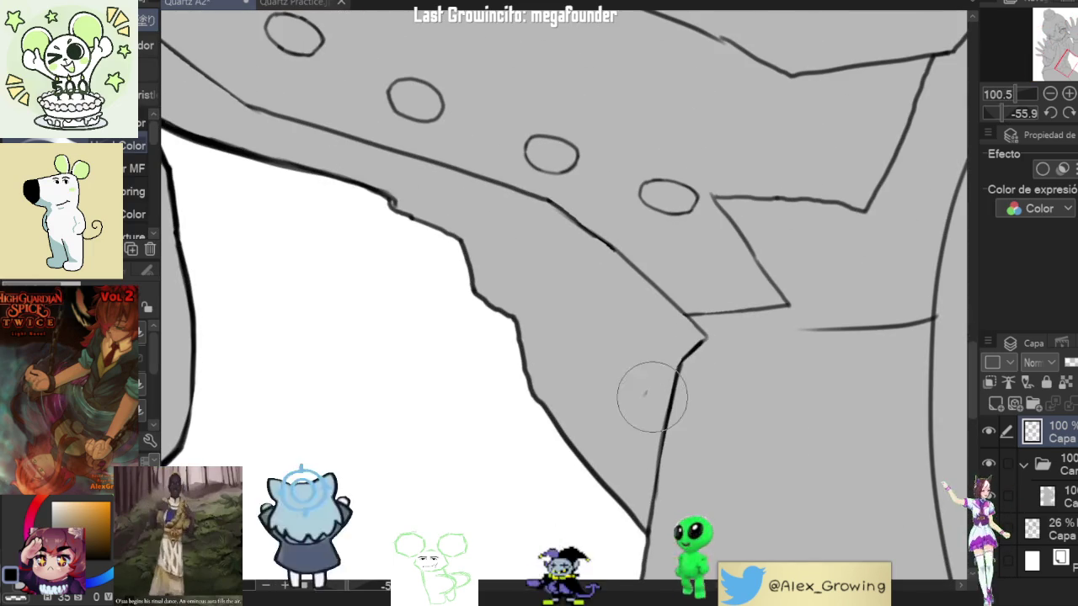
{"action": "key", "text": "ctrl+0"}
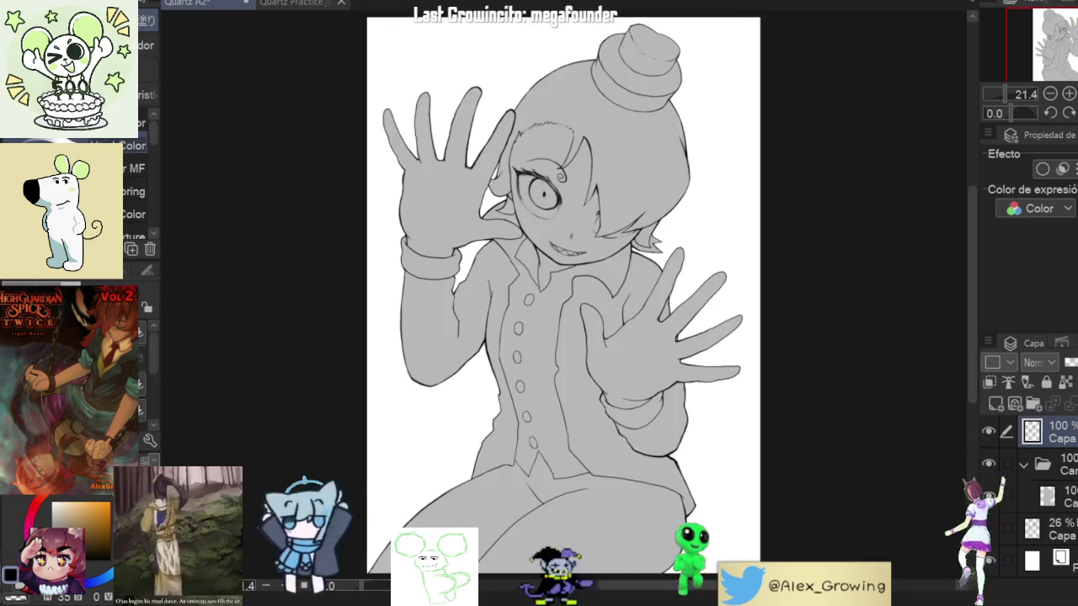
{"action": "key", "text": "h"}
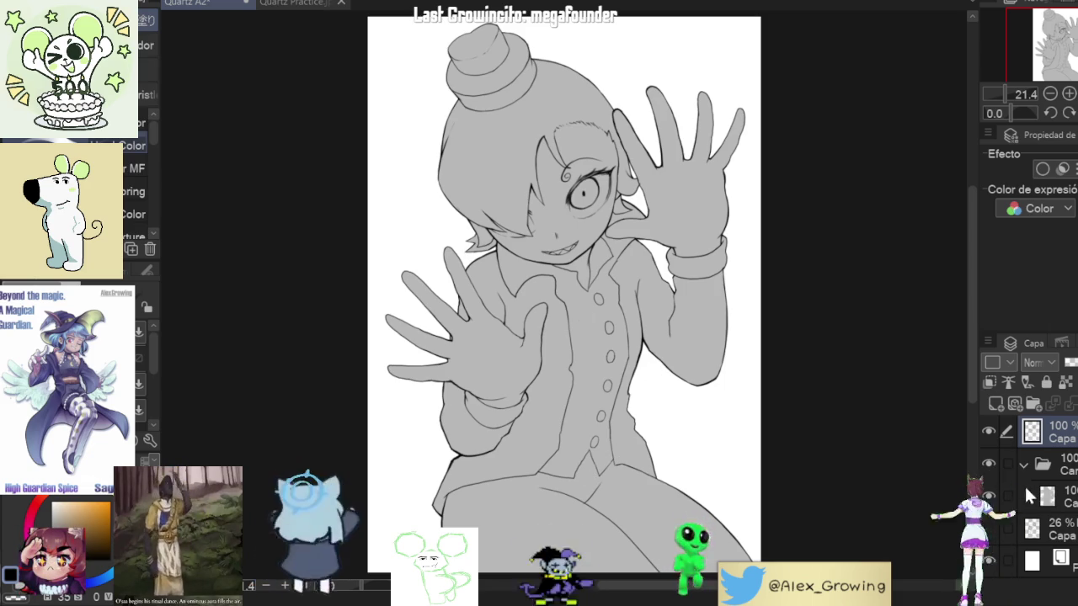
Step: Toggle the line art off and on to check the fill, then thicken the jacket edge line
{"action": "left_click", "coordinate": [989, 431]}
{"action": "left_click", "coordinate": [991, 432]}
{"action": "left_click", "coordinate": [990, 432]}
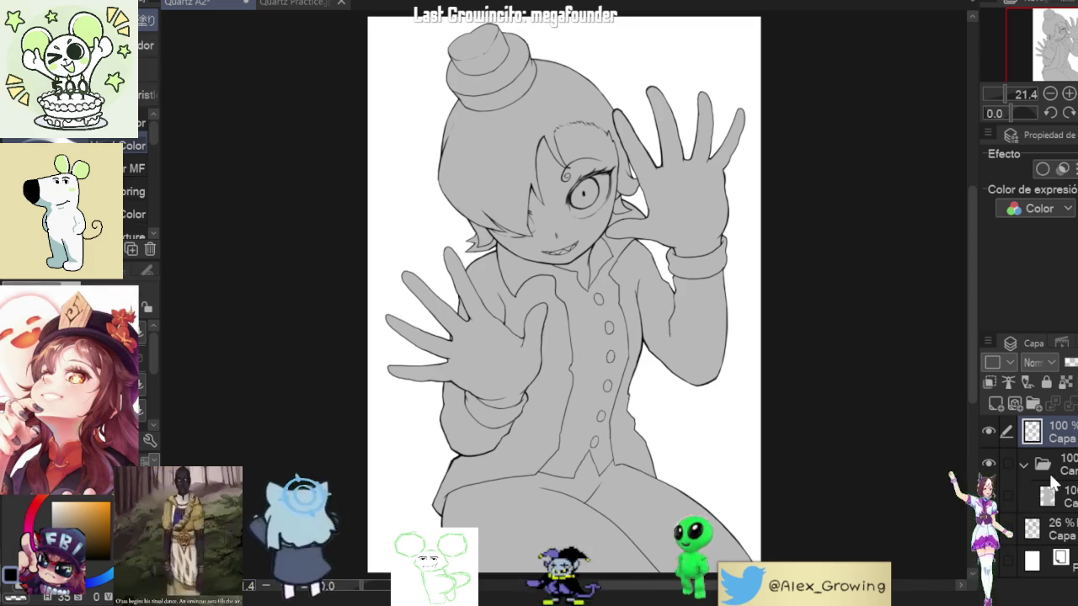
{"action": "scroll", "coordinate": [712, 392], "scroll_direction": "up", "scroll_amount": 4}
{"action": "mouse_move", "coordinate": [713, 393]}
{"action": "left_mouse_down"}
{"action": "mouse_move", "coordinate": [568, 392]}
{"action": "mouse_move", "coordinate": [662, 385]}
{"action": "mouse_move", "coordinate": [589, 465]}
{"action": "left_mouse_up"}
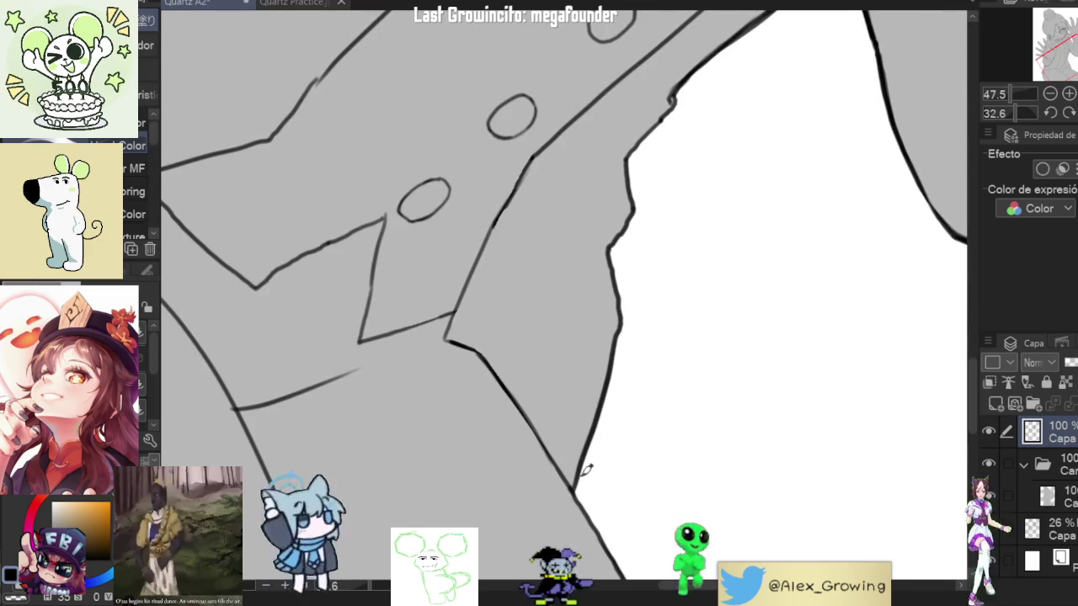
{"action": "scroll", "coordinate": [585, 469], "scroll_direction": "up", "scroll_amount": 3}
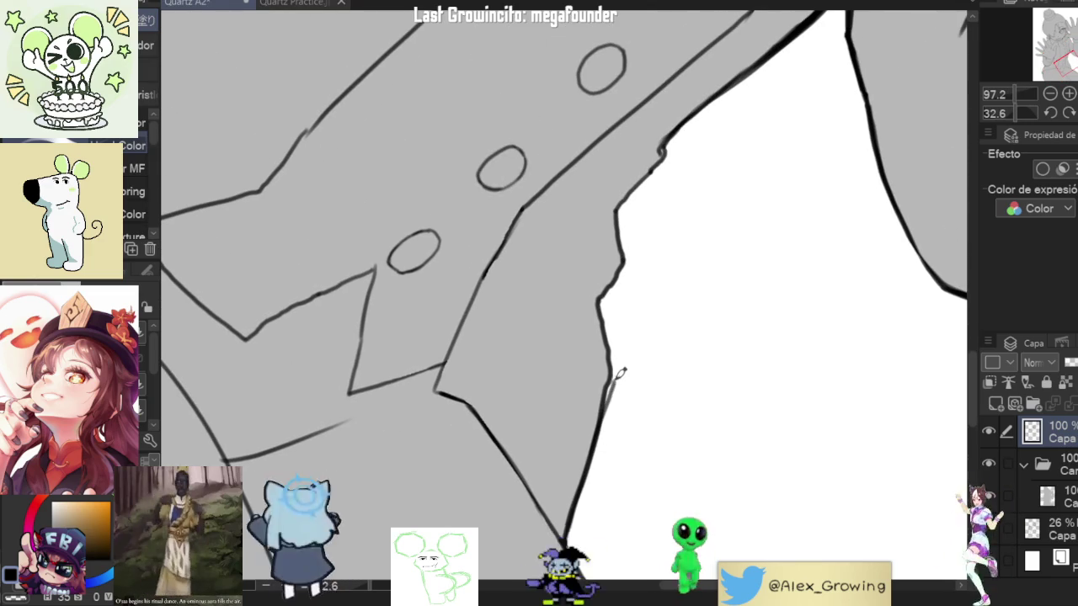
{"action": "left_click_drag", "start_coordinate": [612, 354], "coordinate": [621, 411]}
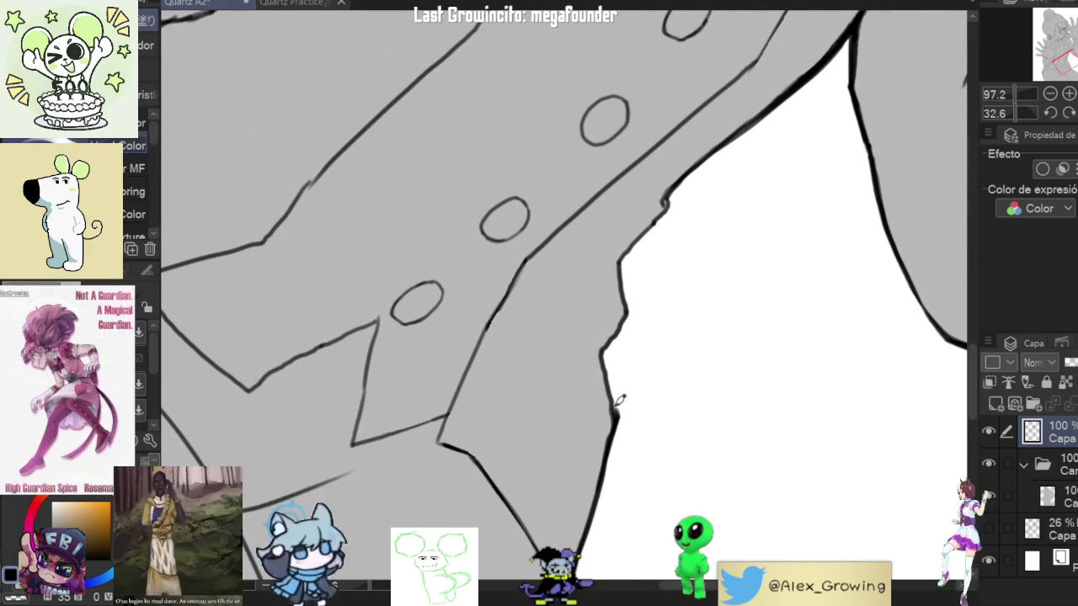
{"action": "left_click_drag", "start_coordinate": [601, 345], "coordinate": [618, 411]}
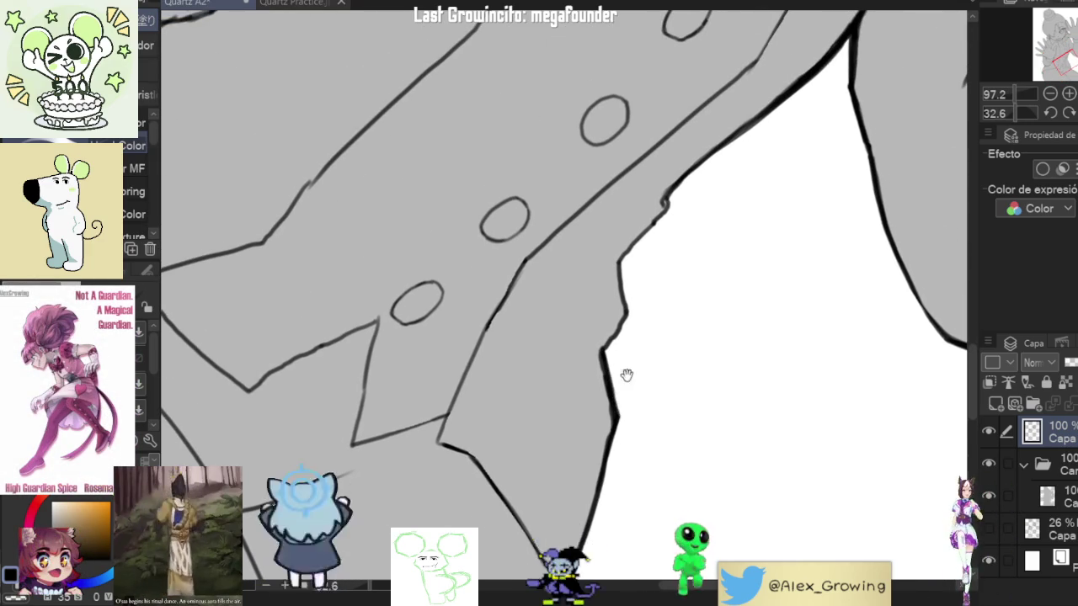
Step: Darken and thicken the jacket line beside the buttons
{"action": "scroll", "coordinate": [620, 368], "scroll_direction": "down", "scroll_amount": 2}
{"action": "scroll", "coordinate": [646, 309], "scroll_direction": "down", "scroll_amount": 3}
{"action": "mouse_move", "coordinate": [757, 252]}
{"action": "left_mouse_down"}
{"action": "mouse_move", "coordinate": [755, 231]}
{"action": "mouse_move", "coordinate": [761, 336]}
{"action": "left_mouse_up"}
{"action": "scroll", "coordinate": [669, 469], "scroll_direction": "up", "scroll_amount": 4}
{"action": "scroll", "coordinate": [648, 470], "scroll_direction": "up", "scroll_amount": 1}
{"action": "scroll", "coordinate": [649, 470], "scroll_direction": "down", "scroll_amount": 3}
{"action": "scroll", "coordinate": [628, 414], "scroll_direction": "up", "scroll_amount": 3}
{"action": "scroll", "coordinate": [589, 362], "scroll_direction": "down", "scroll_amount": 3}
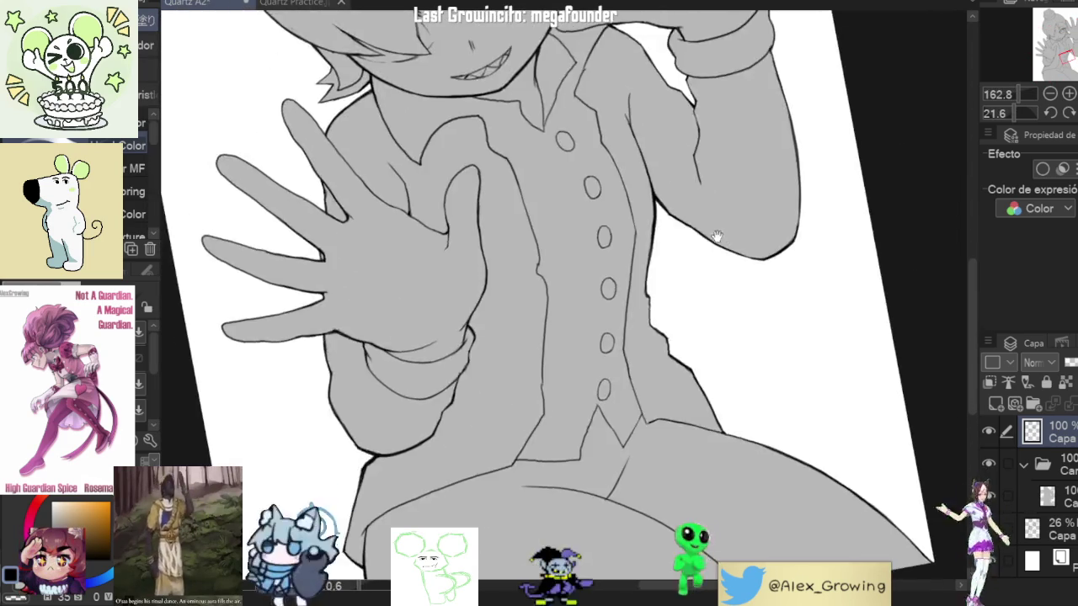
{"action": "scroll", "coordinate": [726, 245], "scroll_direction": "down", "scroll_amount": 5}
{"action": "scroll", "coordinate": [722, 356], "scroll_direction": "down", "scroll_amount": 1}
{"action": "mouse_move", "coordinate": [741, 354]}
{"action": "left_mouse_down"}
{"action": "mouse_move", "coordinate": [775, 327]}
{"action": "mouse_move", "coordinate": [758, 333]}
{"action": "mouse_move", "coordinate": [760, 354]}
{"action": "left_mouse_up"}
{"action": "scroll", "coordinate": [696, 305], "scroll_direction": "up", "scroll_amount": 5}
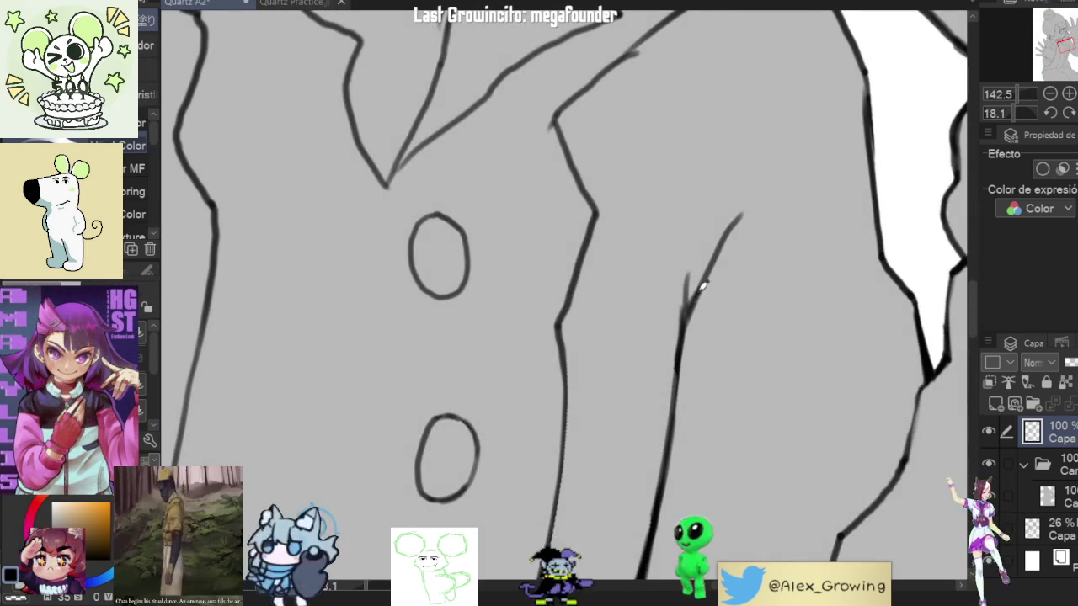
{"action": "left_click_drag", "start_coordinate": [693, 306], "coordinate": [699, 228]}
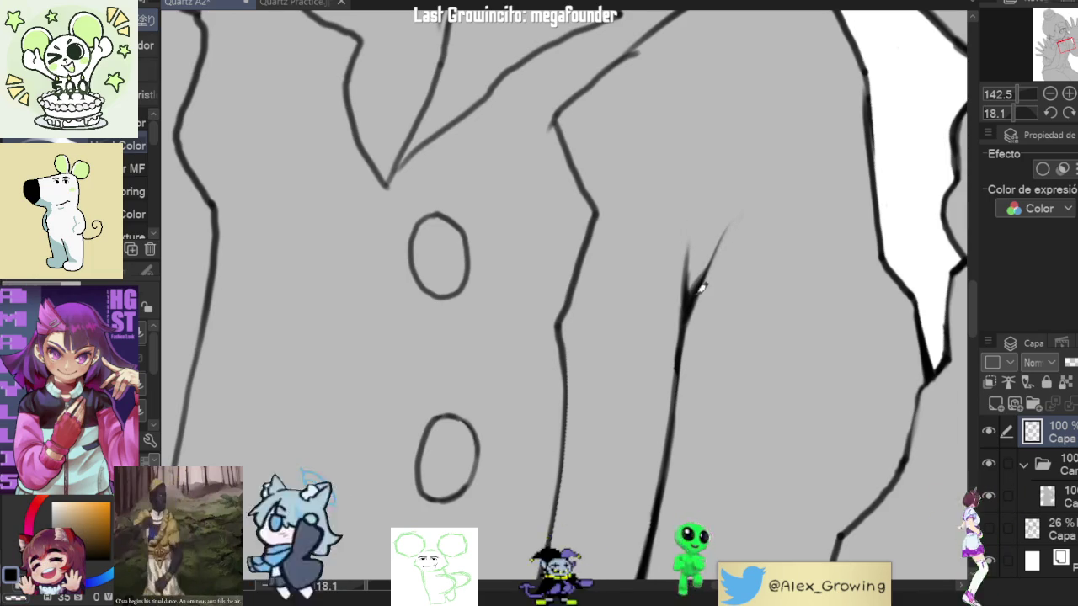
Step: Fit the whole page upright and mirror the canvas to review the lines
{"action": "scroll", "coordinate": [692, 310], "scroll_direction": "down", "scroll_amount": 5}
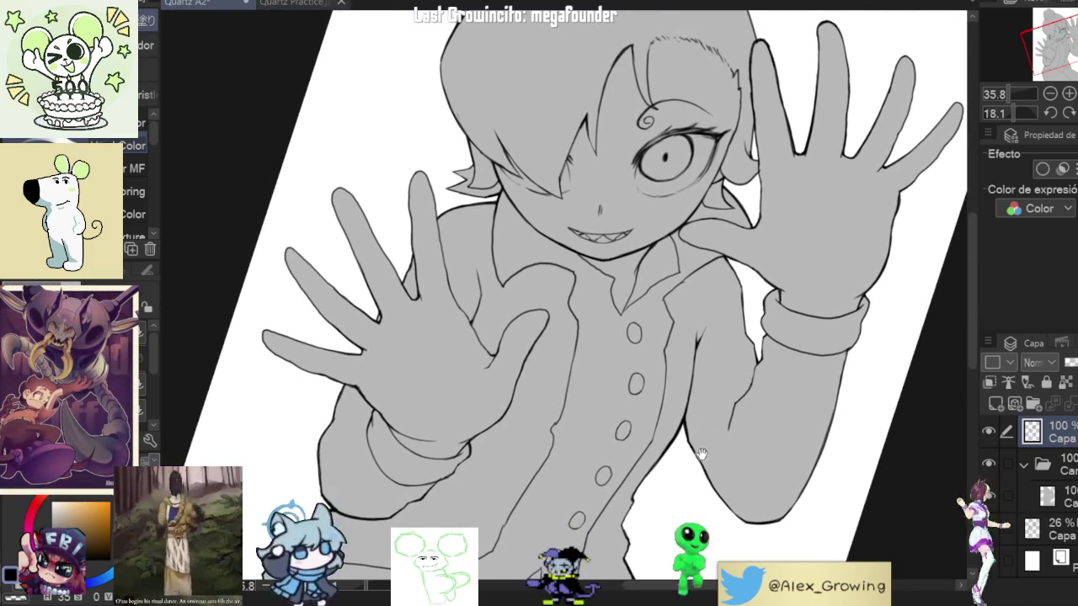
{"action": "left_click_drag", "start_coordinate": [708, 446], "coordinate": [736, 491]}
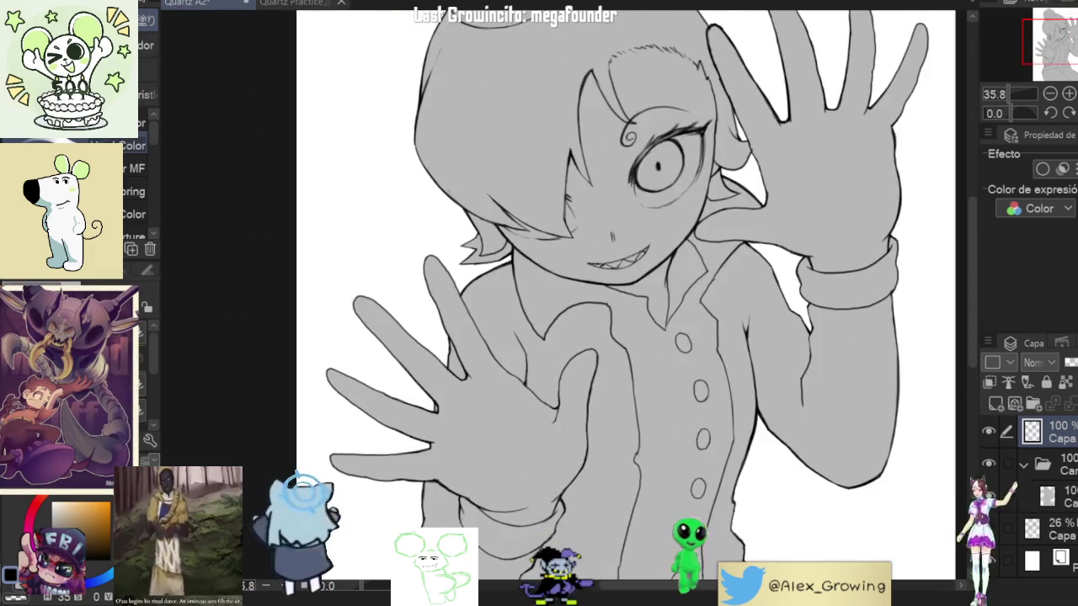
{"action": "key", "text": "ctrl+0"}
{"action": "key", "text": "h"}
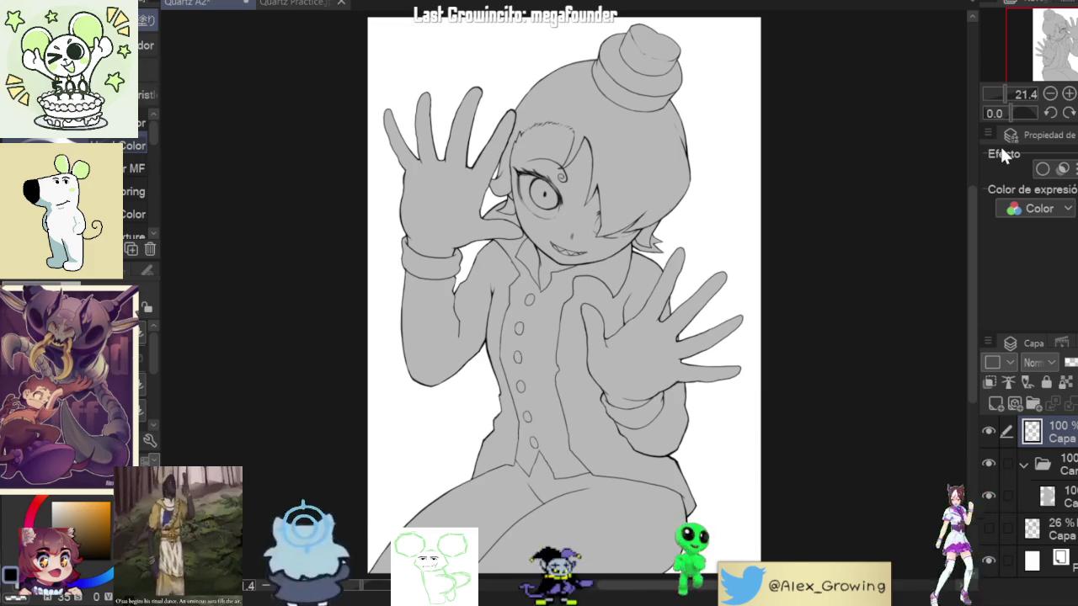
Step: Undo the stray strokes near the right hand, including the diagonal one below the wrist
{"action": "scroll", "coordinate": [620, 359], "scroll_direction": "up", "scroll_amount": 2}
{"action": "left_click_drag", "start_coordinate": [625, 374], "coordinate": [645, 438]}
{"action": "left_click_drag", "start_coordinate": [627, 322], "coordinate": [621, 357]}
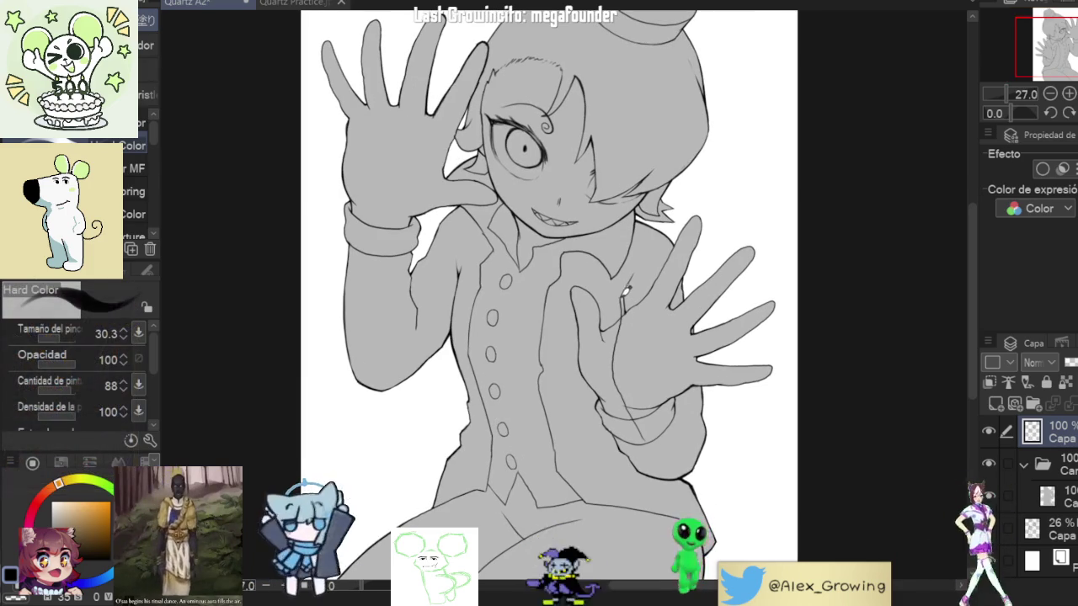
{"action": "key", "text": "ctrl+z"}
{"action": "key", "text": "ctrl+z"}
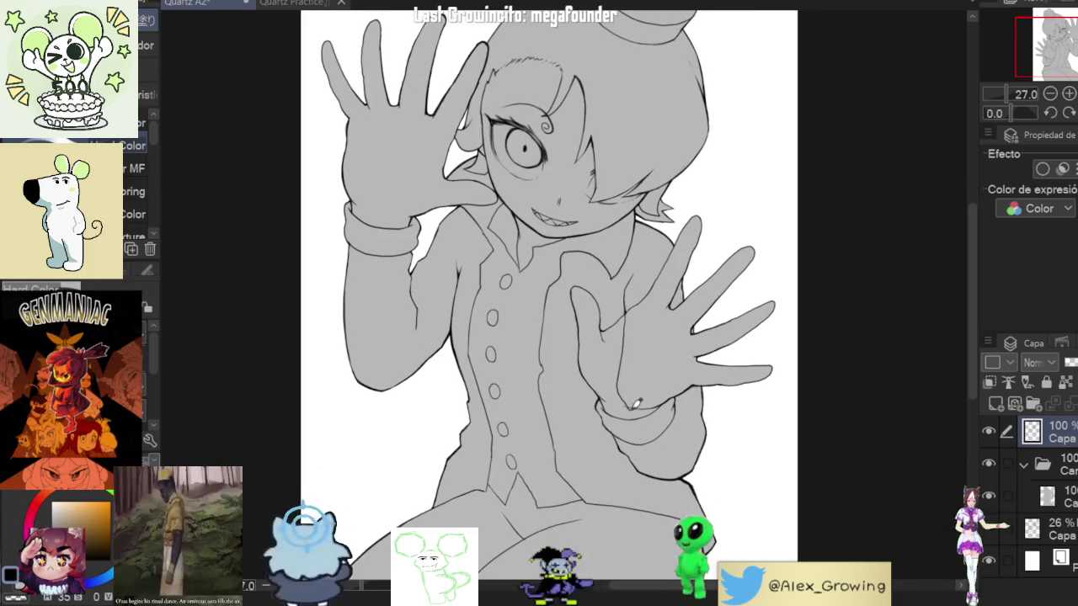
{"action": "scroll", "coordinate": [694, 472], "scroll_direction": "down", "scroll_amount": 2}
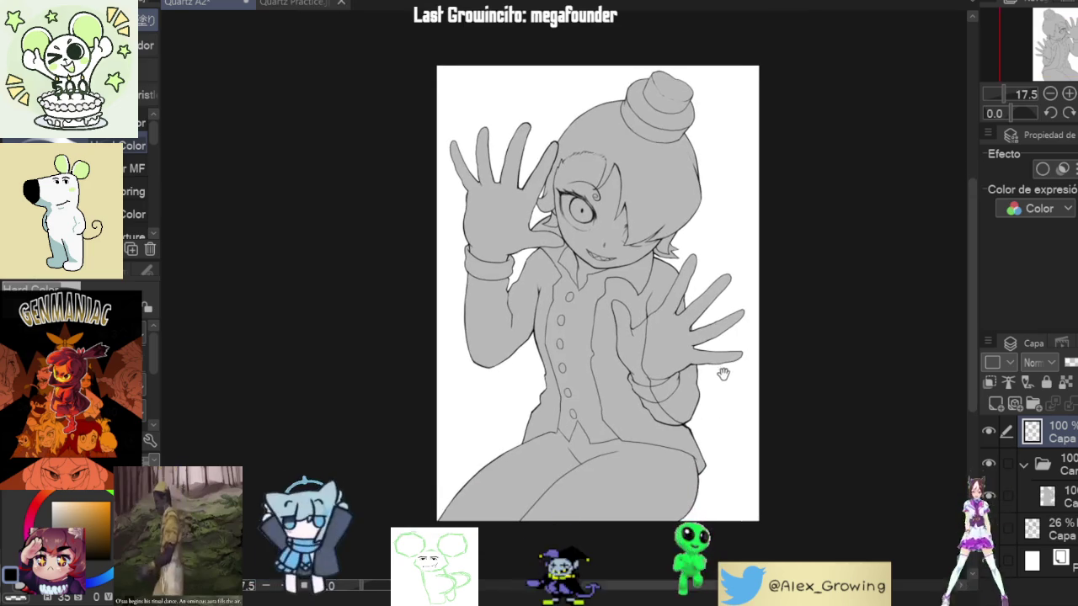
{"action": "scroll", "coordinate": [729, 441], "scroll_direction": "up", "scroll_amount": 2}
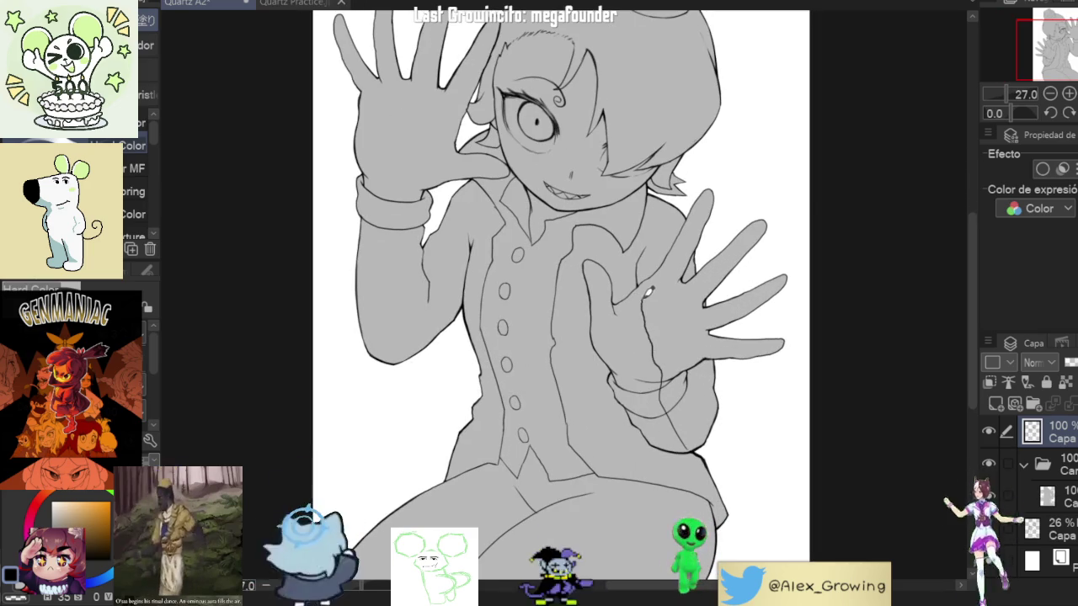
{"action": "key", "text": "ctrl+z"}
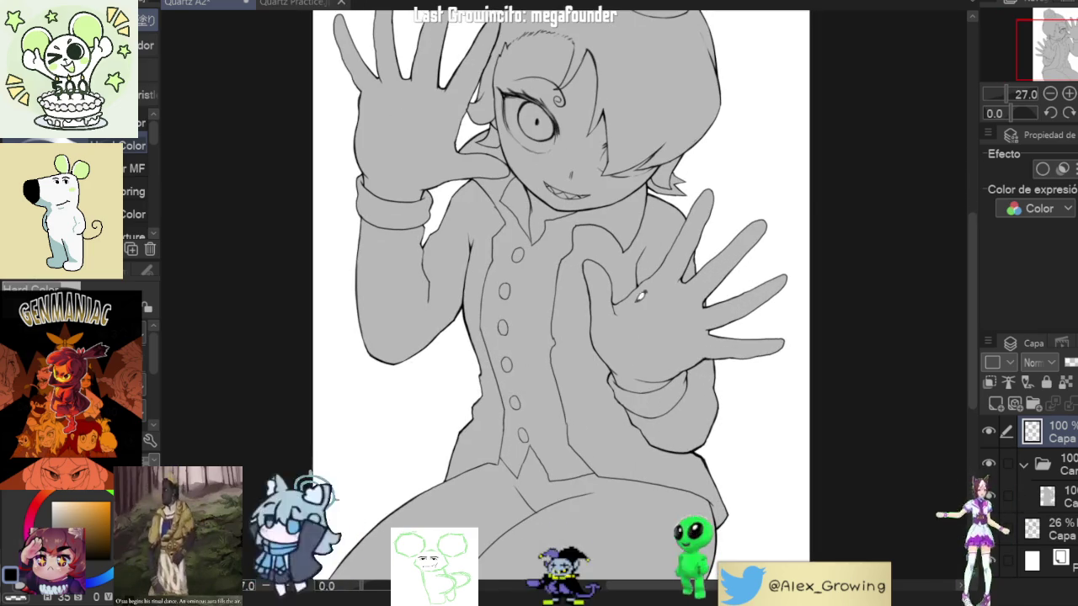
{"action": "left_click_drag", "start_coordinate": [659, 336], "coordinate": [662, 381]}
{"action": "key", "text": "ctrl+z"}
Step: Zoom in and out around the collar area to inspect the cleaned lines
{"action": "scroll", "coordinate": [682, 432], "scroll_direction": "down", "scroll_amount": 3}
{"action": "scroll", "coordinate": [686, 362], "scroll_direction": "up", "scroll_amount": 5}
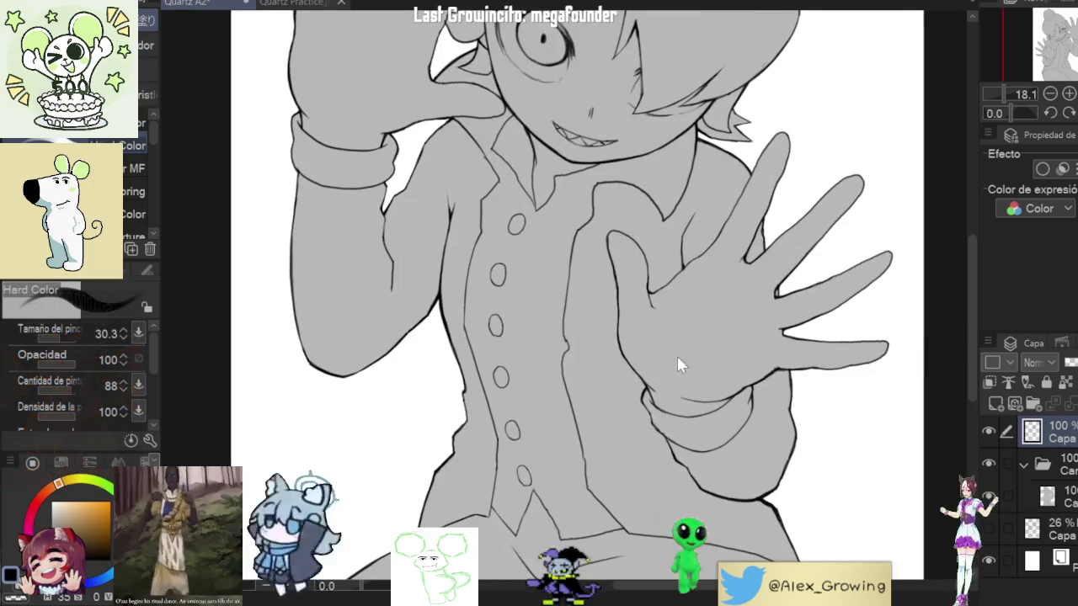
{"action": "scroll", "coordinate": [704, 380], "scroll_direction": "down", "scroll_amount": 2}
{"action": "scroll", "coordinate": [704, 380], "scroll_direction": "up", "scroll_amount": 4}
{"action": "scroll", "coordinate": [716, 361], "scroll_direction": "down", "scroll_amount": 5}
{"action": "scroll", "coordinate": [706, 359], "scroll_direction": "up", "scroll_amount": 3}
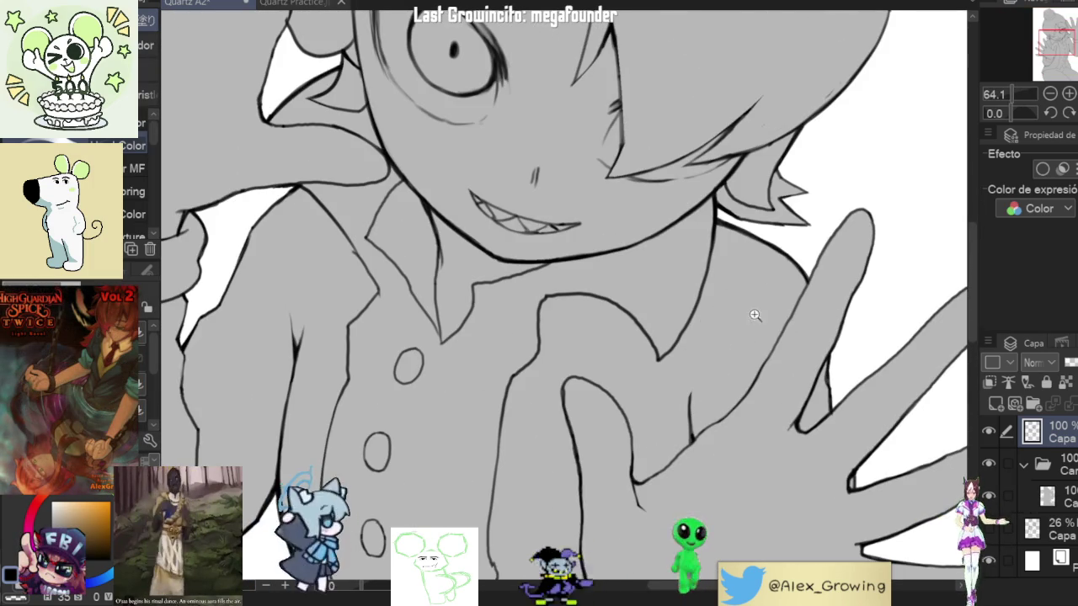
{"action": "scroll", "coordinate": [733, 338], "scroll_direction": "down", "scroll_amount": 5}
{"action": "scroll", "coordinate": [706, 353], "scroll_direction": "up", "scroll_amount": 6}
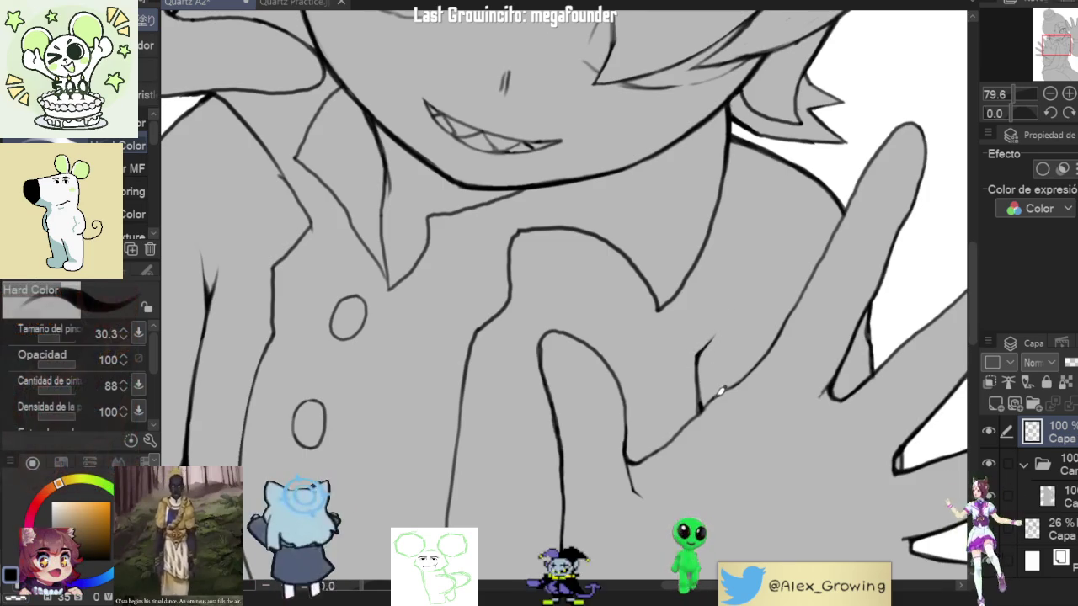
{"action": "scroll", "coordinate": [721, 389], "scroll_direction": "down", "scroll_amount": 2}
{"action": "scroll", "coordinate": [715, 407], "scroll_direction": "up", "scroll_amount": 5}
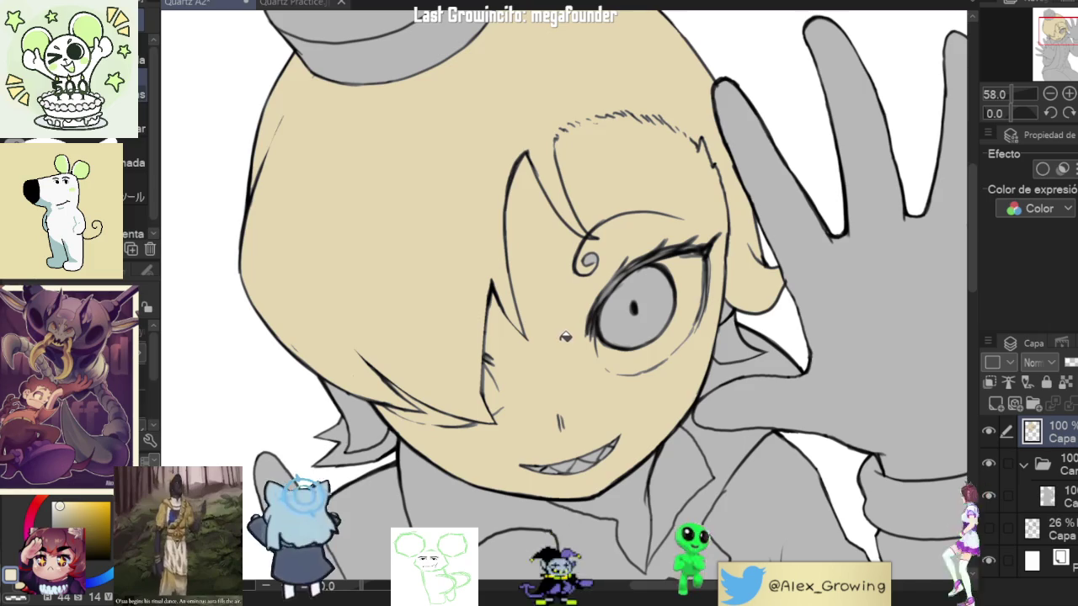
Step: Paint a light cream highlight under the eye with the pen
{"action": "key", "text": "g"}
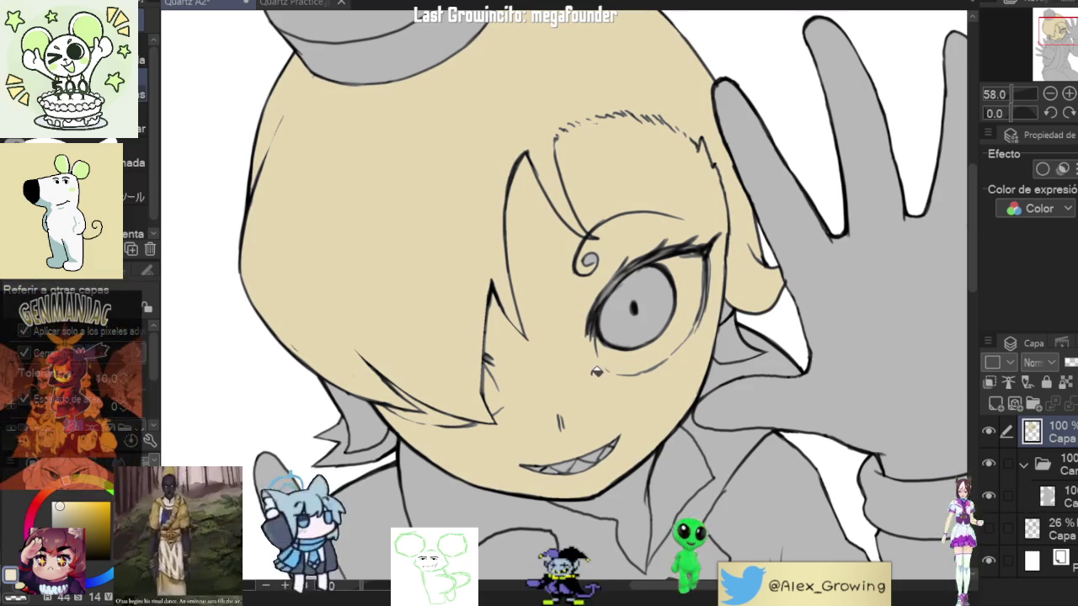
{"action": "key", "text": "p"}
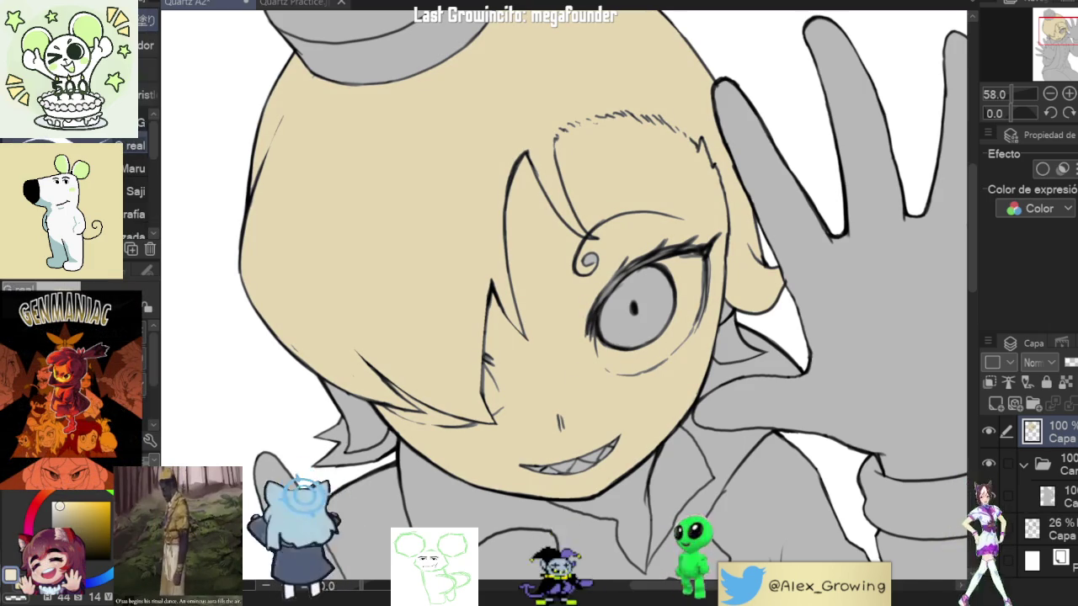
{"action": "scroll", "coordinate": [581, 358], "scroll_direction": "up", "scroll_amount": 3}
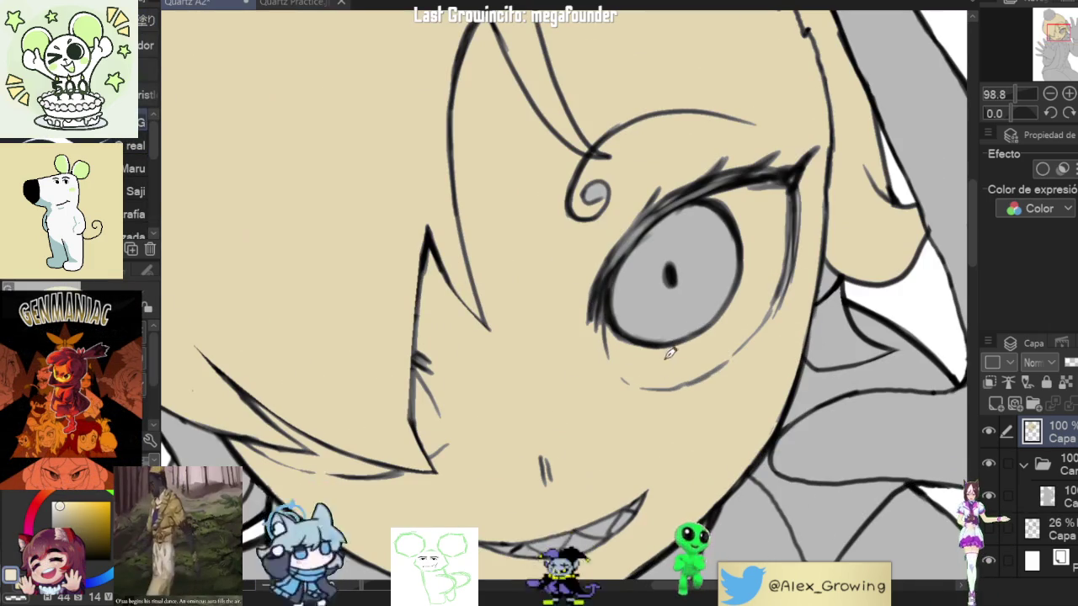
{"action": "mouse_move", "coordinate": [665, 358]}
{"action": "left_mouse_down"}
{"action": "mouse_move", "coordinate": [653, 375]}
{"action": "mouse_move", "coordinate": [683, 363]}
{"action": "mouse_move", "coordinate": [624, 354]}
{"action": "left_mouse_up"}
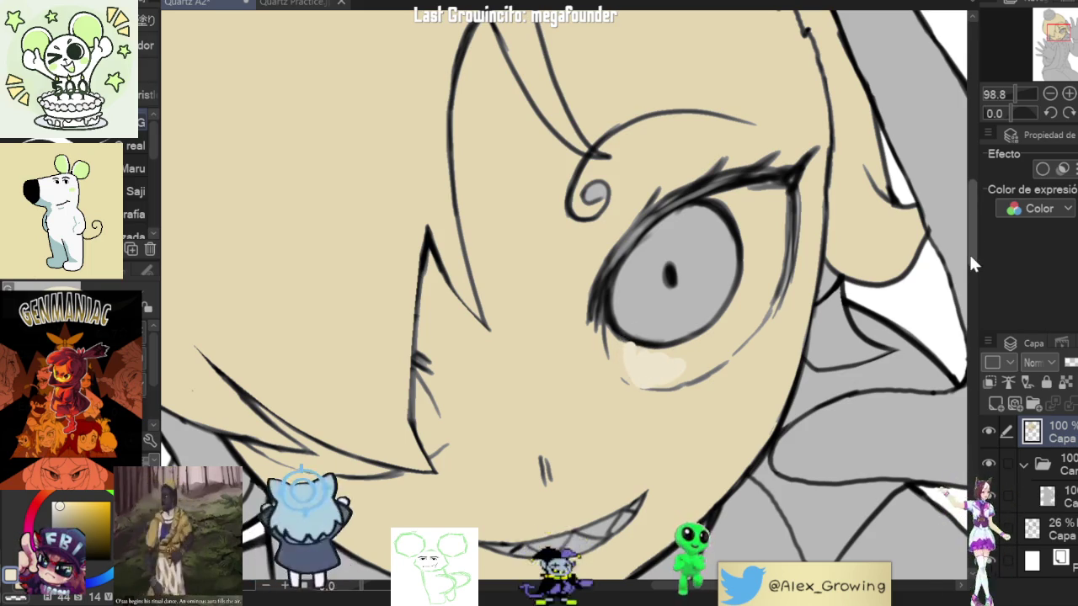
Step: Toggle the beige fill off and on and select the colour layer inside the folder
{"action": "left_click", "coordinate": [1009, 382]}
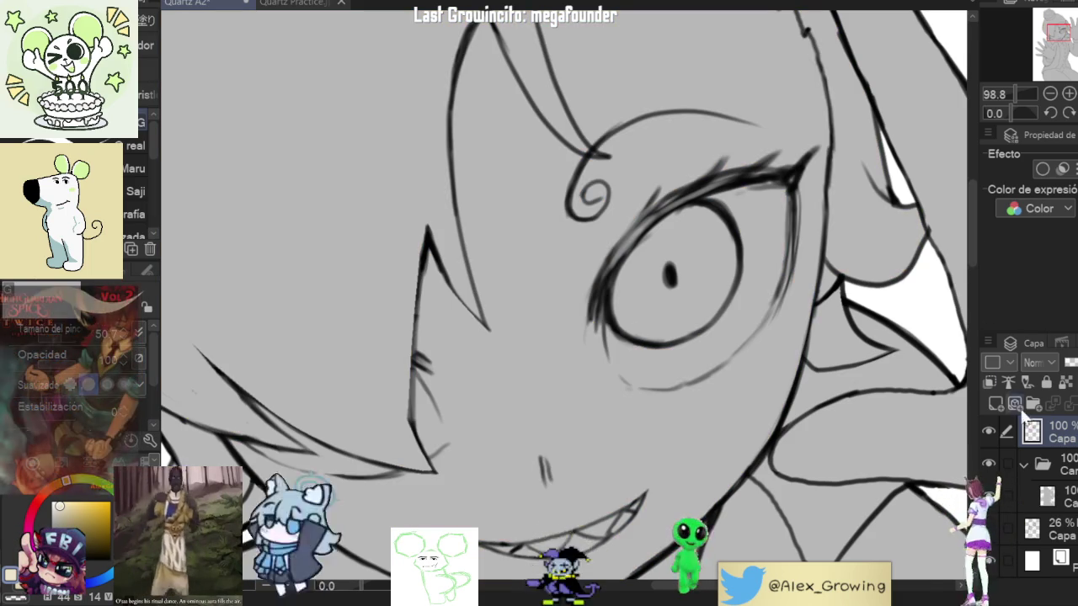
{"action": "left_click", "coordinate": [1047, 497]}
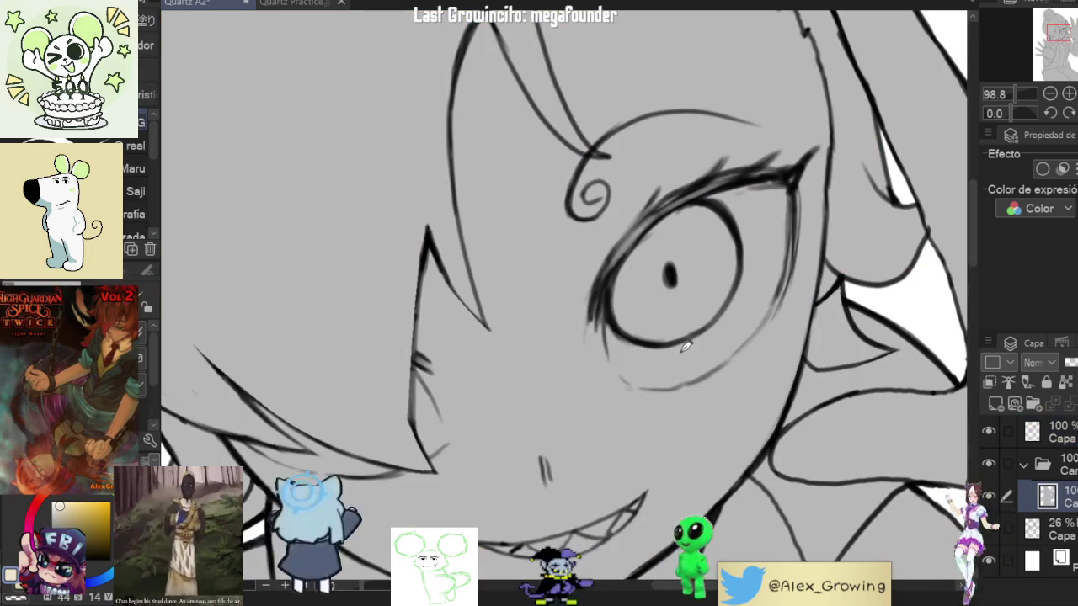
{"action": "left_click", "coordinate": [694, 439]}
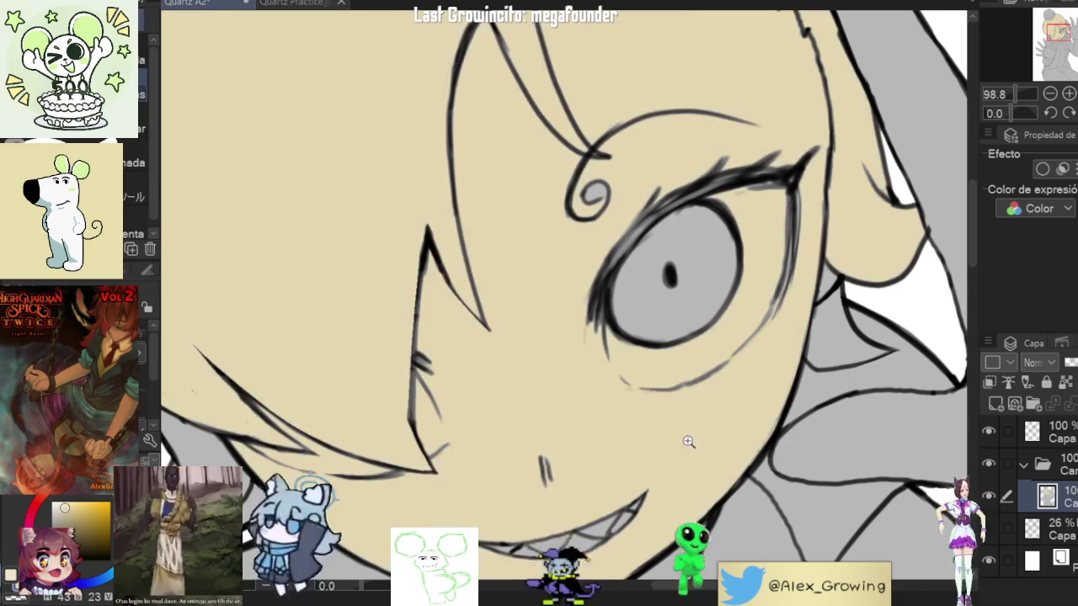
{"action": "left_click_drag", "start_coordinate": [693, 438], "coordinate": [594, 257]}
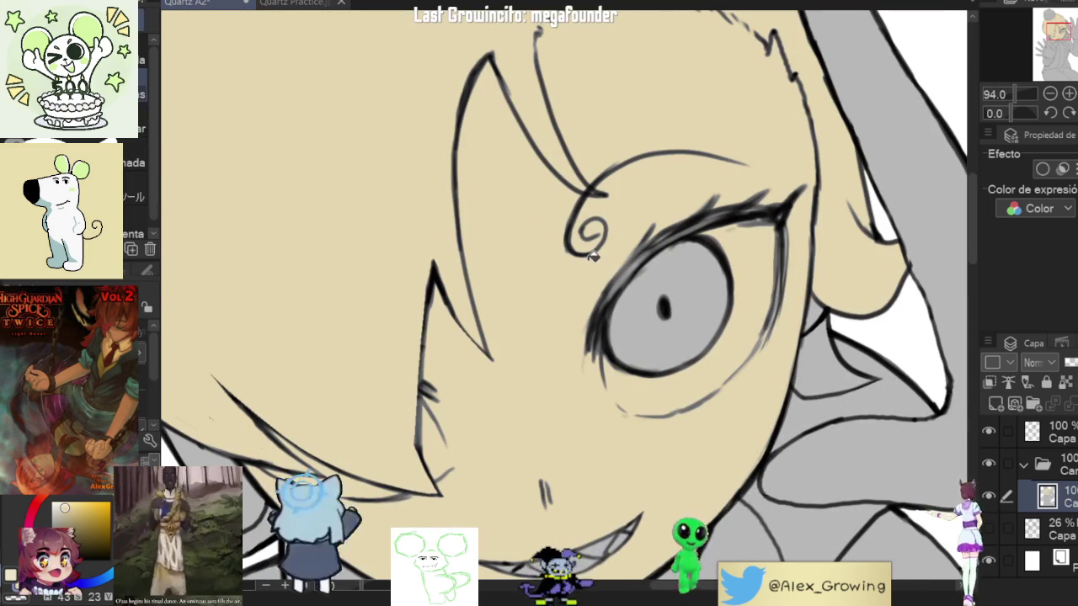
Step: Try a highlight on the eye's lower-right edge, then fill around the iris pale cream
{"action": "key", "text": "p"}
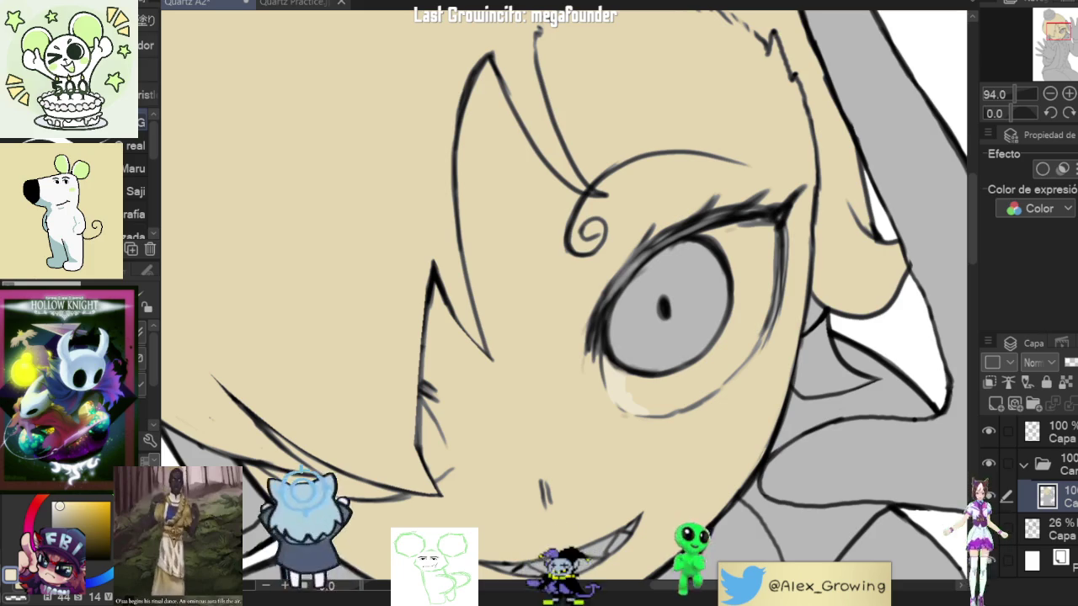
{"action": "mouse_move", "coordinate": [771, 290]}
{"action": "left_mouse_down"}
{"action": "mouse_move", "coordinate": [712, 384]}
{"action": "mouse_move", "coordinate": [769, 280]}
{"action": "mouse_move", "coordinate": [770, 223]}
{"action": "left_mouse_up"}
{"action": "key", "text": "ctrl+z"}
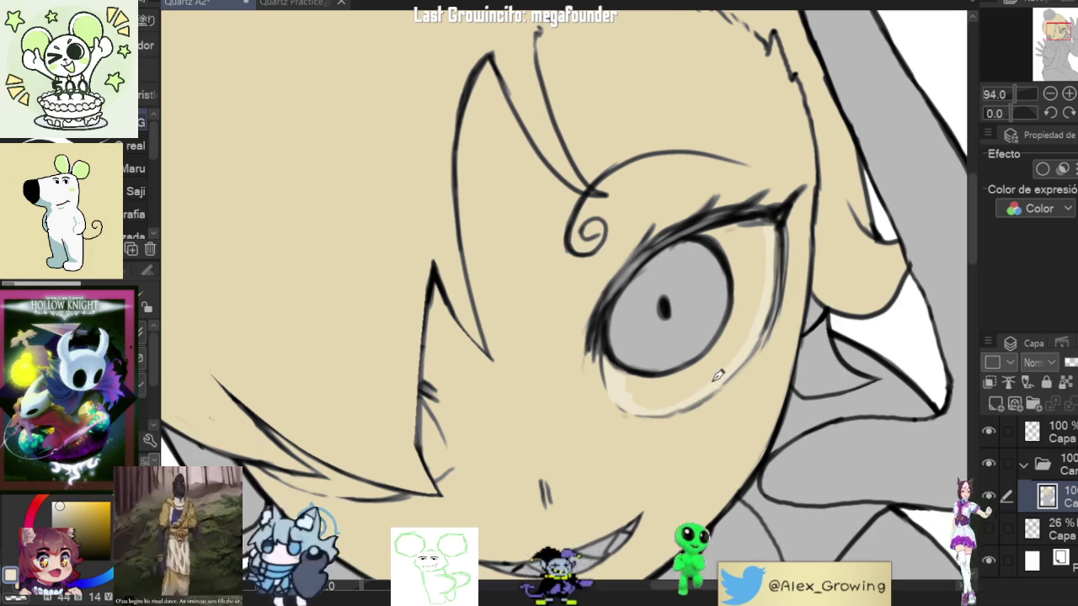
{"action": "key", "text": "g"}
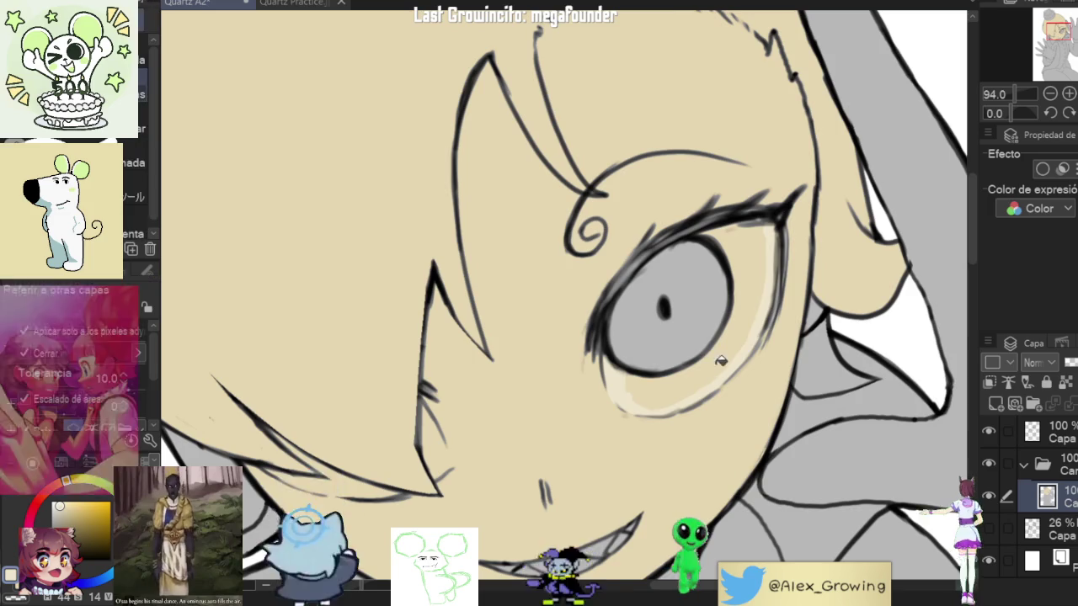
{"action": "left_click", "coordinate": [718, 360]}
{"action": "scroll", "coordinate": [741, 349], "scroll_direction": "up", "scroll_amount": 2}
{"action": "scroll", "coordinate": [741, 349], "scroll_direction": "up", "scroll_amount": 2}
{"action": "scroll", "coordinate": [753, 356], "scroll_direction": "down", "scroll_amount": 4}
{"action": "scroll", "coordinate": [737, 396], "scroll_direction": "down", "scroll_amount": 2}
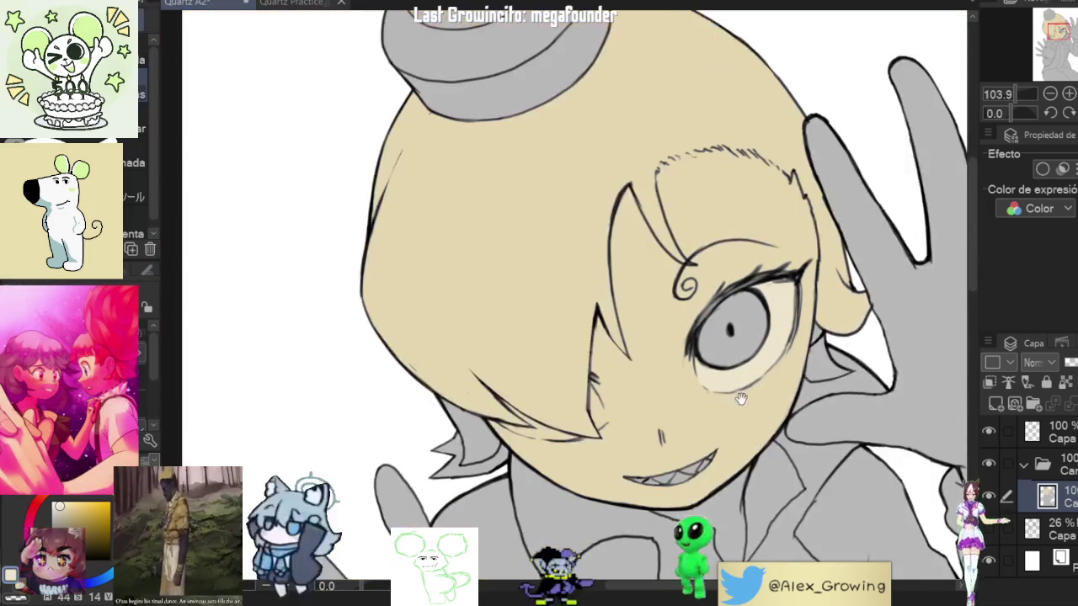
{"action": "left_click_drag", "start_coordinate": [737, 395], "coordinate": [724, 378]}
Step: Paint cream over the dark hair-tip line
{"action": "key", "text": "p"}
{"action": "scroll", "coordinate": [619, 369], "scroll_direction": "up", "scroll_amount": 2}
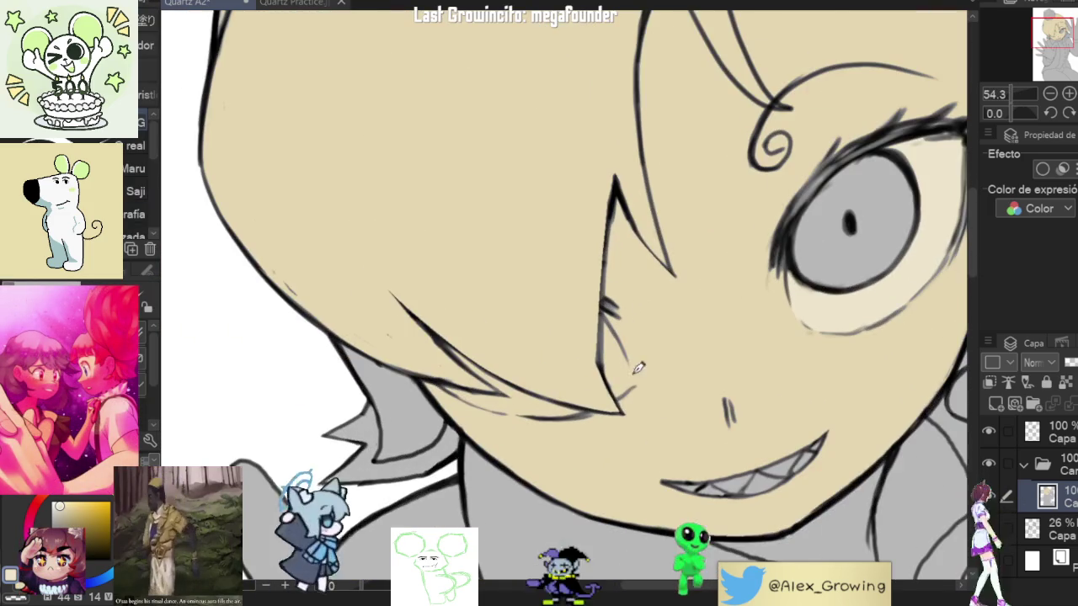
{"action": "scroll", "coordinate": [617, 370], "scroll_direction": "up", "scroll_amount": 2}
{"action": "mouse_move", "coordinate": [616, 371]}
{"action": "left_mouse_down"}
{"action": "mouse_move", "coordinate": [627, 379]}
{"action": "mouse_move", "coordinate": [615, 340]}
{"action": "left_mouse_up"}
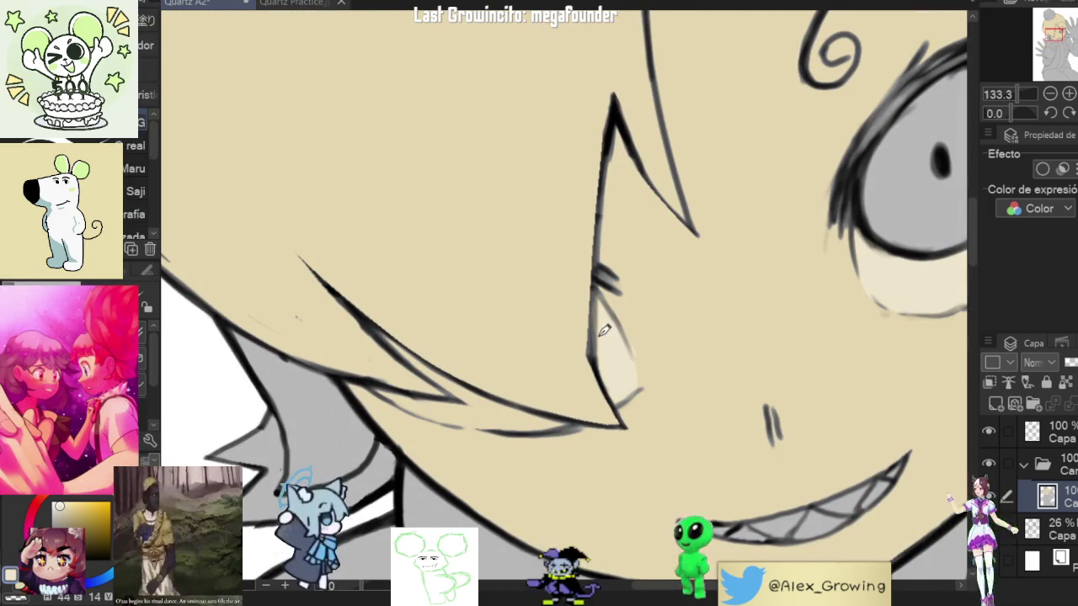
{"action": "mouse_move", "coordinate": [952, 184]}
{"action": "left_mouse_down"}
{"action": "mouse_move", "coordinate": [787, 246]}
{"action": "mouse_move", "coordinate": [704, 244]}
{"action": "mouse_move", "coordinate": [654, 336]}
{"action": "left_mouse_up"}
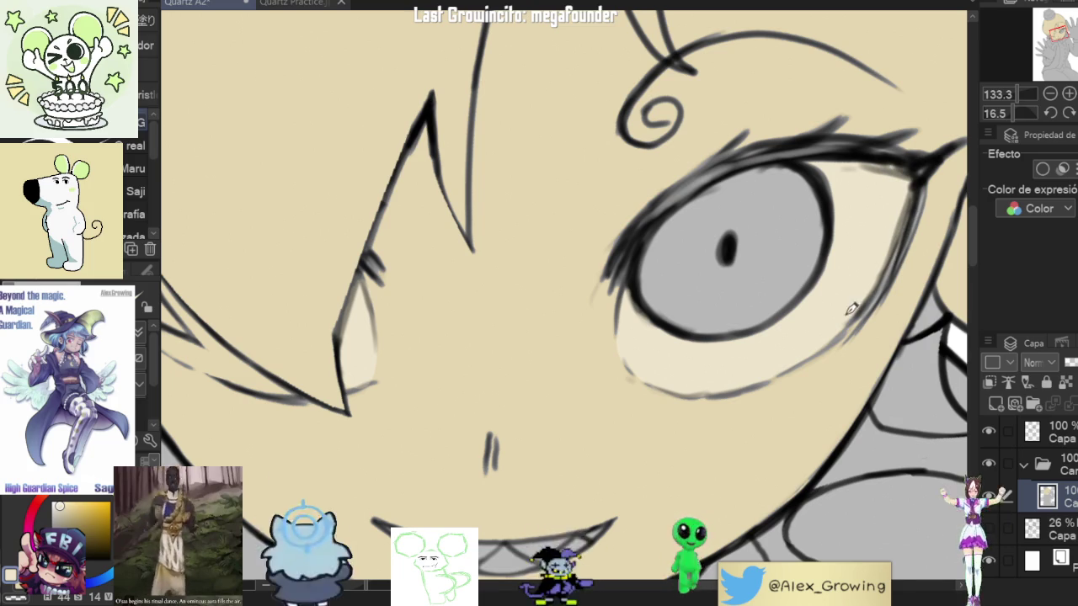
Step: Rotate the view sideways and add pale highlight strokes along the outer and inner face edges
{"action": "scroll", "coordinate": [861, 305], "scroll_direction": "down", "scroll_amount": 5}
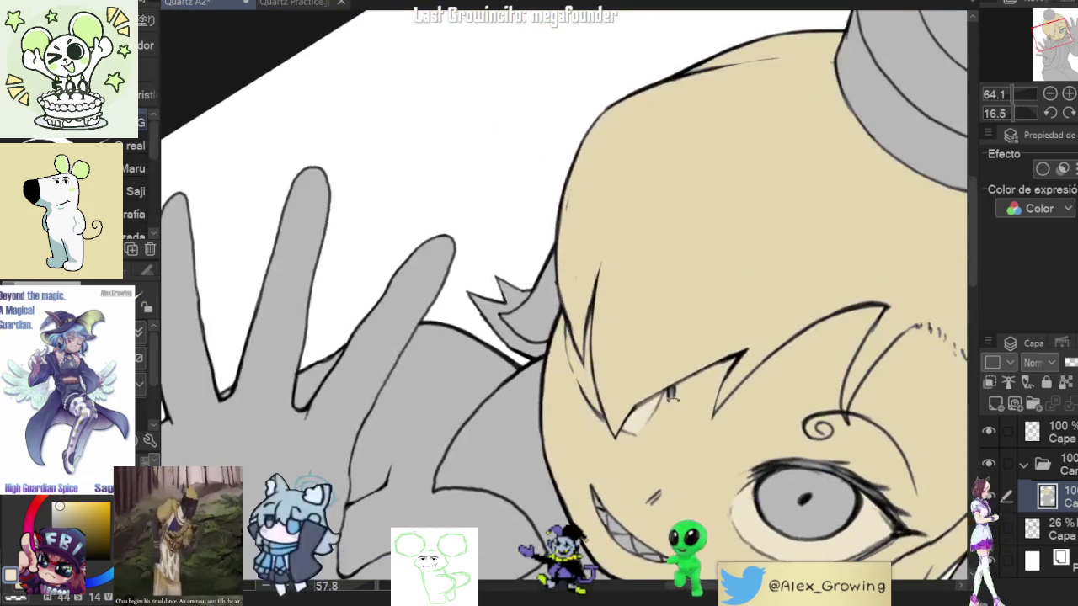
{"action": "left_click_drag", "start_coordinate": [861, 305], "coordinate": [548, 374]}
{"action": "scroll", "coordinate": [548, 373], "scroll_direction": "up", "scroll_amount": 5}
{"action": "left_click_drag", "start_coordinate": [522, 505], "coordinate": [537, 348]}
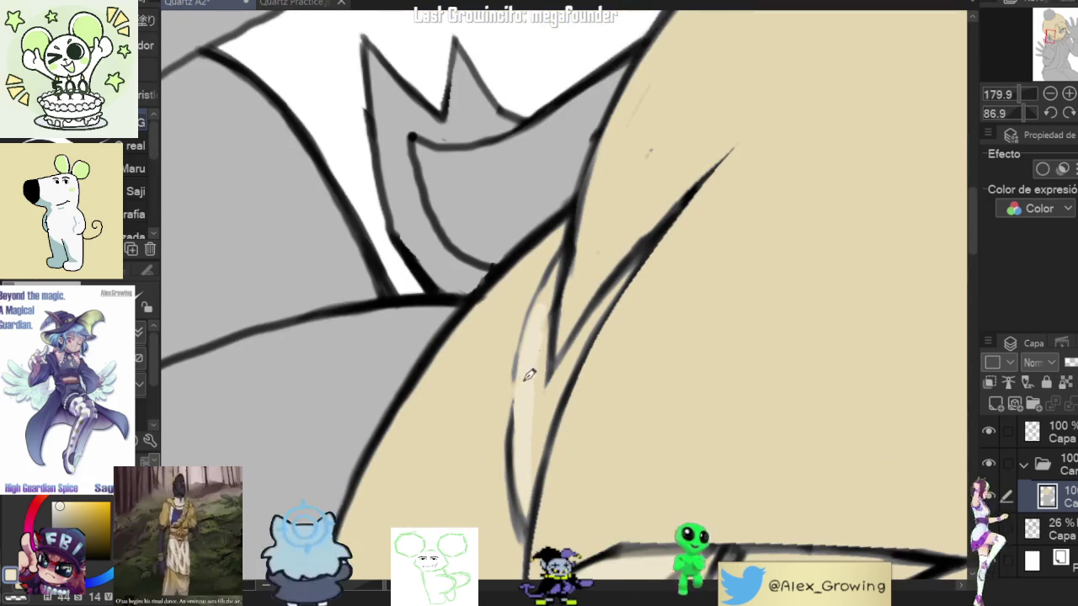
{"action": "left_click_drag", "start_coordinate": [539, 497], "coordinate": [548, 405]}
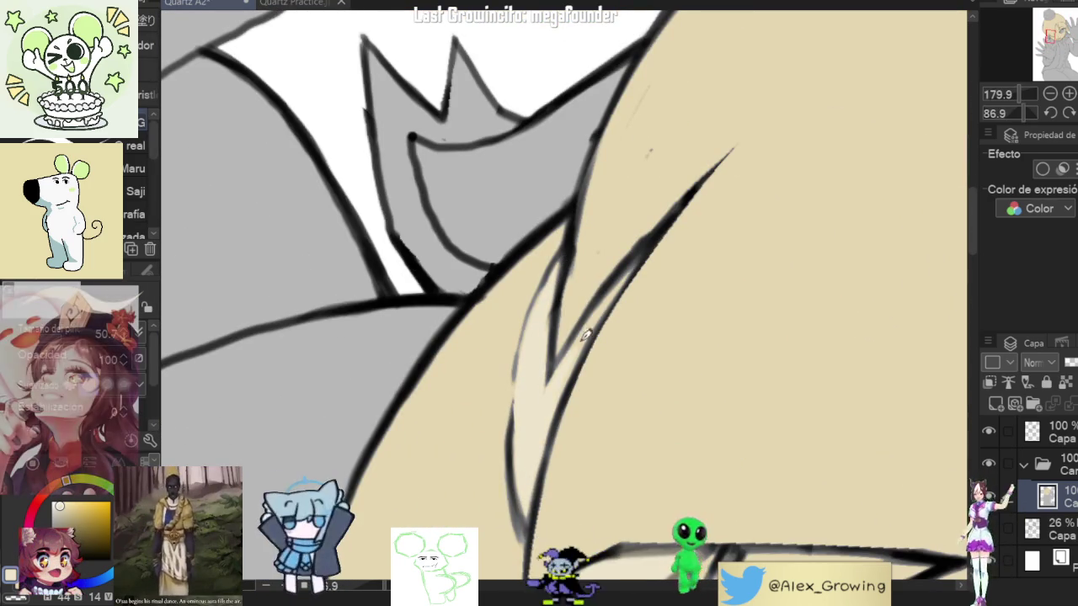
{"action": "left_click_drag", "start_coordinate": [577, 345], "coordinate": [560, 371]}
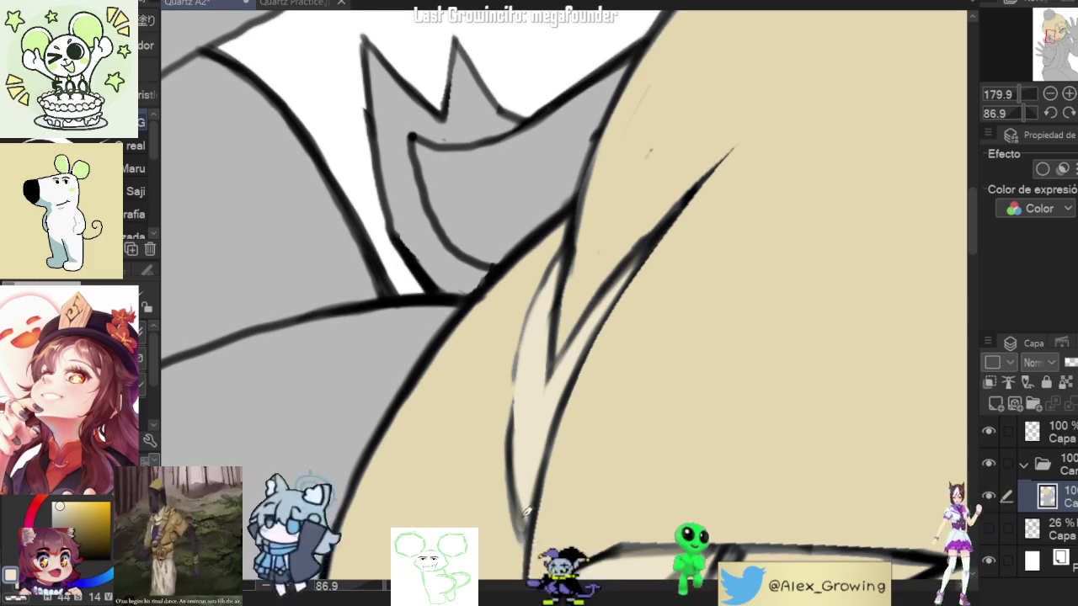
{"action": "scroll", "coordinate": [578, 343], "scroll_direction": "down", "scroll_amount": 5}
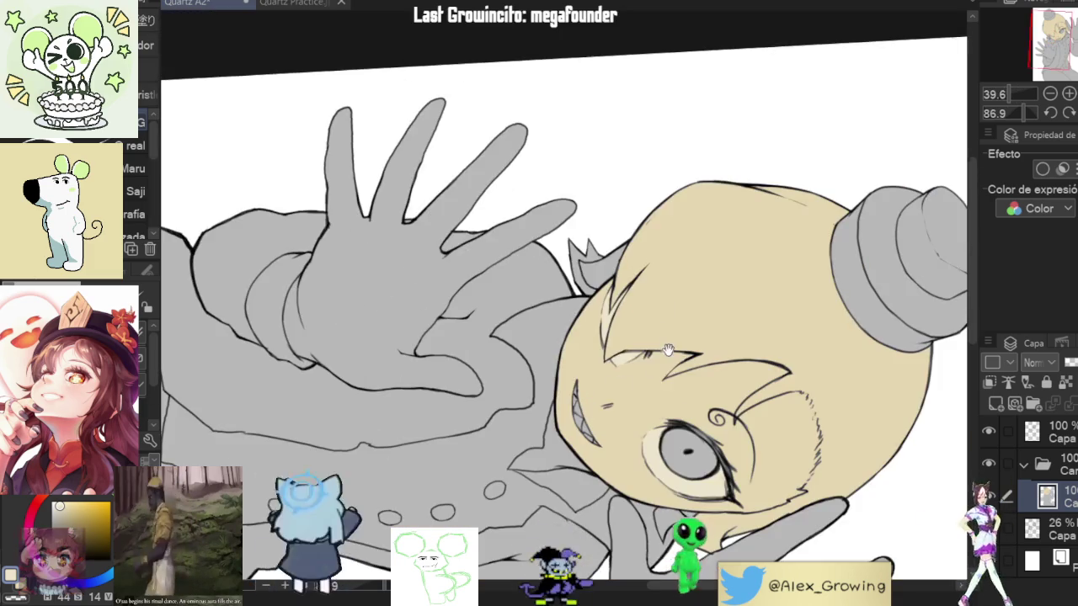
{"action": "scroll", "coordinate": [723, 167], "scroll_direction": "up", "scroll_amount": 5}
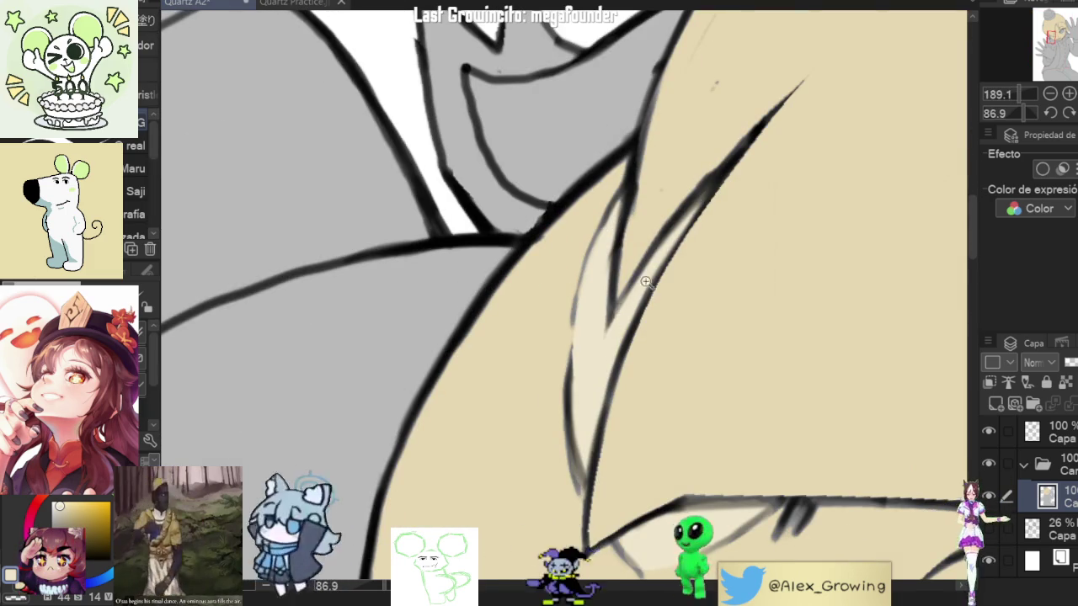
{"action": "scroll", "coordinate": [649, 275], "scroll_direction": "down", "scroll_amount": 8}
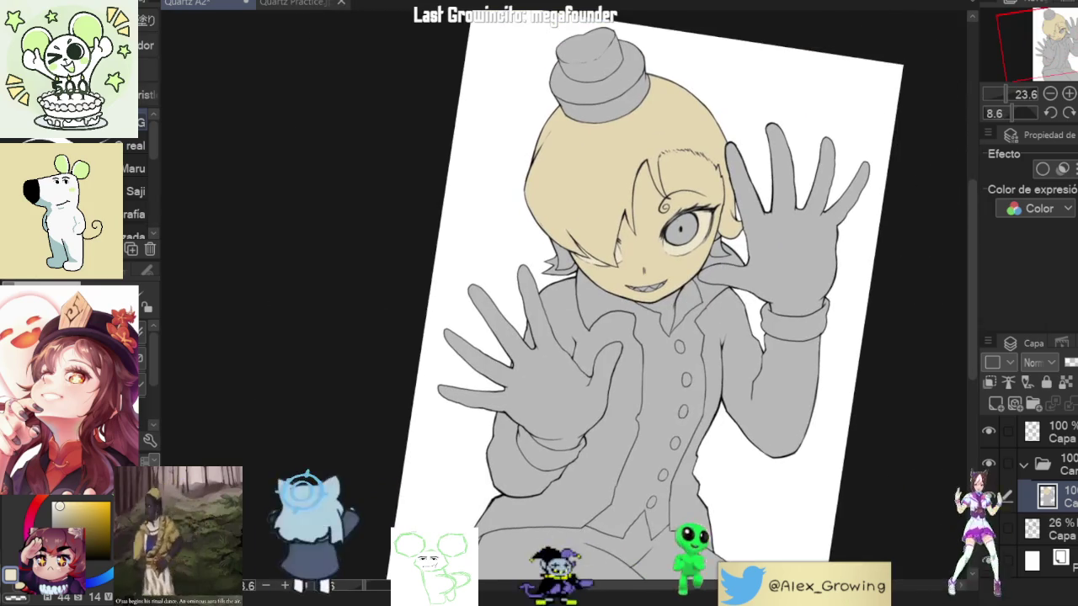
Step: Brush light cream over the dark hair dashes on the forehead
{"action": "scroll", "coordinate": [692, 179], "scroll_direction": "up", "scroll_amount": 2}
{"action": "scroll", "coordinate": [692, 179], "scroll_direction": "up", "scroll_amount": 2}
{"action": "scroll", "coordinate": [692, 180], "scroll_direction": "up", "scroll_amount": 2}
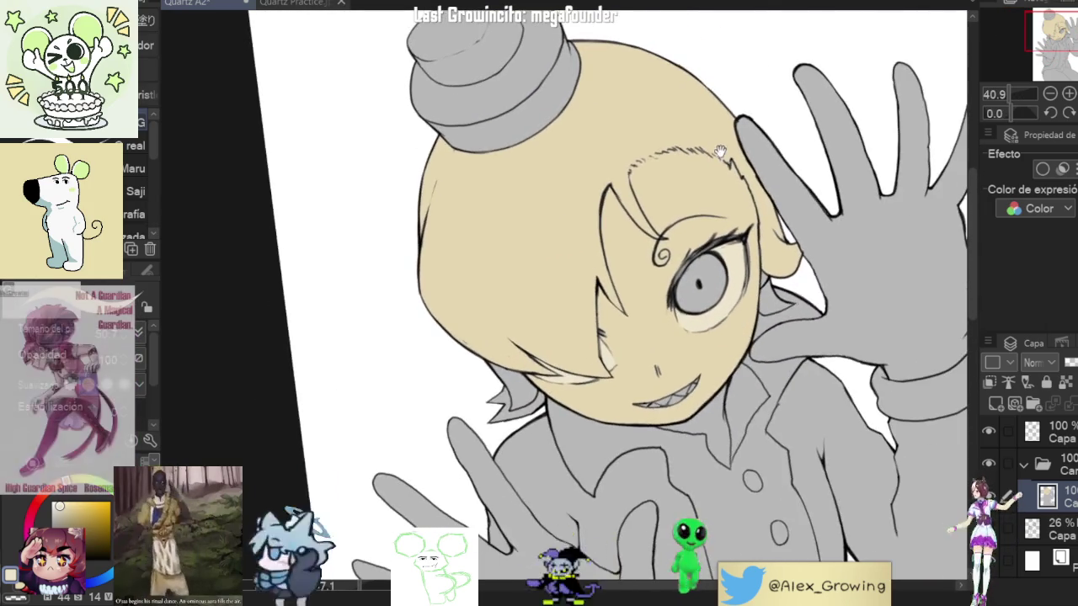
{"action": "scroll", "coordinate": [692, 180], "scroll_direction": "up", "scroll_amount": 5}
{"action": "scroll", "coordinate": [692, 179], "scroll_direction": "up", "scroll_amount": 5}
{"action": "mouse_move", "coordinate": [590, 320]}
{"action": "left_mouse_down"}
{"action": "mouse_move", "coordinate": [630, 249]}
{"action": "mouse_move", "coordinate": [741, 178]}
{"action": "mouse_move", "coordinate": [674, 272]}
{"action": "left_mouse_up"}
{"action": "left_click_drag", "start_coordinate": [640, 240], "coordinate": [750, 164]}
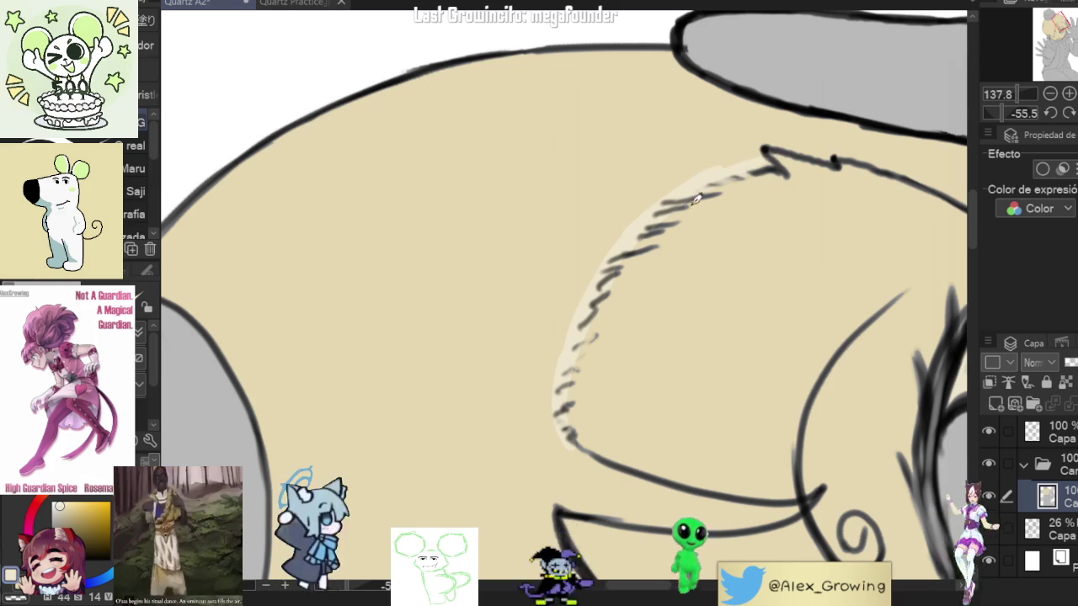
Step: Lighten the remaining hairline dashes, then bring up the Quartz Practice.jpg reference
{"action": "left_click_drag", "start_coordinate": [593, 322], "coordinate": [569, 379]}
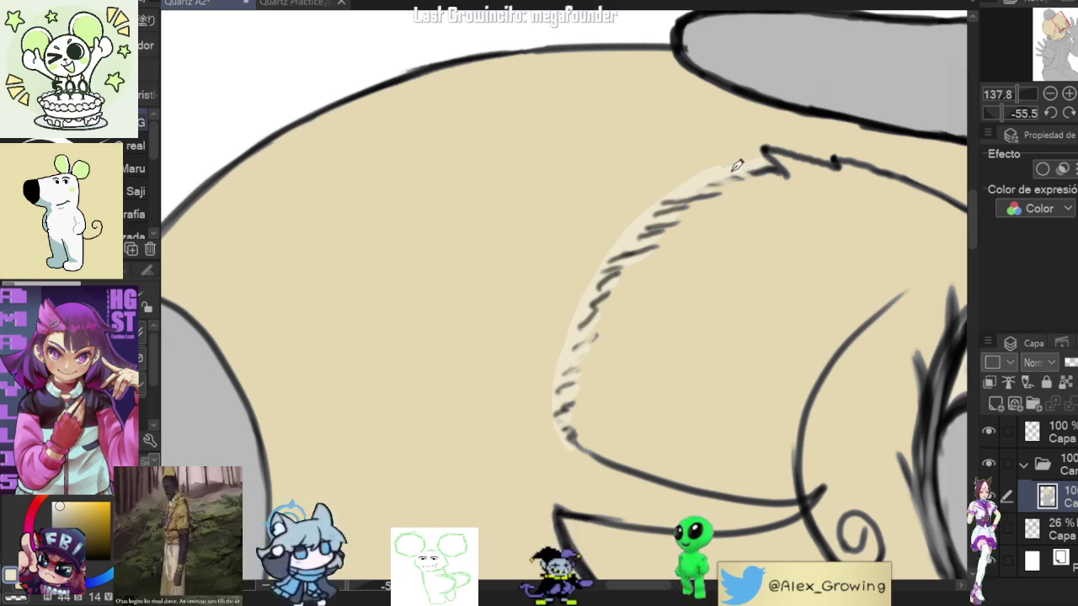
{"action": "mouse_move", "coordinate": [746, 179]}
{"action": "left_mouse_down"}
{"action": "mouse_move", "coordinate": [796, 325]}
{"action": "mouse_move", "coordinate": [719, 222]}
{"action": "left_mouse_up"}
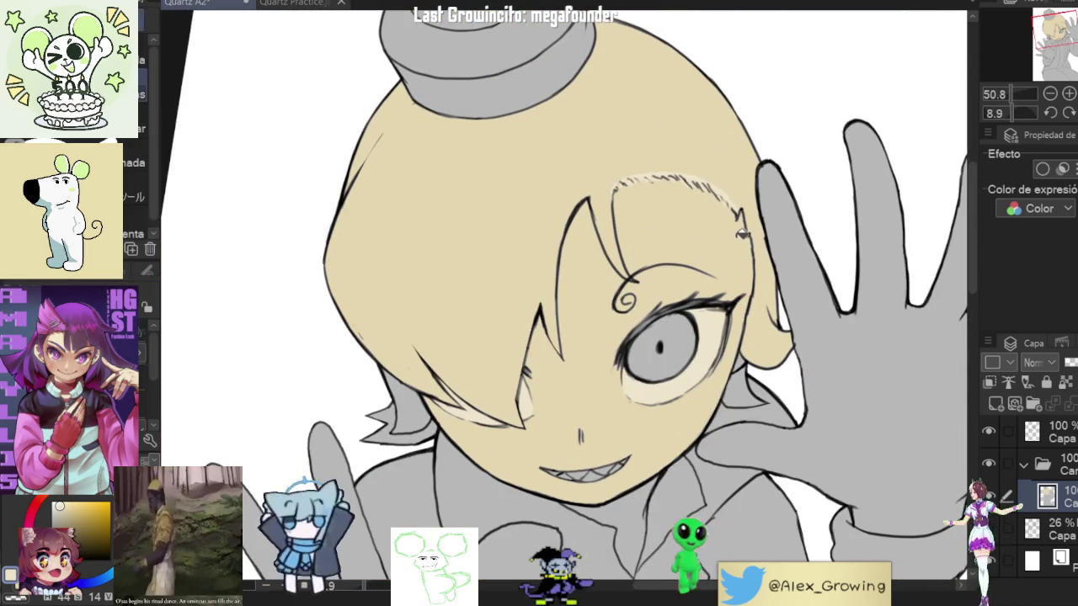
{"action": "left_click", "coordinate": [295, 4]}
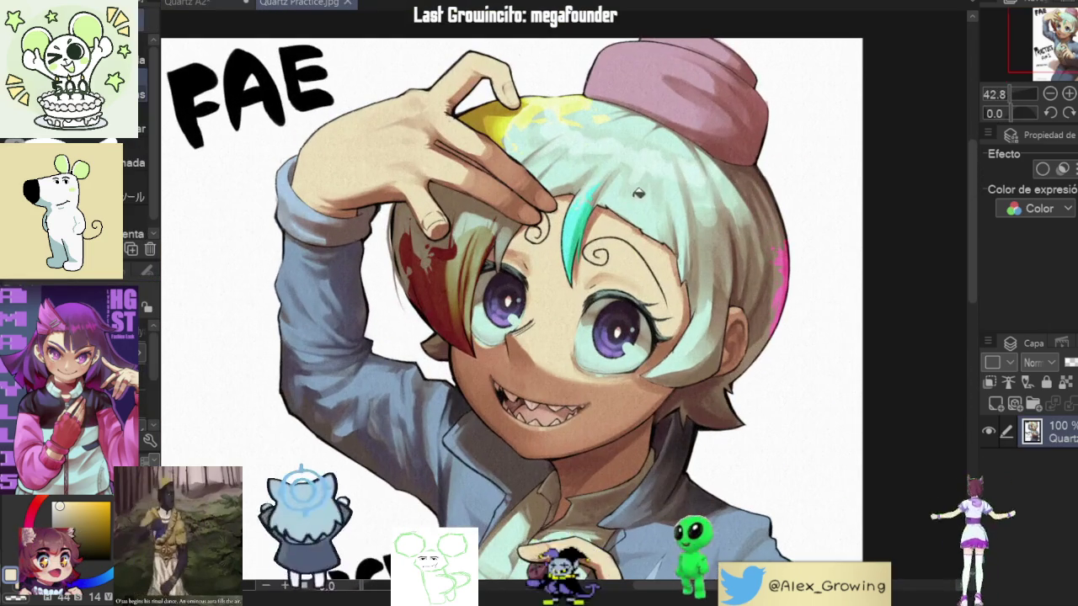
Step: On Quartz A2, fill the hair mint green and the eye-hairline gap beige
{"action": "left_click", "coordinate": [234, 5]}
{"action": "left_click", "coordinate": [724, 152]}
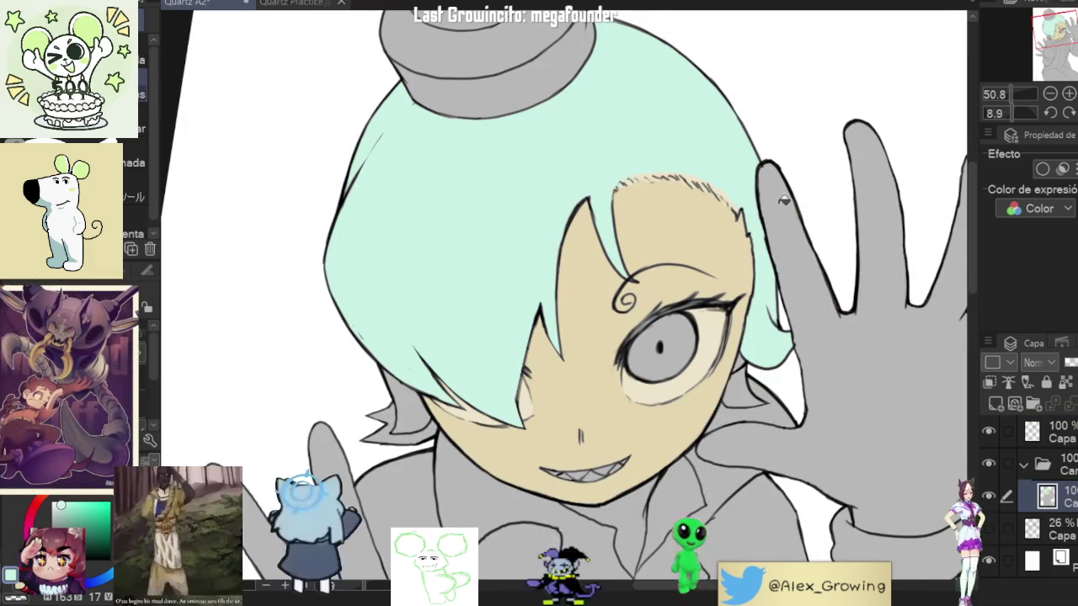
{"action": "scroll", "coordinate": [723, 331], "scroll_direction": "up", "scroll_amount": 10}
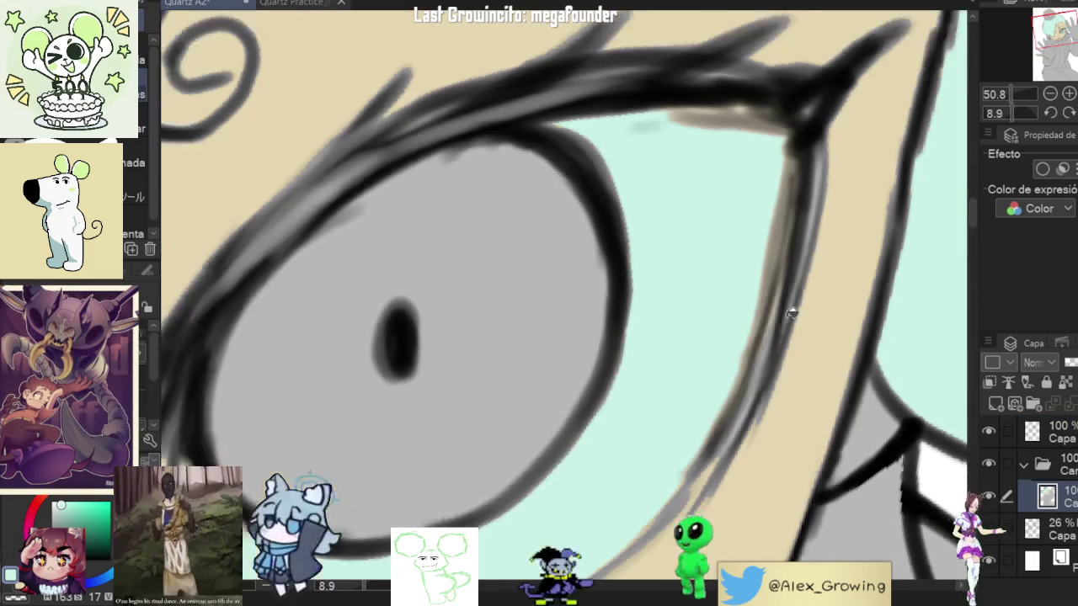
{"action": "left_click", "coordinate": [733, 296]}
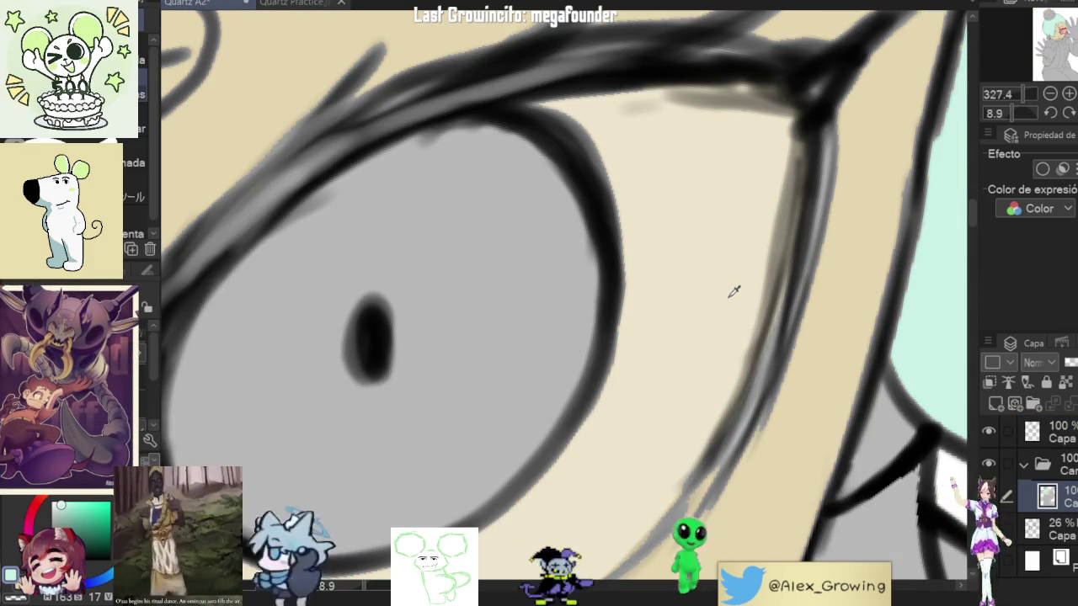
Step: Undo the last fill and refill the mint hair regions back to beige
{"action": "scroll", "coordinate": [731, 291], "scroll_direction": "down", "scroll_amount": 5}
{"action": "scroll", "coordinate": [803, 308], "scroll_direction": "up", "scroll_amount": 1}
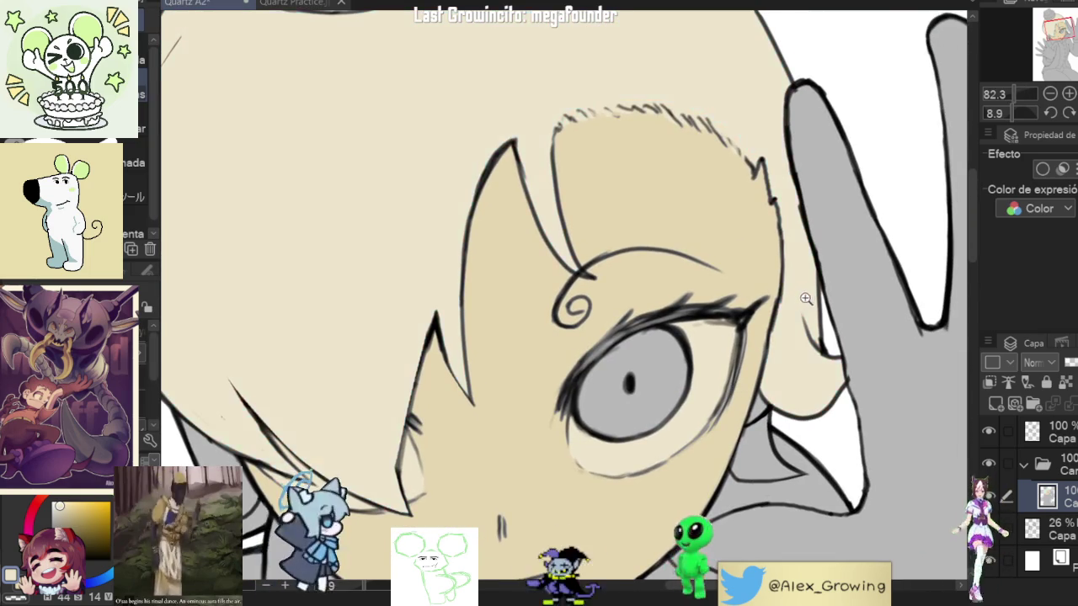
{"action": "scroll", "coordinate": [809, 295], "scroll_direction": "down", "scroll_amount": 3}
{"action": "key", "text": "ctrl+z"}
{"action": "left_click", "coordinate": [643, 154]}
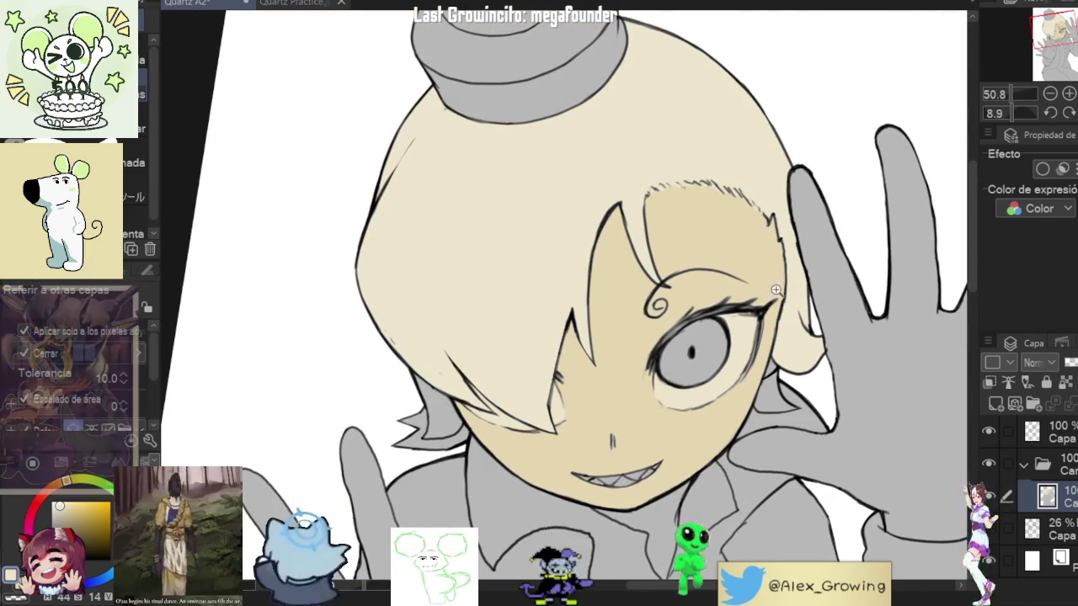
{"action": "scroll", "coordinate": [781, 324], "scroll_direction": "up", "scroll_amount": 3}
{"action": "scroll", "coordinate": [790, 293], "scroll_direction": "up", "scroll_amount": 5}
{"action": "left_click", "coordinate": [695, 75]}
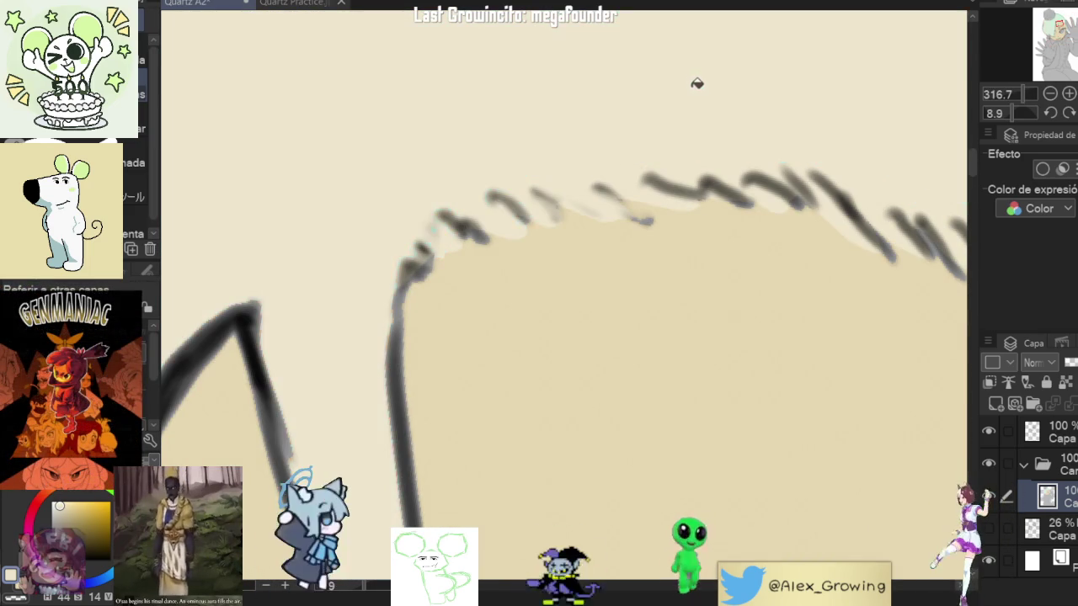
Step: Soften the dark upper eyelid line with a light tan stroke
{"action": "scroll", "coordinate": [662, 116], "scroll_direction": "down", "scroll_amount": 2}
{"action": "scroll", "coordinate": [699, 256], "scroll_direction": "down", "scroll_amount": 4}
{"action": "scroll", "coordinate": [698, 255], "scroll_direction": "up", "scroll_amount": 4}
{"action": "scroll", "coordinate": [707, 278], "scroll_direction": "up", "scroll_amount": 2}
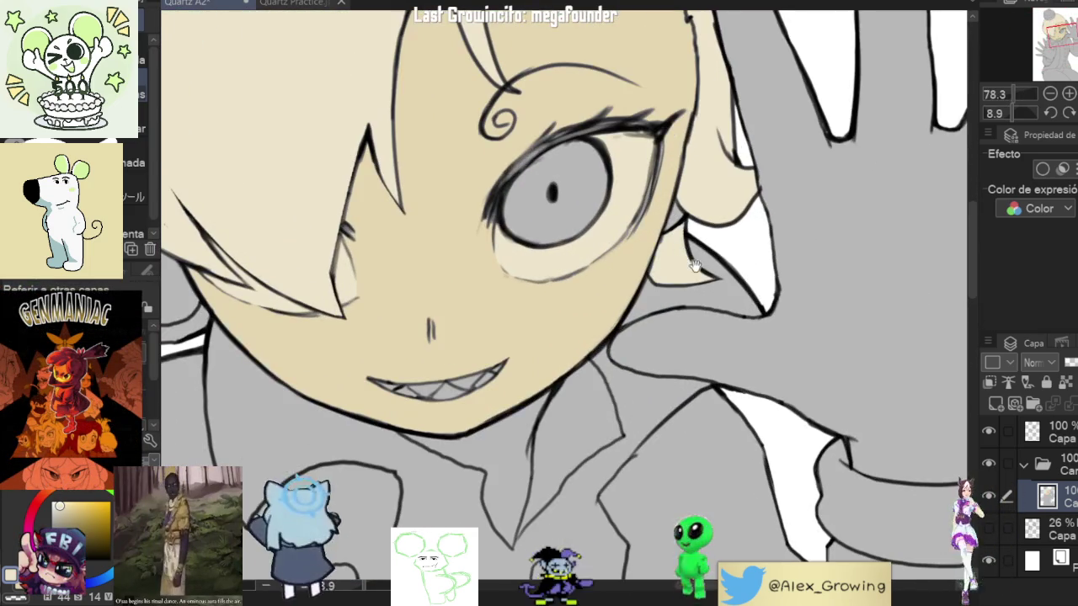
{"action": "scroll", "coordinate": [739, 320], "scroll_direction": "down", "scroll_amount": 2}
{"action": "scroll", "coordinate": [723, 351], "scroll_direction": "up", "scroll_amount": 1}
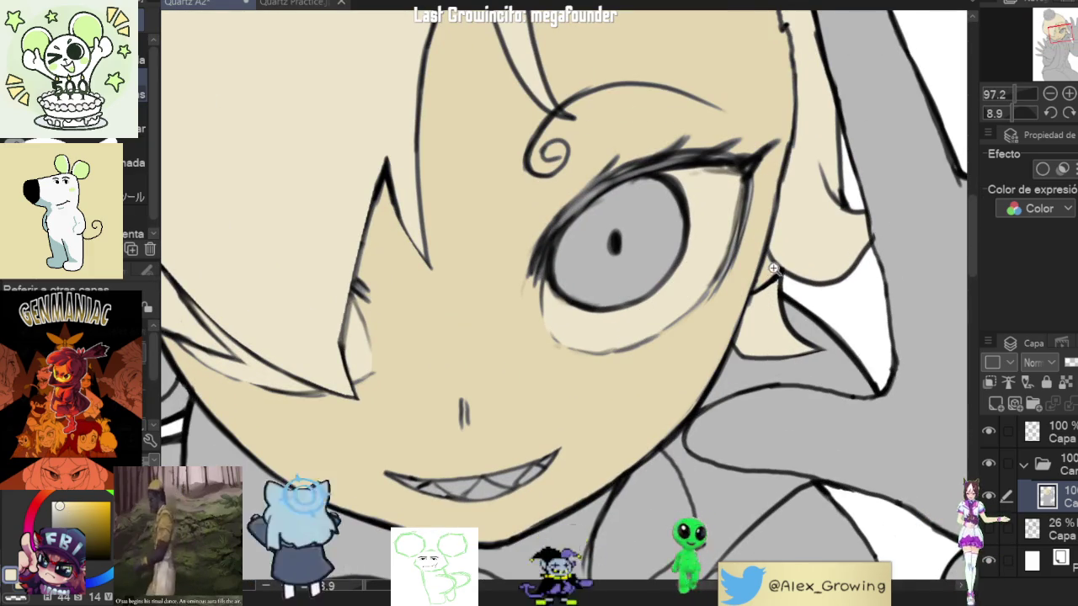
{"action": "scroll", "coordinate": [766, 276], "scroll_direction": "down", "scroll_amount": 1}
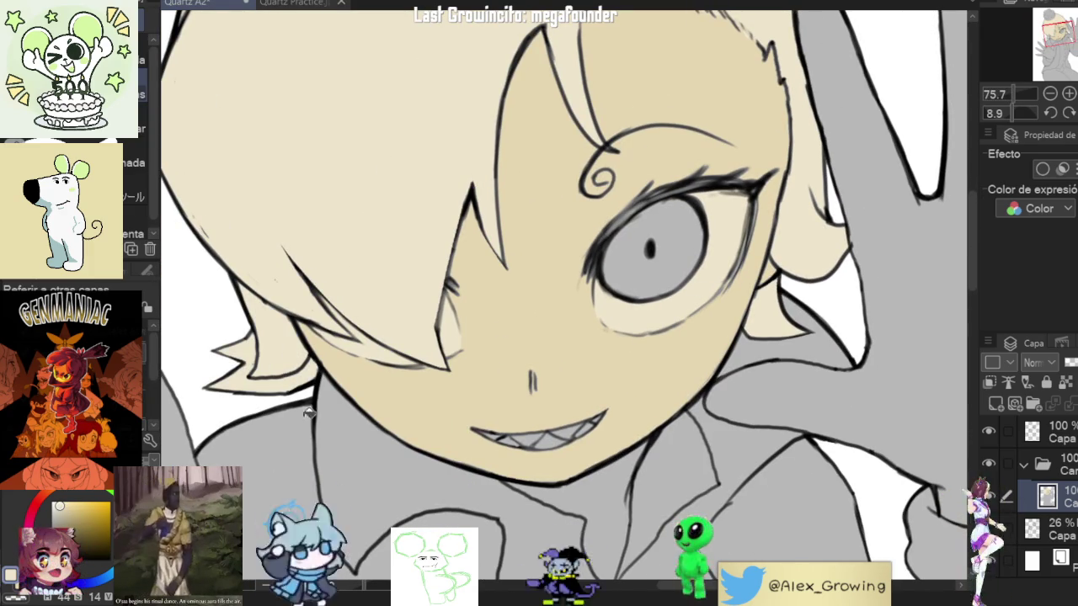
{"action": "key", "text": "p"}
{"action": "scroll", "coordinate": [764, 242], "scroll_direction": "up", "scroll_amount": 2}
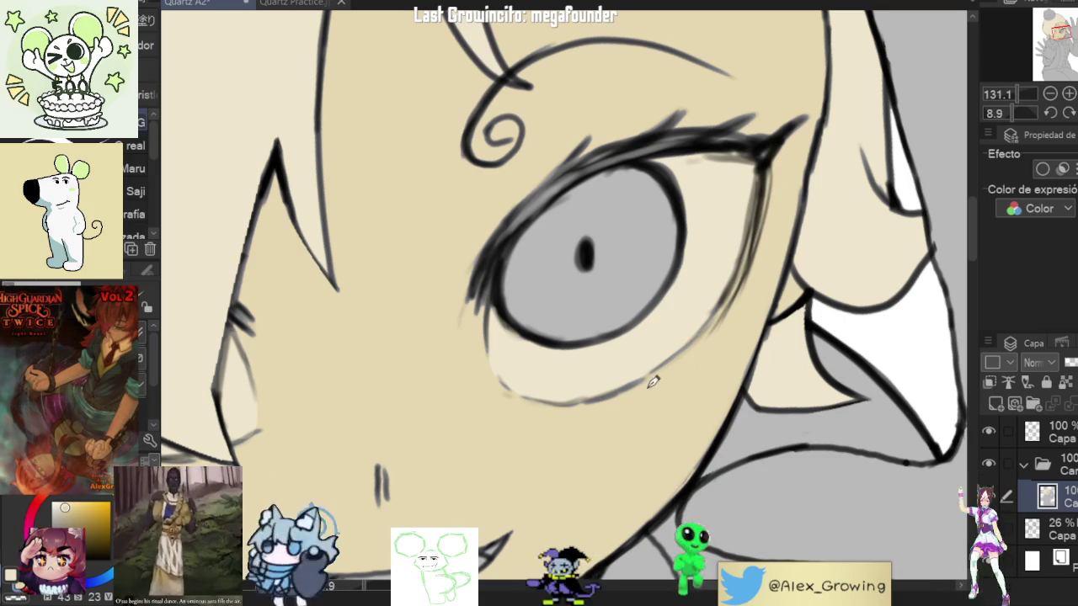
{"action": "left_click_drag", "start_coordinate": [784, 211], "coordinate": [655, 284]}
{"action": "scroll", "coordinate": [655, 284], "scroll_direction": "up", "scroll_amount": 3}
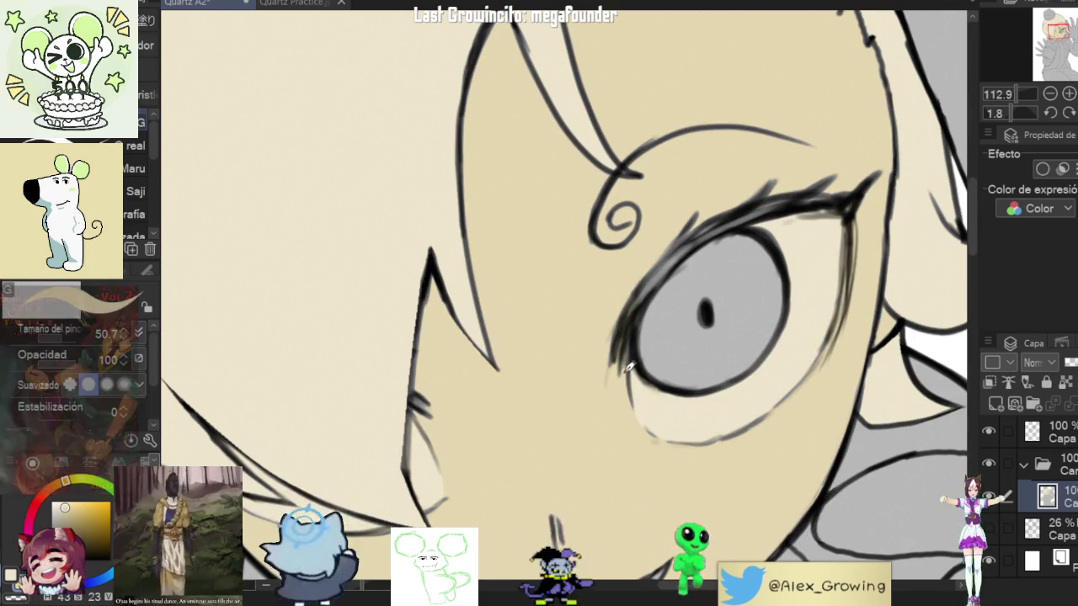
{"action": "left_click_drag", "start_coordinate": [622, 362], "coordinate": [756, 206]}
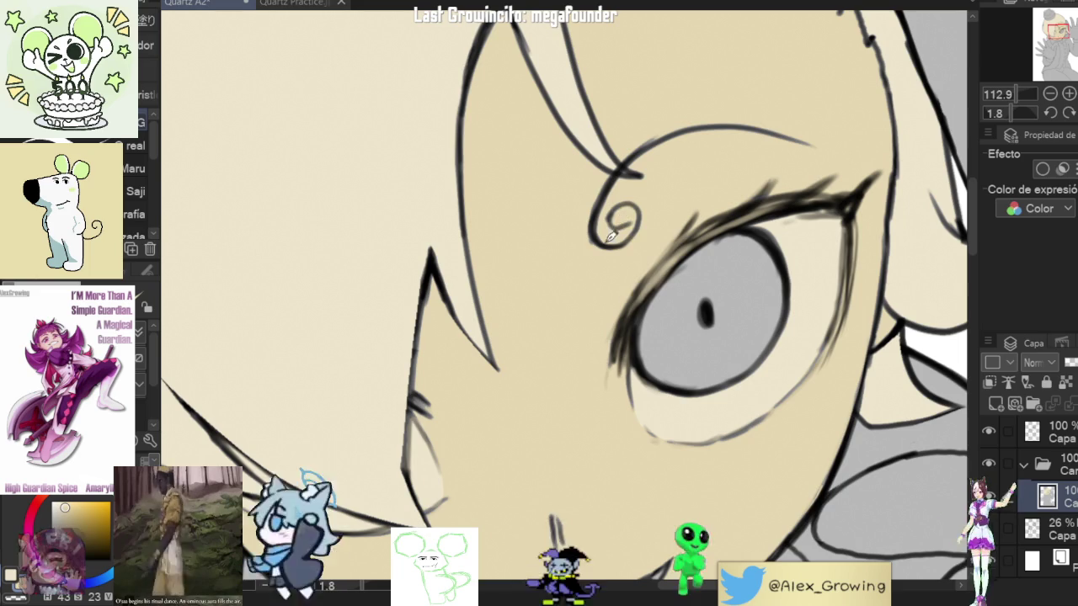
Step: Pan and rotate the view across the forehead and eye toward the mouth
{"action": "left_click_drag", "start_coordinate": [626, 198], "coordinate": [632, 295]}
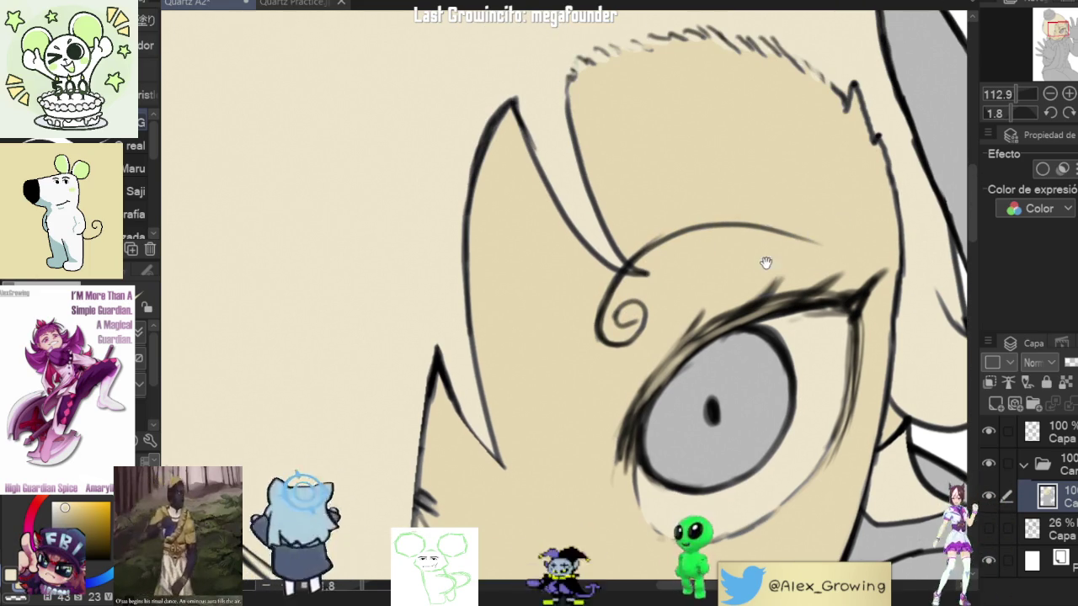
{"action": "left_click_drag", "start_coordinate": [785, 250], "coordinate": [757, 210]}
{"action": "left_click_drag", "start_coordinate": [757, 344], "coordinate": [753, 193]}
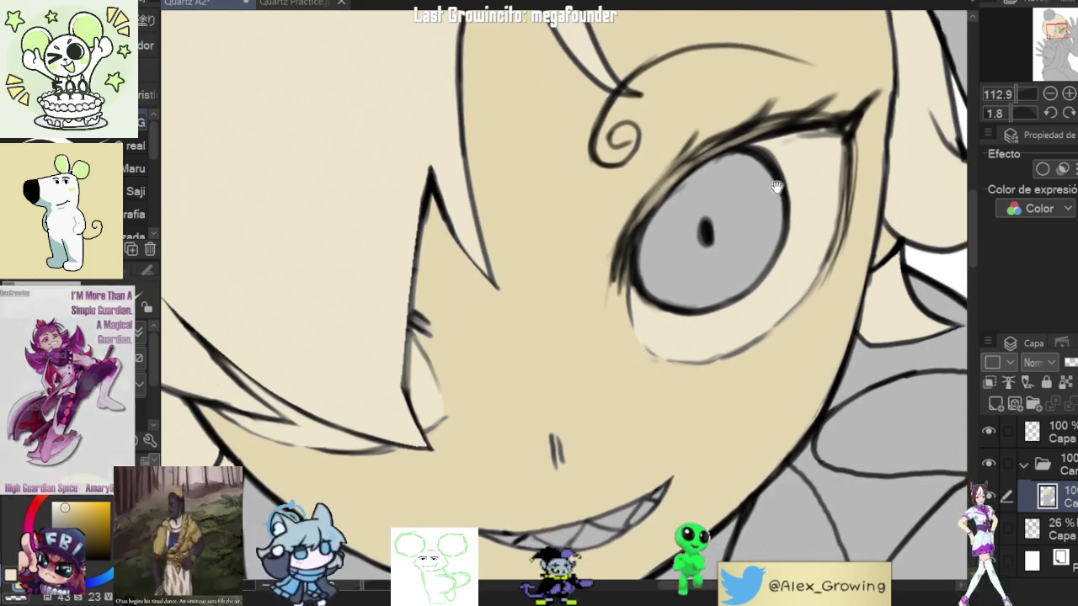
{"action": "left_click_drag", "start_coordinate": [722, 262], "coordinate": [765, 264]}
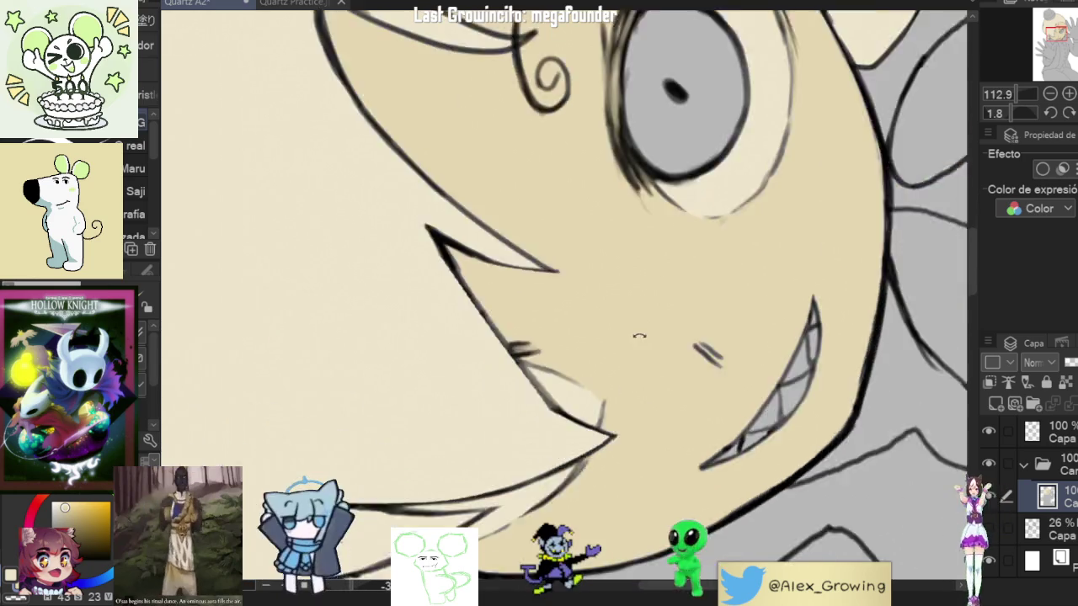
{"action": "left_click_drag", "start_coordinate": [559, 276], "coordinate": [554, 347]}
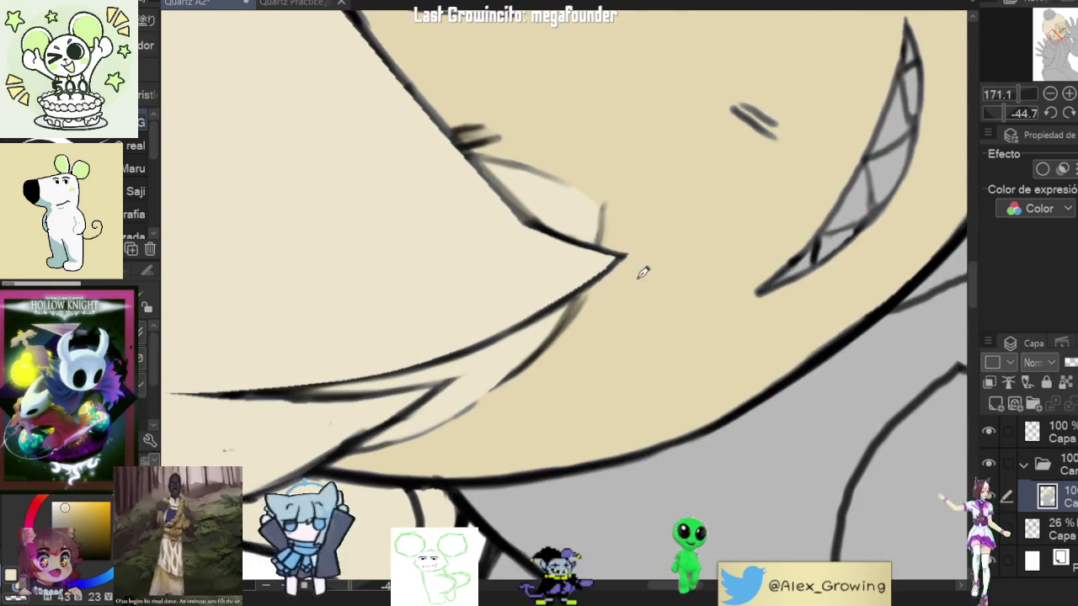
Step: Fill the grey teeth, including the upper ones, with light cream
{"action": "scroll", "coordinate": [638, 272], "scroll_direction": "up", "scroll_amount": 3}
{"action": "scroll", "coordinate": [734, 341], "scroll_direction": "down", "scroll_amount": 5}
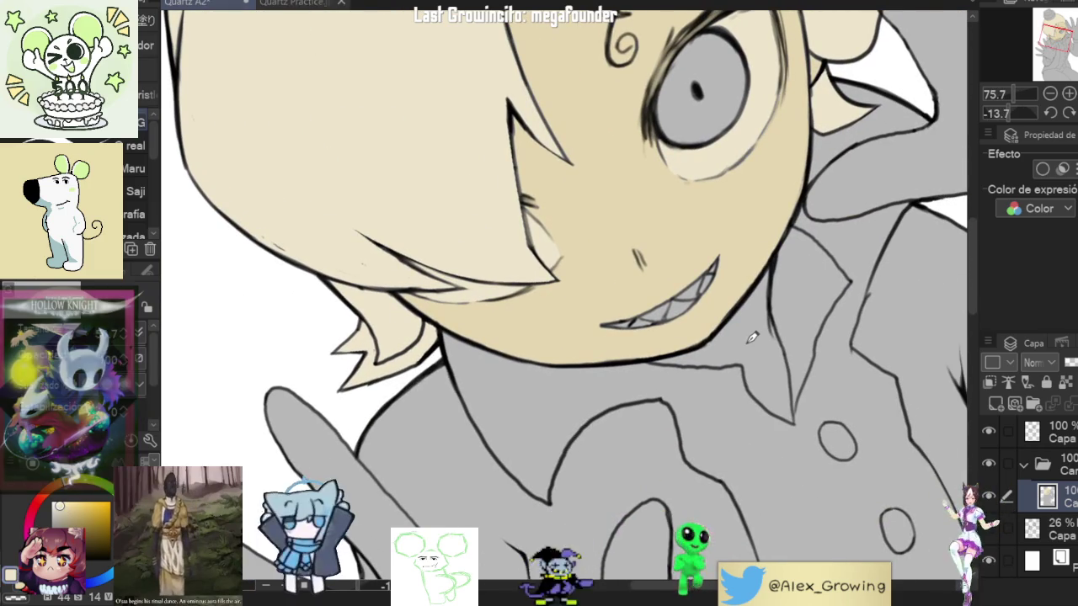
{"action": "key", "text": "g"}
{"action": "scroll", "coordinate": [692, 298], "scroll_direction": "up", "scroll_amount": 5}
{"action": "left_click", "coordinate": [692, 298]}
{"action": "left_click", "coordinate": [619, 325]}
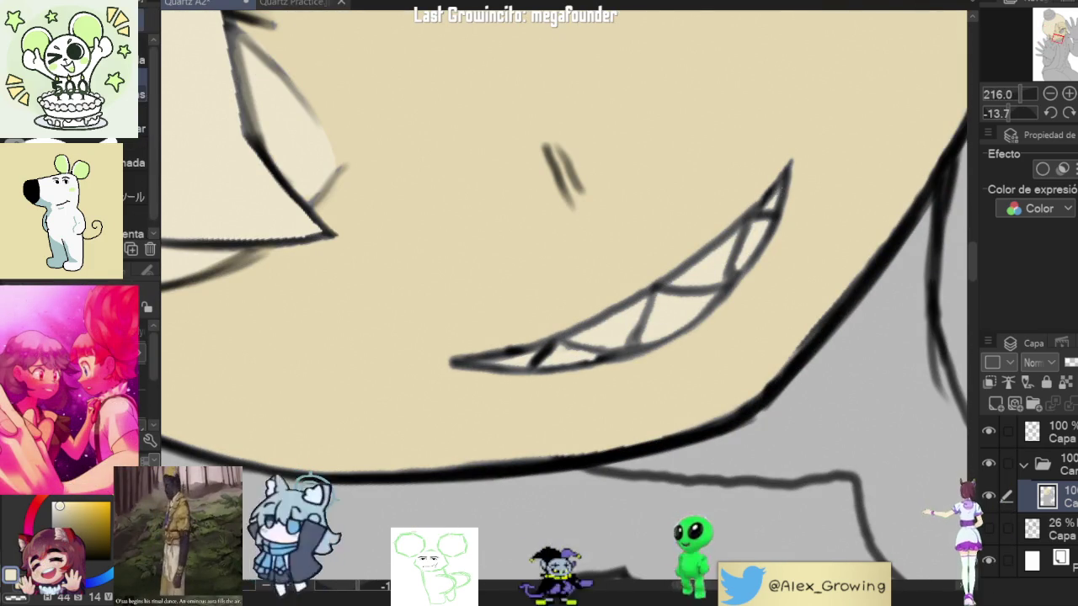
{"action": "mouse_move", "coordinate": [758, 229]}
{"action": "left_mouse_down"}
{"action": "mouse_move", "coordinate": [432, 430]}
{"action": "mouse_move", "coordinate": [461, 455]}
{"action": "left_mouse_up"}
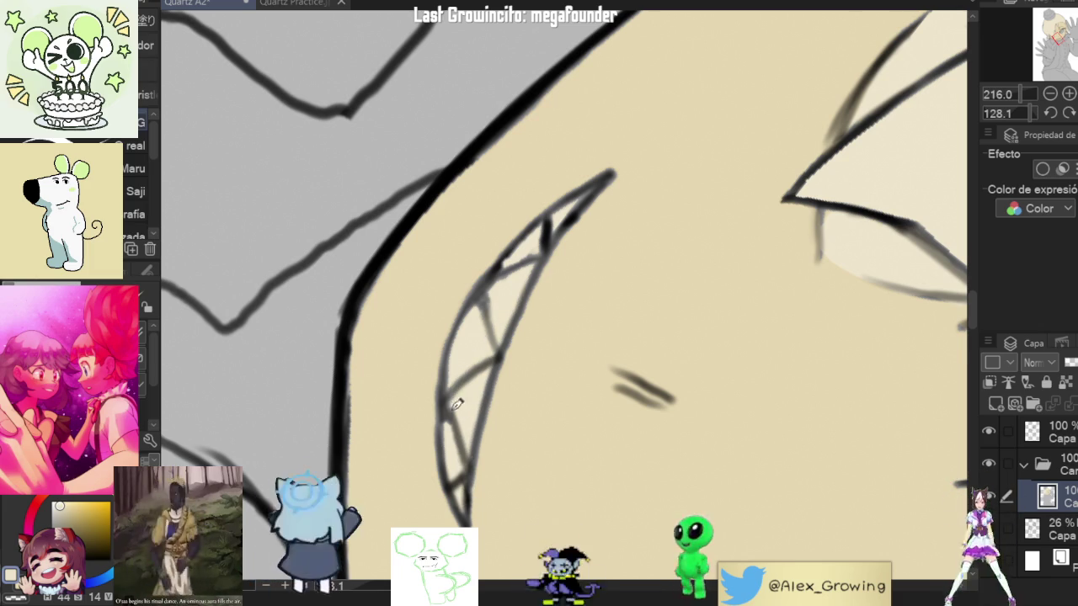
{"action": "left_click", "coordinate": [480, 321]}
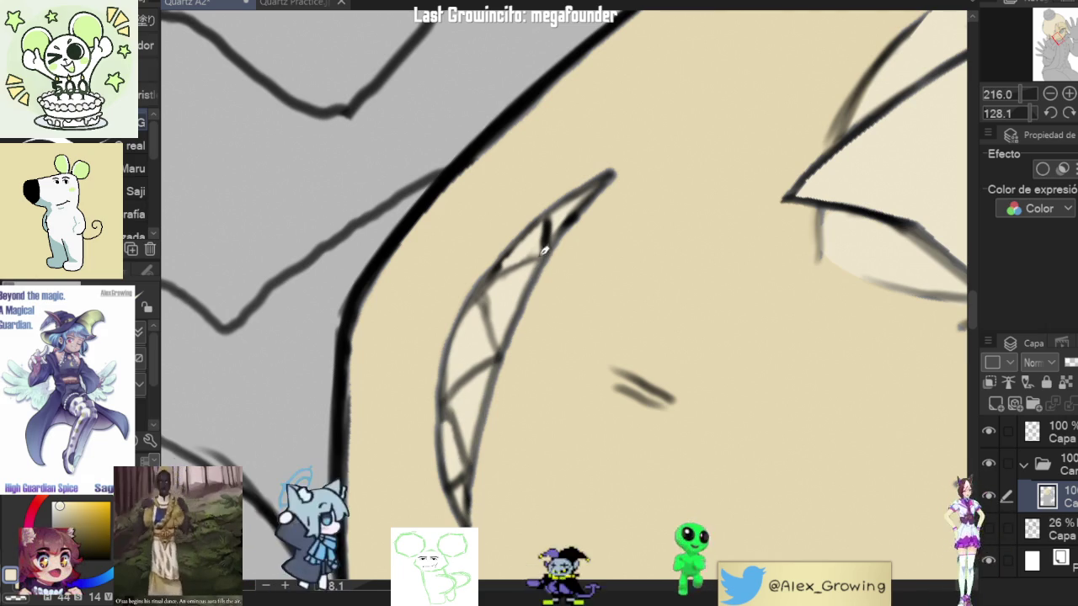
Step: Reset the view, then sample the hat's pink from the Quartz Practice.jpg reference
{"action": "key", "text": "ctrl+0"}
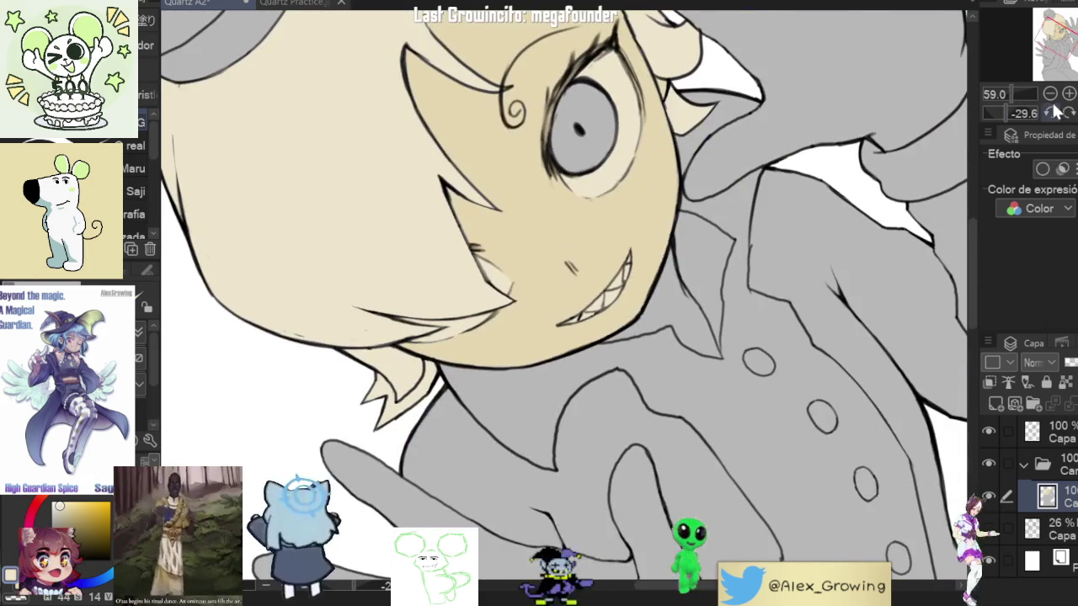
{"action": "key", "text": "ctrl+0"}
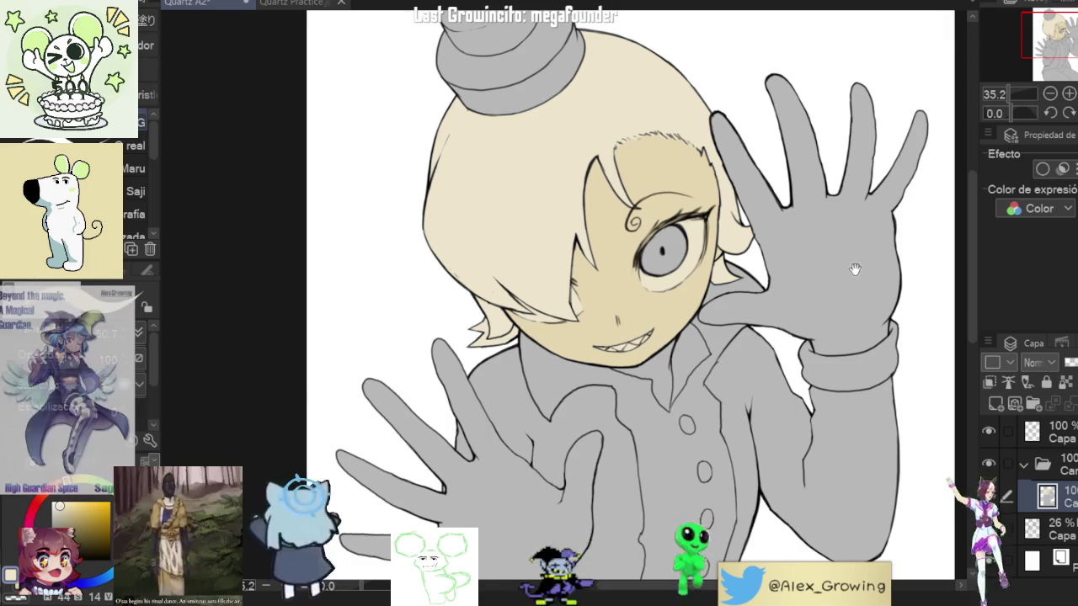
{"action": "key", "text": "g"}
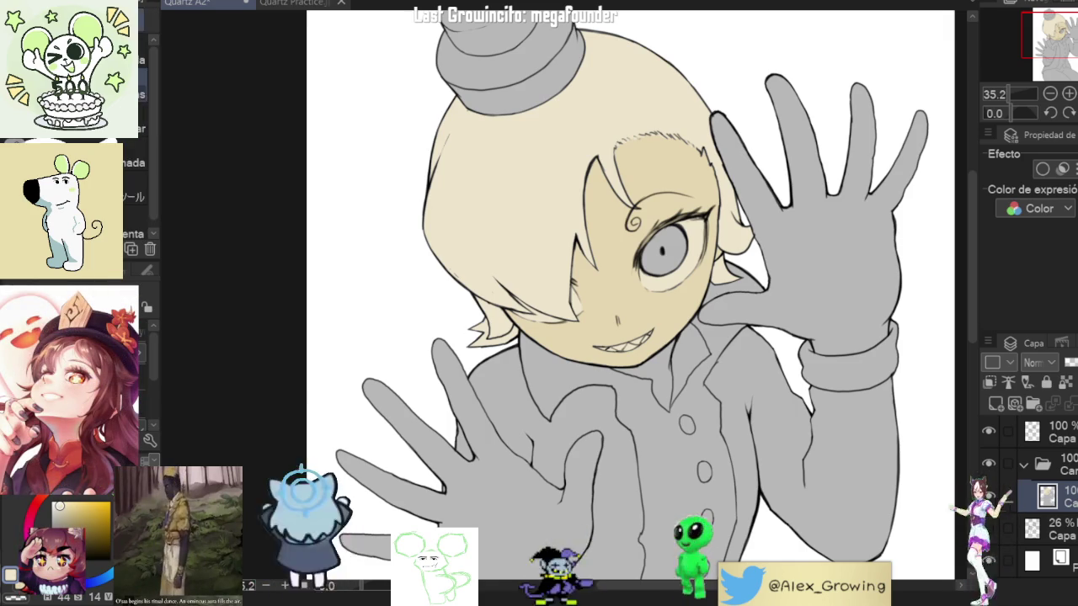
{"action": "left_click", "coordinate": [303, 3]}
{"action": "left_click", "coordinate": [708, 136]}
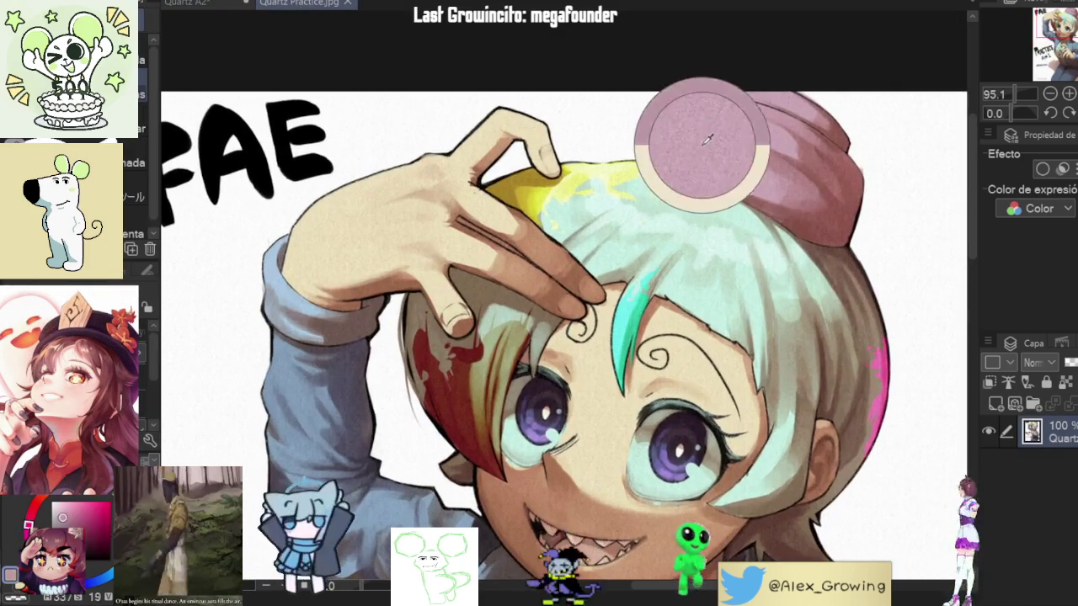
Step: Fill the top hat on Quartz A2 with the sampled pink, then check the reference
{"action": "left_click", "coordinate": [229, 9]}
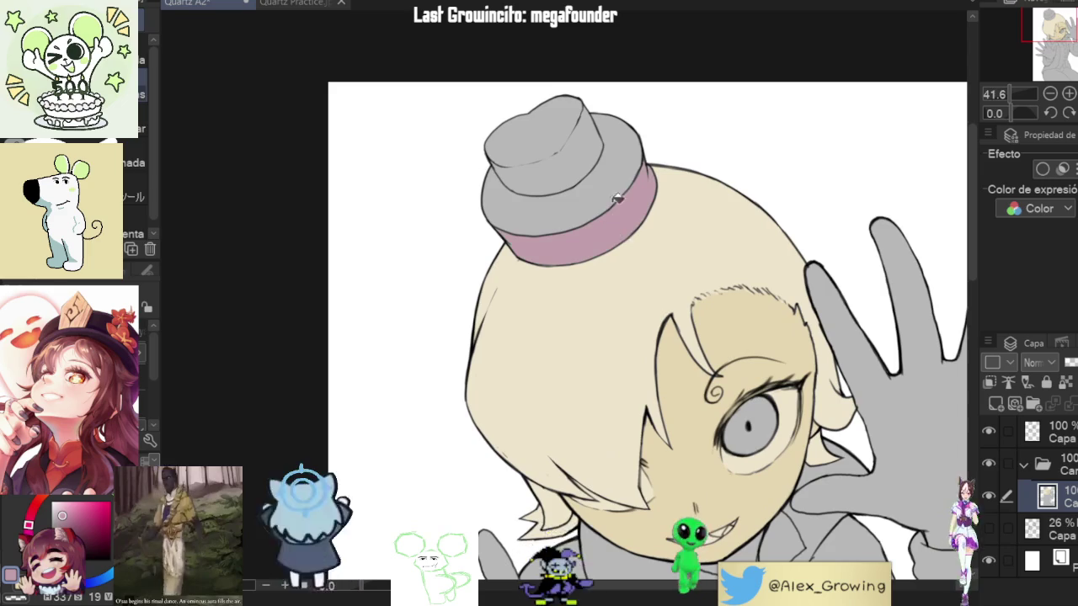
{"action": "left_click_drag", "start_coordinate": [665, 128], "coordinate": [695, 170]}
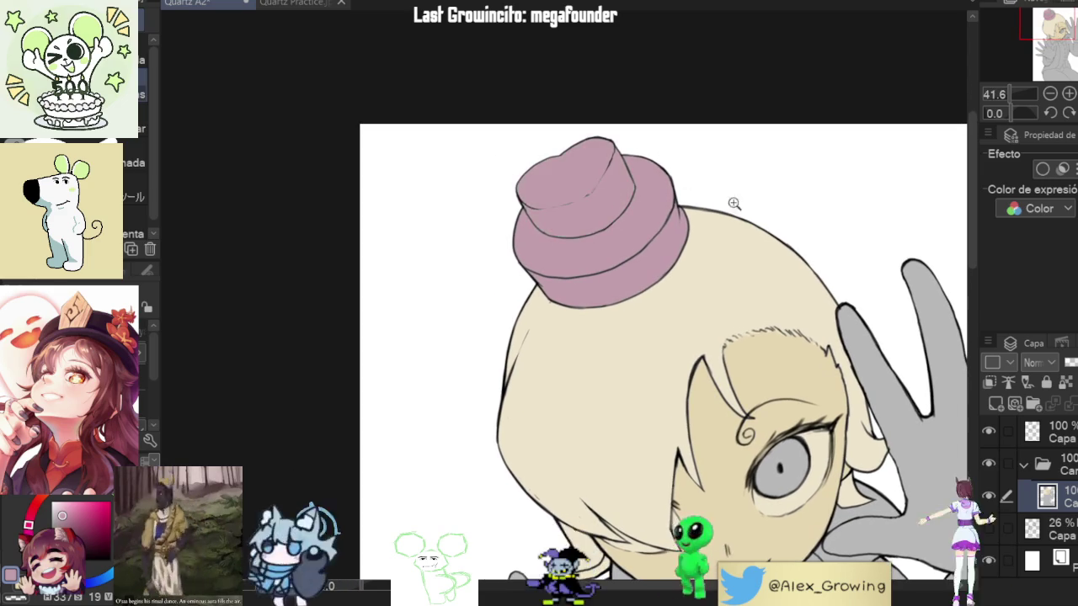
{"action": "scroll", "coordinate": [724, 198], "scroll_direction": "down", "scroll_amount": 5}
{"action": "left_click", "coordinate": [326, 2]}
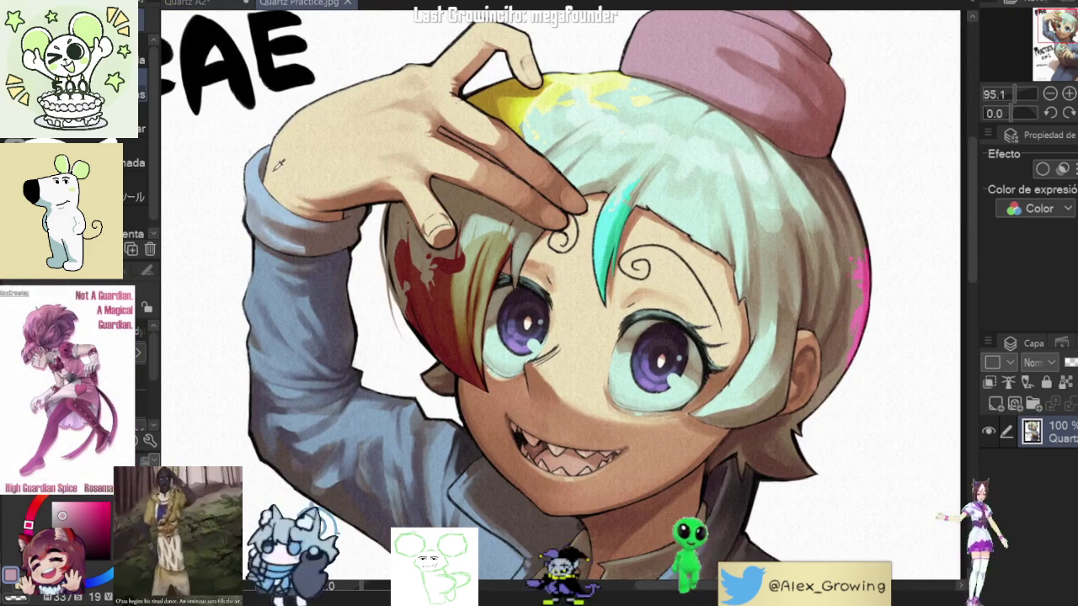
Step: Fill the raised hand's cuff and the lower-left glove cuff light blue
{"action": "left_click", "coordinate": [240, 7]}
{"action": "scroll", "coordinate": [758, 252], "scroll_direction": "down", "scroll_amount": 3}
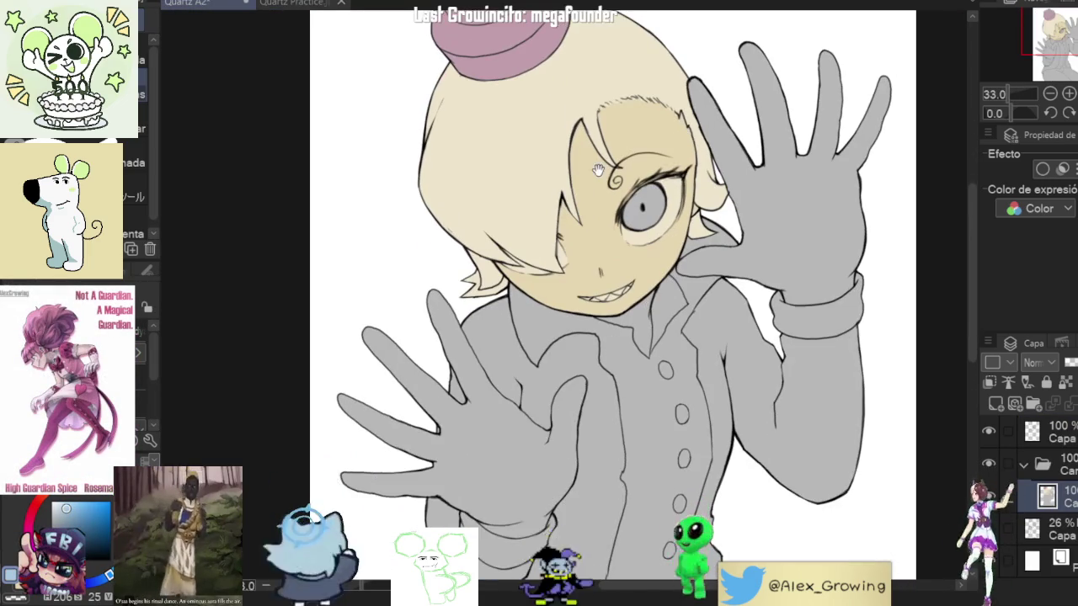
{"action": "left_click", "coordinate": [807, 330]}
{"action": "scroll", "coordinate": [822, 335], "scroll_direction": "down", "scroll_amount": 2}
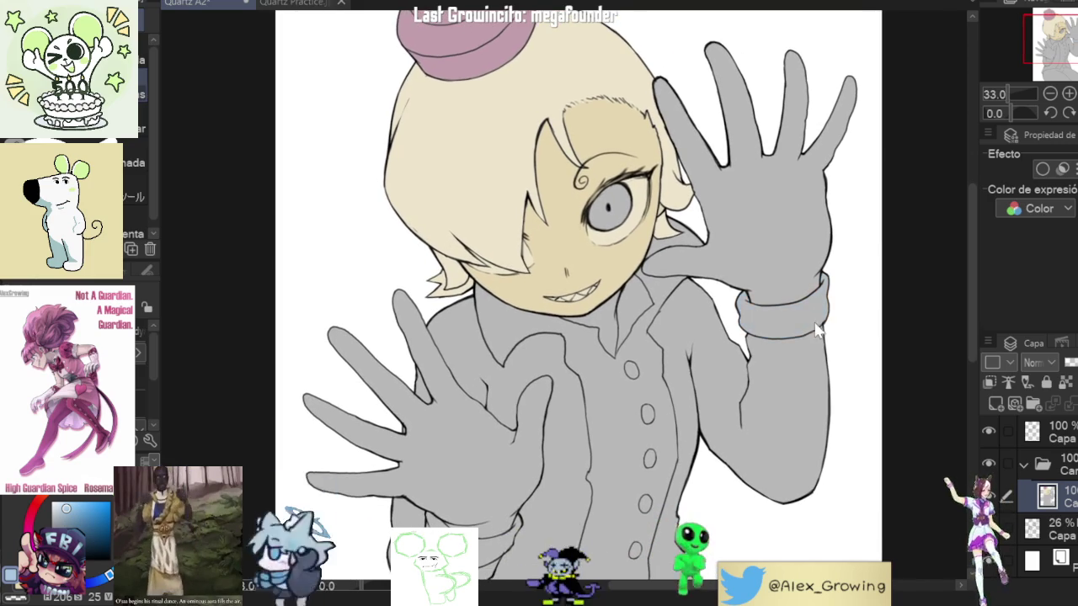
{"action": "left_click", "coordinate": [495, 489]}
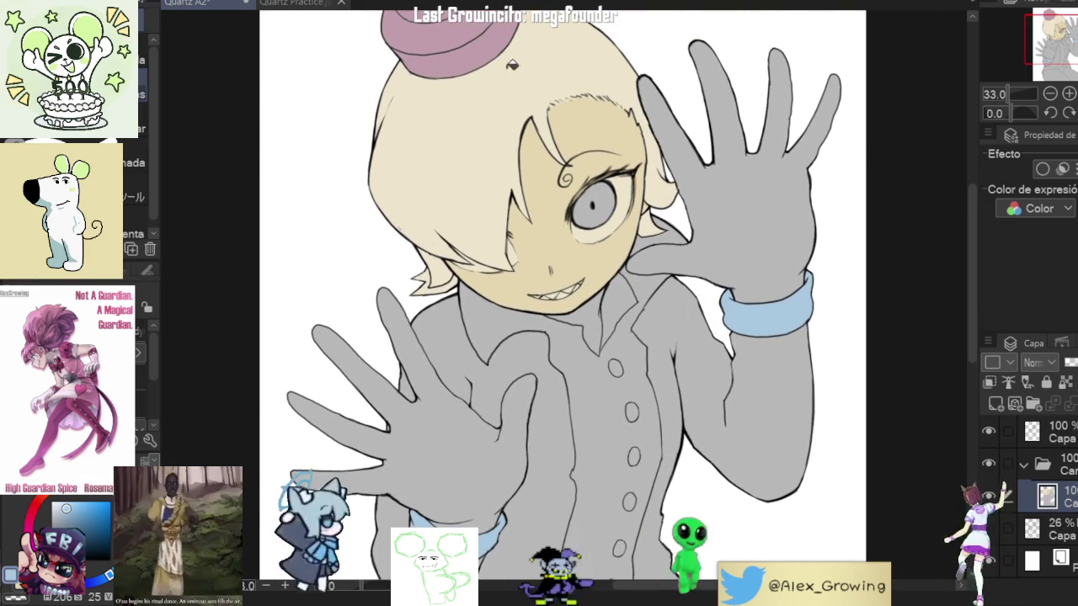
{"action": "left_click", "coordinate": [296, 4]}
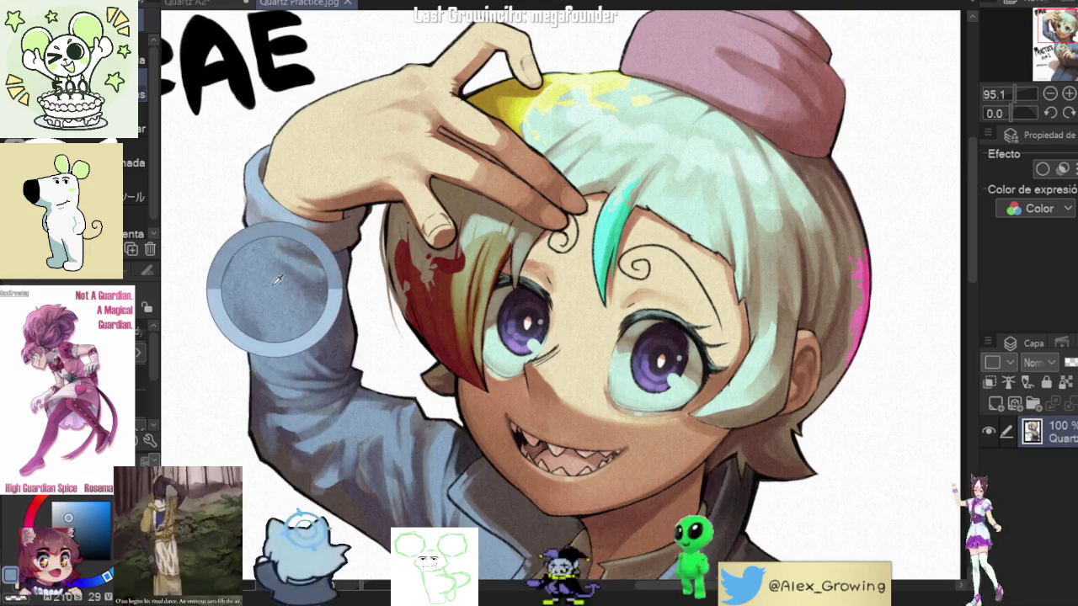
Step: Fill the right sleeve, left jacket panel and central jacket area with the sampled blue
{"action": "left_click", "coordinate": [187, 3]}
{"action": "left_click", "coordinate": [772, 362]}
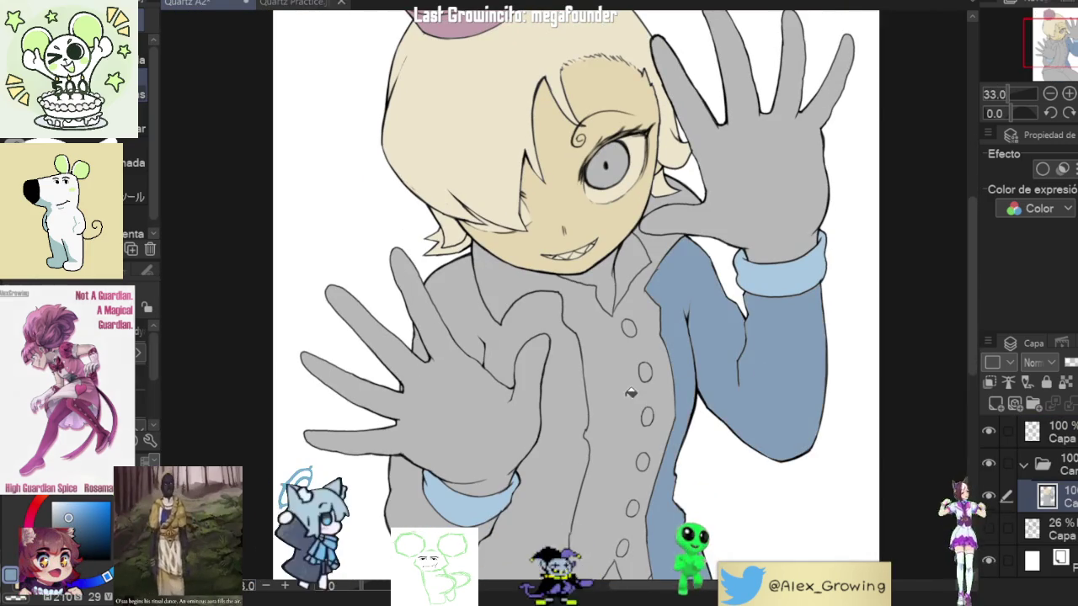
{"action": "left_click", "coordinate": [485, 321]}
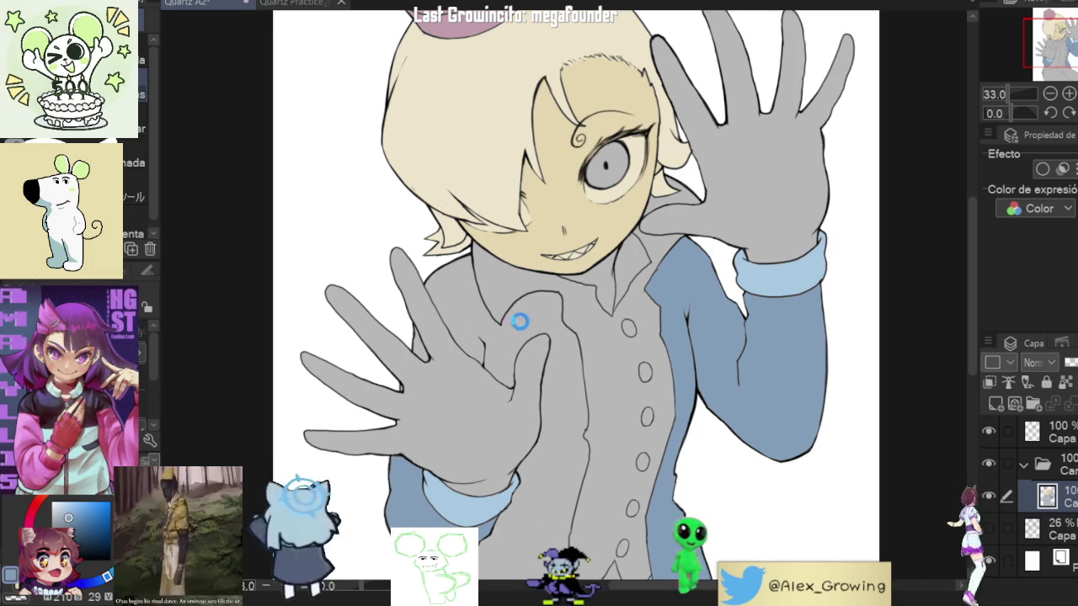
{"action": "left_click", "coordinate": [482, 297]}
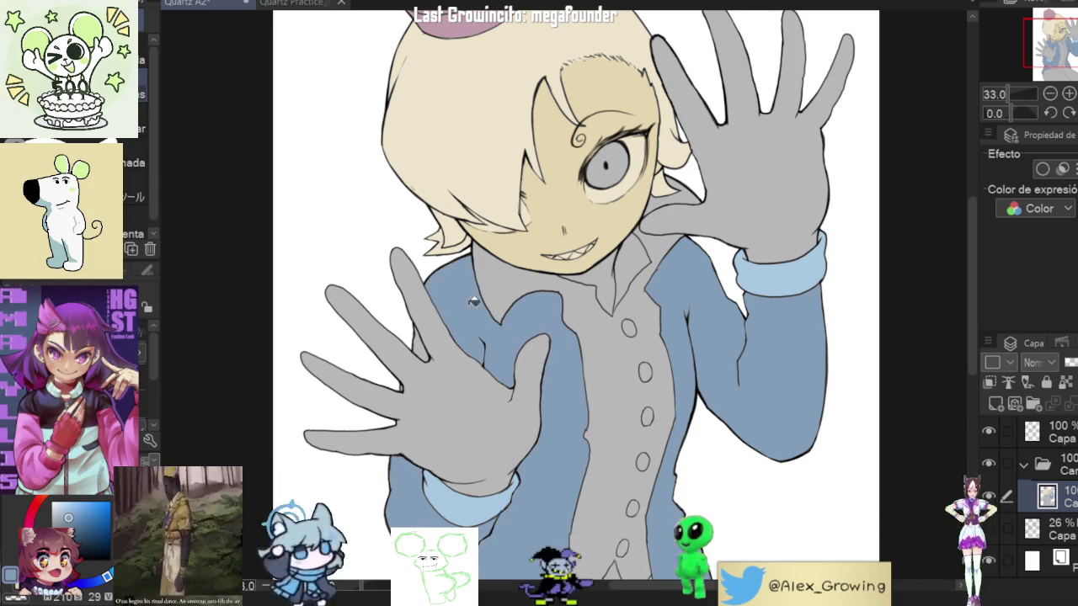
Step: Shift the view right and select the empty top layer for line fixes
{"action": "scroll", "coordinate": [425, 346], "scroll_direction": "up", "scroll_amount": 5}
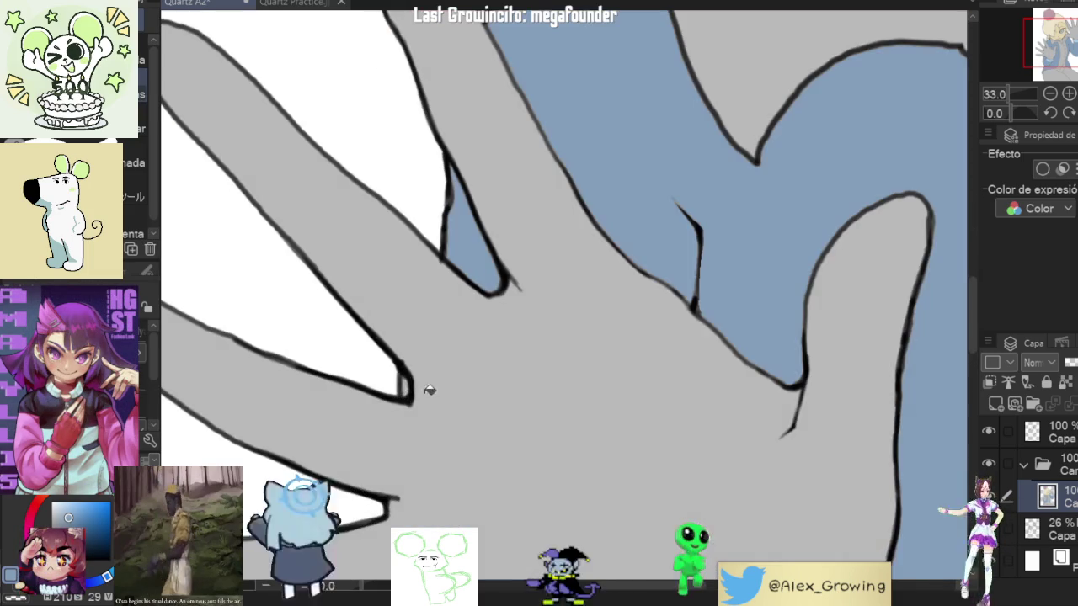
{"action": "scroll", "coordinate": [408, 380], "scroll_direction": "down", "scroll_amount": 2}
{"action": "scroll", "coordinate": [433, 443], "scroll_direction": "down", "scroll_amount": 2}
{"action": "scroll", "coordinate": [626, 330], "scroll_direction": "down", "scroll_amount": 2}
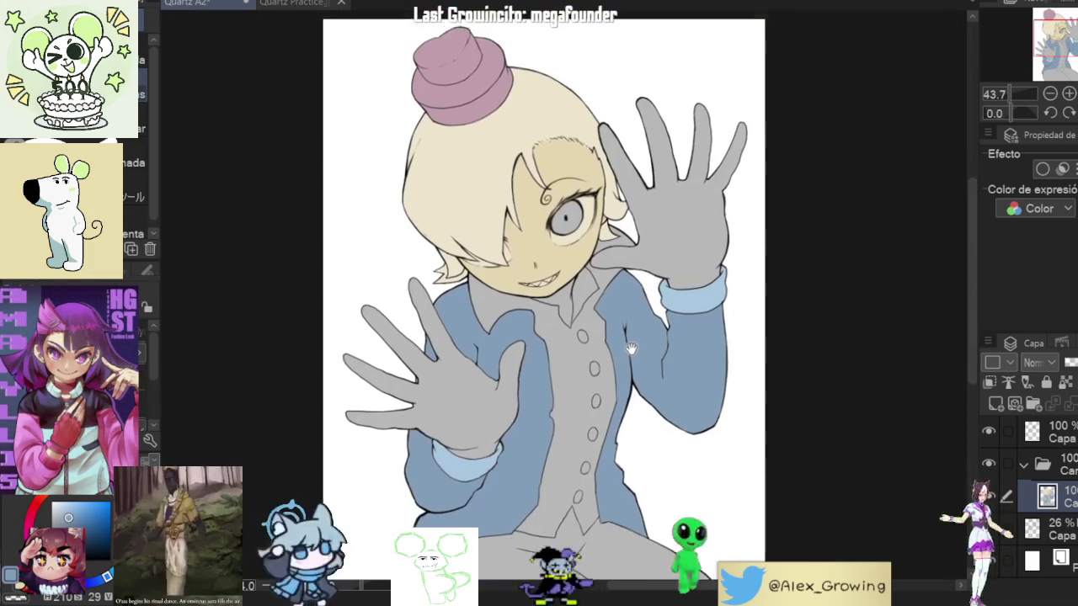
{"action": "left_click_drag", "start_coordinate": [626, 330], "coordinate": [671, 330]}
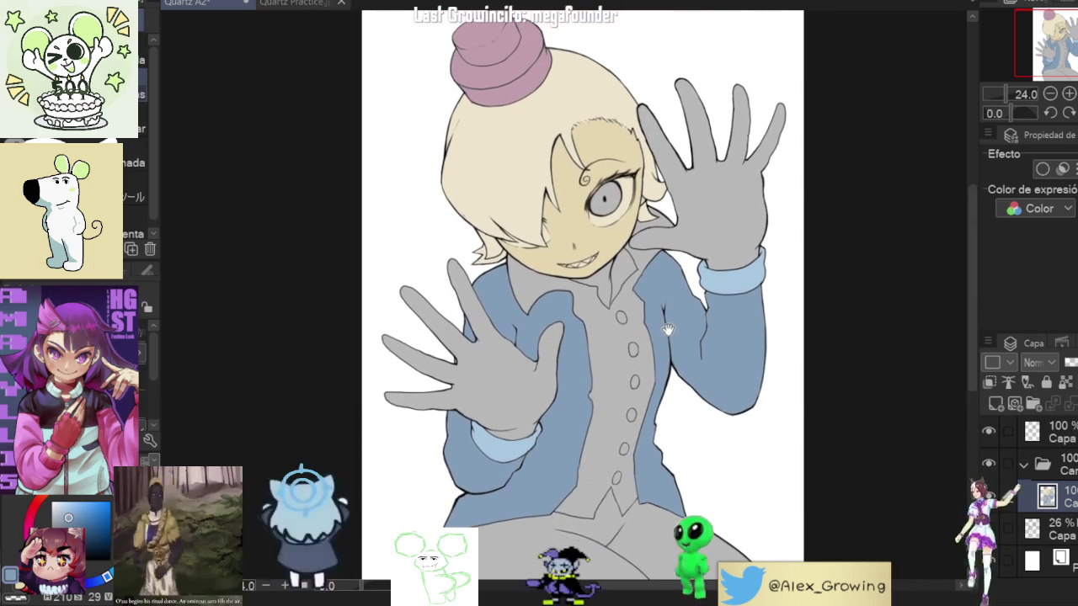
{"action": "scroll", "coordinate": [640, 245], "scroll_direction": "up", "scroll_amount": 1}
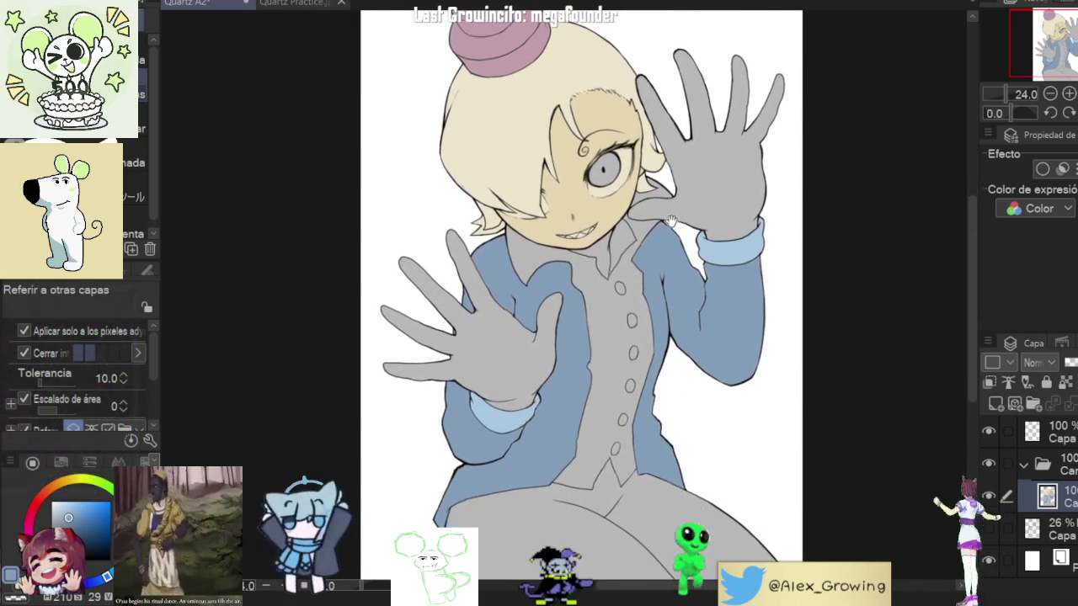
{"action": "scroll", "coordinate": [666, 200], "scroll_direction": "up", "scroll_amount": 1}
{"action": "scroll", "coordinate": [666, 200], "scroll_direction": "up", "scroll_amount": 1}
{"action": "scroll", "coordinate": [665, 200], "scroll_direction": "up", "scroll_amount": 1}
{"action": "left_click", "coordinate": [1049, 433]}
Step: Draw the missing line from the shirt collar up to the chin on the top layer
{"action": "key", "text": "p"}
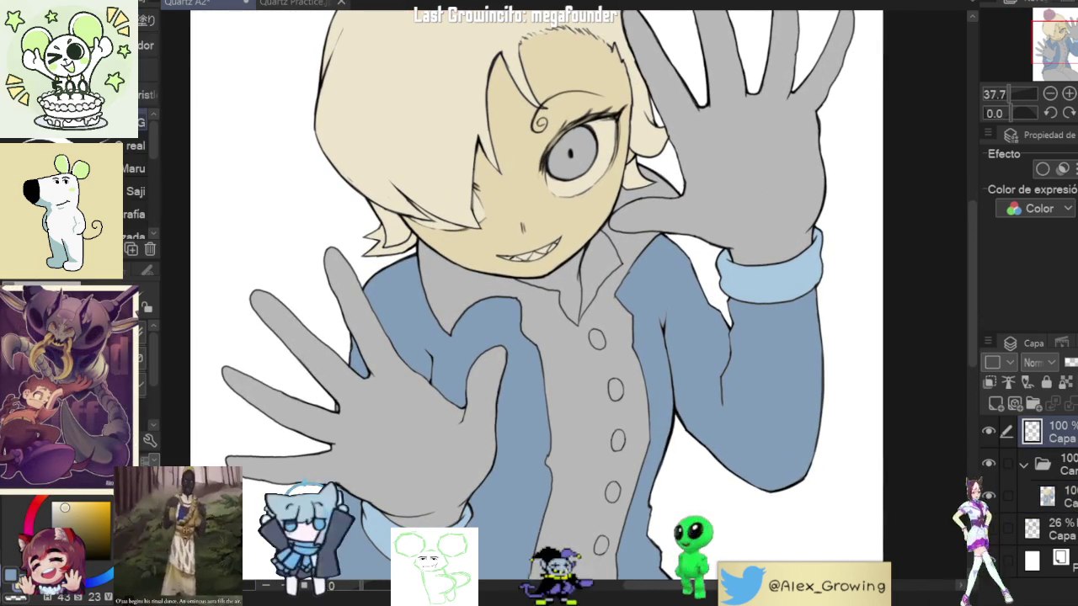
{"action": "scroll", "coordinate": [650, 298], "scroll_direction": "up", "scroll_amount": 3}
{"action": "scroll", "coordinate": [650, 299], "scroll_direction": "up", "scroll_amount": 2}
{"action": "scroll", "coordinate": [761, 366], "scroll_direction": "up", "scroll_amount": 2}
{"action": "key", "text": "b"}
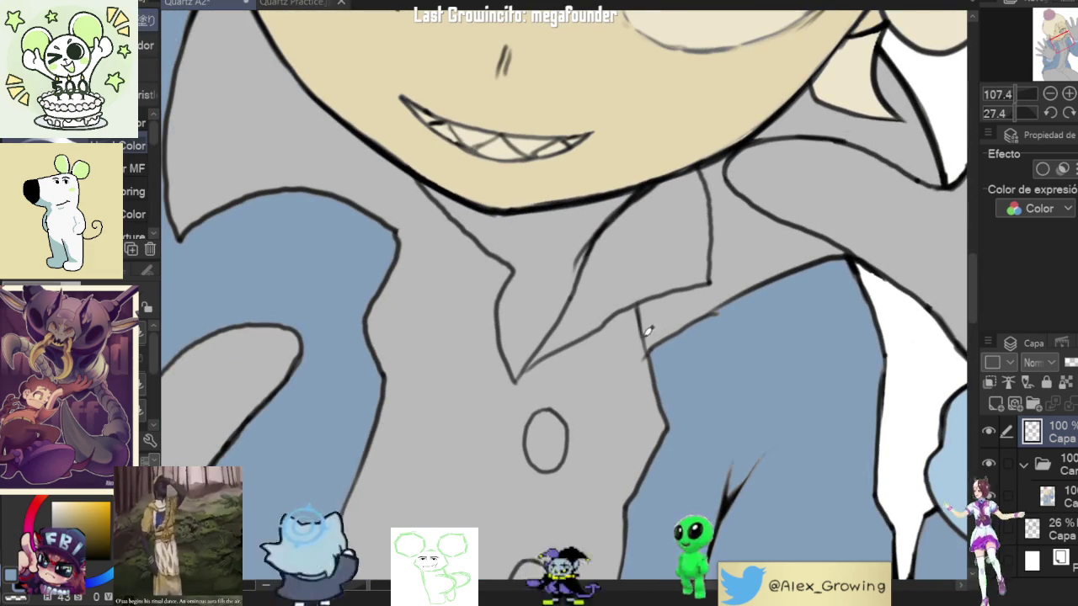
{"action": "scroll", "coordinate": [647, 343], "scroll_direction": "up", "scroll_amount": 4}
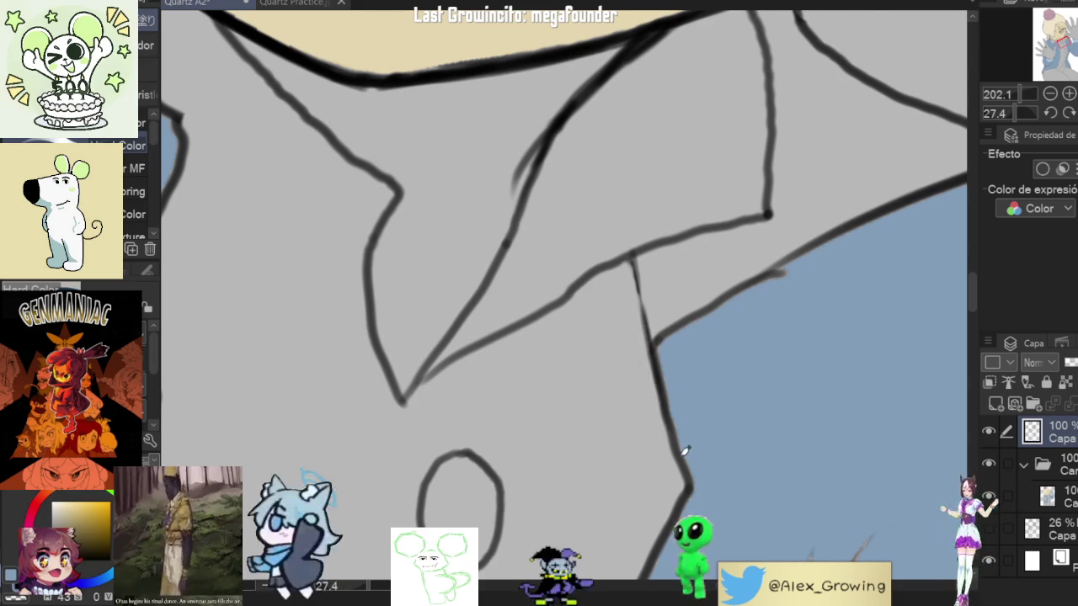
{"action": "scroll", "coordinate": [682, 438], "scroll_direction": "down", "scroll_amount": 3}
{"action": "scroll", "coordinate": [655, 464], "scroll_direction": "down", "scroll_amount": 3}
{"action": "left_click_drag", "start_coordinate": [758, 253], "coordinate": [794, 270]}
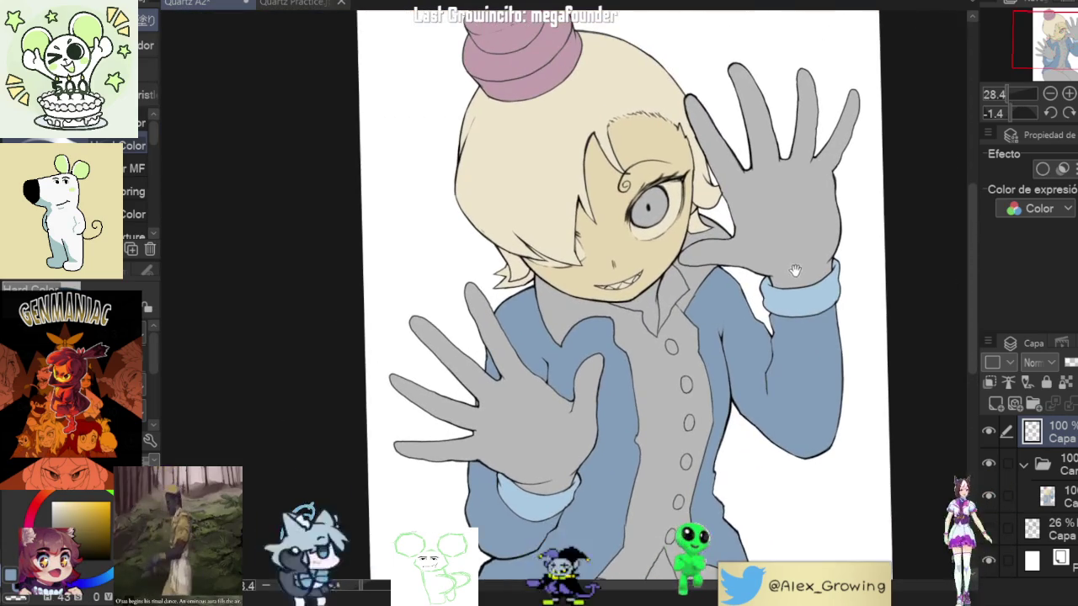
{"action": "scroll", "coordinate": [589, 295], "scroll_direction": "up", "scroll_amount": 5}
{"action": "left_click_drag", "start_coordinate": [692, 427], "coordinate": [679, 358]}
Step: Switch to the eraser and go back to the flat colour layer
{"action": "scroll", "coordinate": [691, 401], "scroll_direction": "down", "scroll_amount": 5}
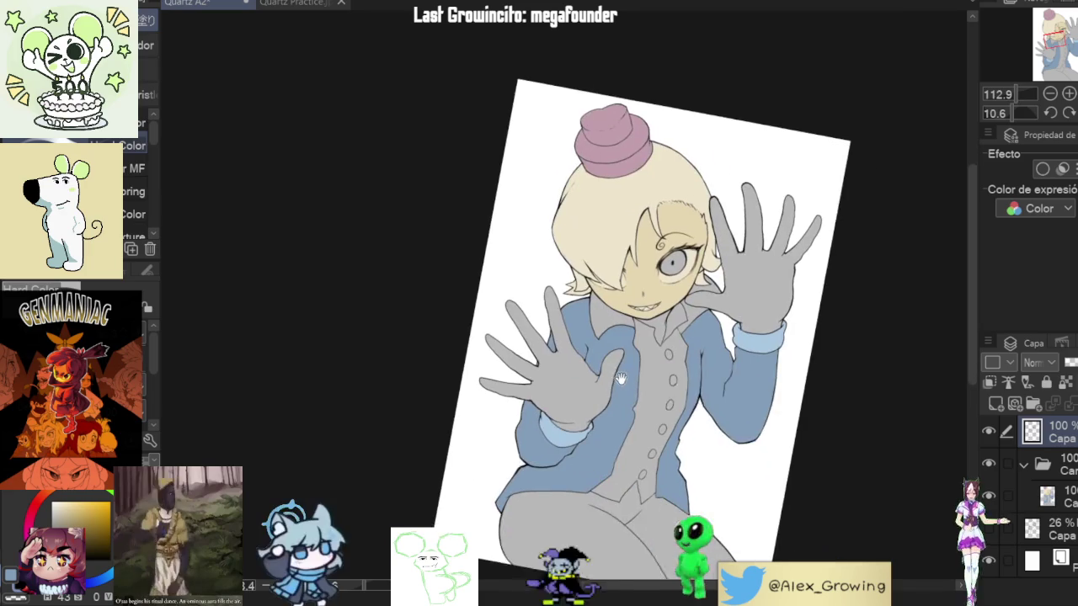
{"action": "scroll", "coordinate": [714, 318], "scroll_direction": "up", "scroll_amount": 2}
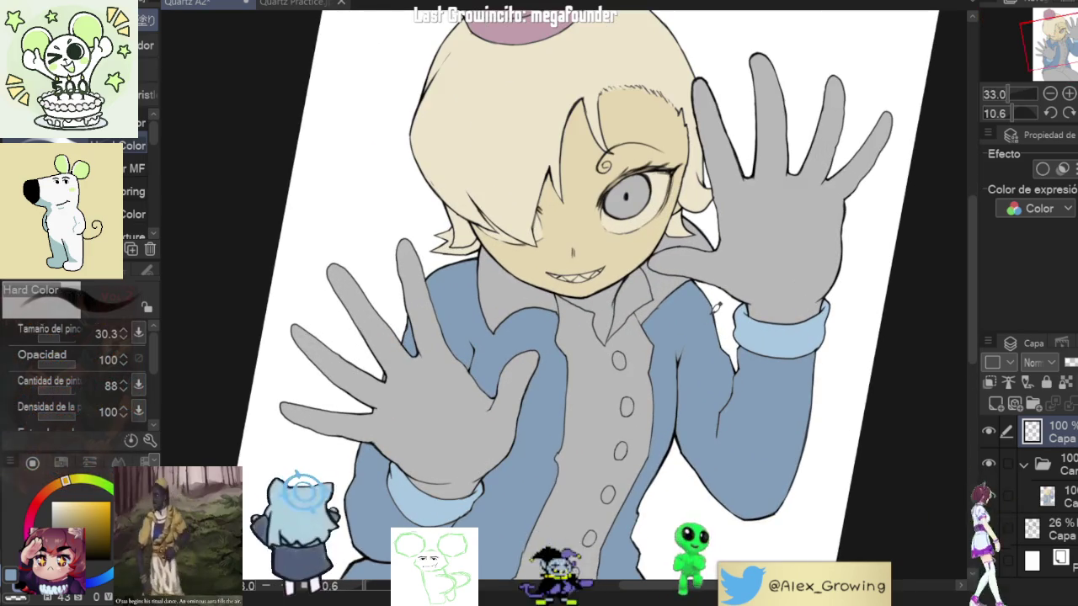
{"action": "key", "text": "e"}
{"action": "left_click", "coordinate": [1048, 498]}
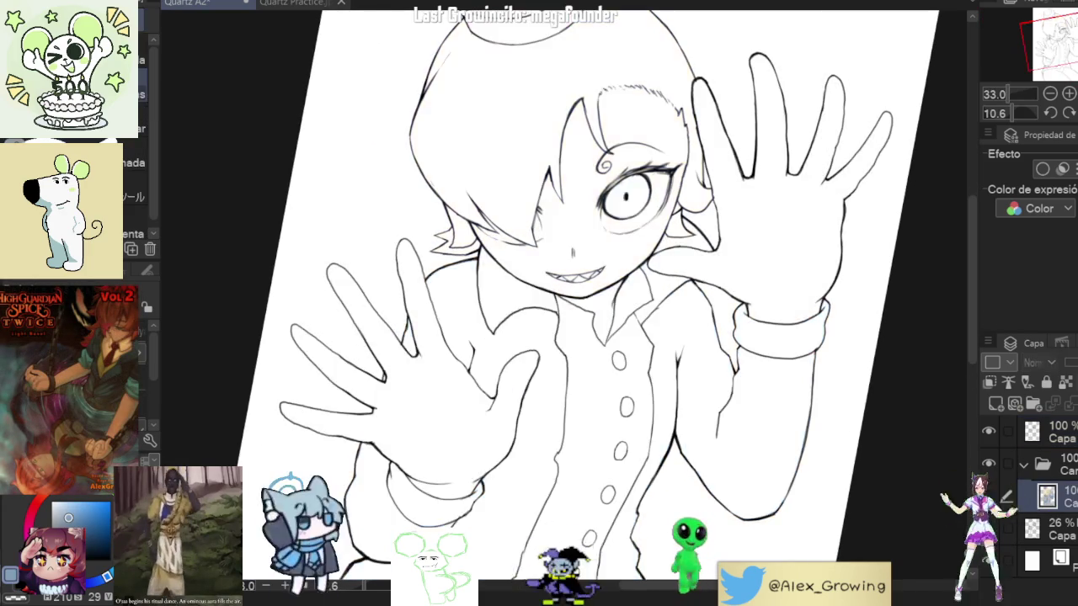
Step: Draw the missing outline where the grey shirt meets the blue jacket collar
{"action": "scroll", "coordinate": [727, 399], "scroll_direction": "up", "scroll_amount": 1}
{"action": "scroll", "coordinate": [727, 400], "scroll_direction": "up", "scroll_amount": 1}
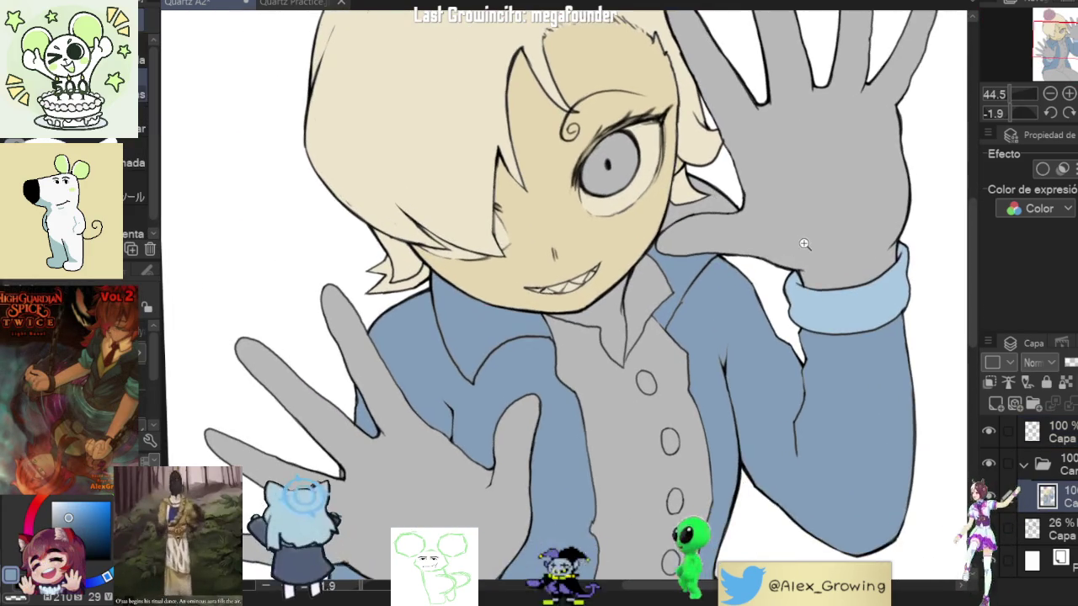
{"action": "scroll", "coordinate": [717, 332], "scroll_direction": "up", "scroll_amount": 3}
{"action": "scroll", "coordinate": [599, 308], "scroll_direction": "up", "scroll_amount": 2}
{"action": "scroll", "coordinate": [599, 308], "scroll_direction": "down", "scroll_amount": 2}
{"action": "scroll", "coordinate": [597, 326], "scroll_direction": "down", "scroll_amount": 1}
{"action": "scroll", "coordinate": [597, 325], "scroll_direction": "down", "scroll_amount": 2}
{"action": "left_click_drag", "start_coordinate": [662, 312], "coordinate": [687, 316]}
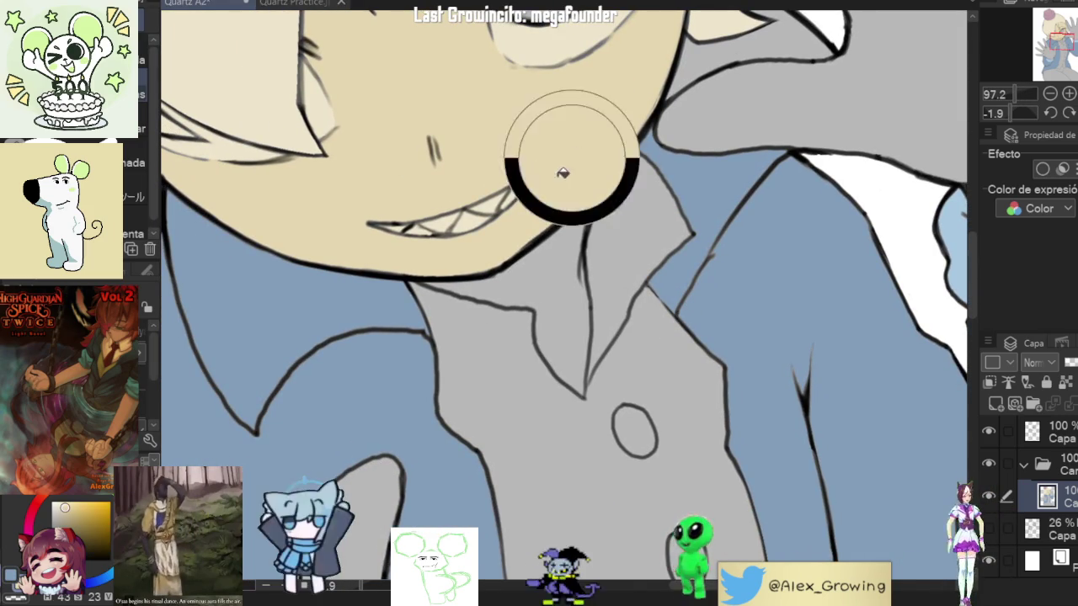
{"action": "scroll", "coordinate": [580, 365], "scroll_direction": "down", "scroll_amount": 3}
{"action": "scroll", "coordinate": [579, 365], "scroll_direction": "up", "scroll_amount": 2}
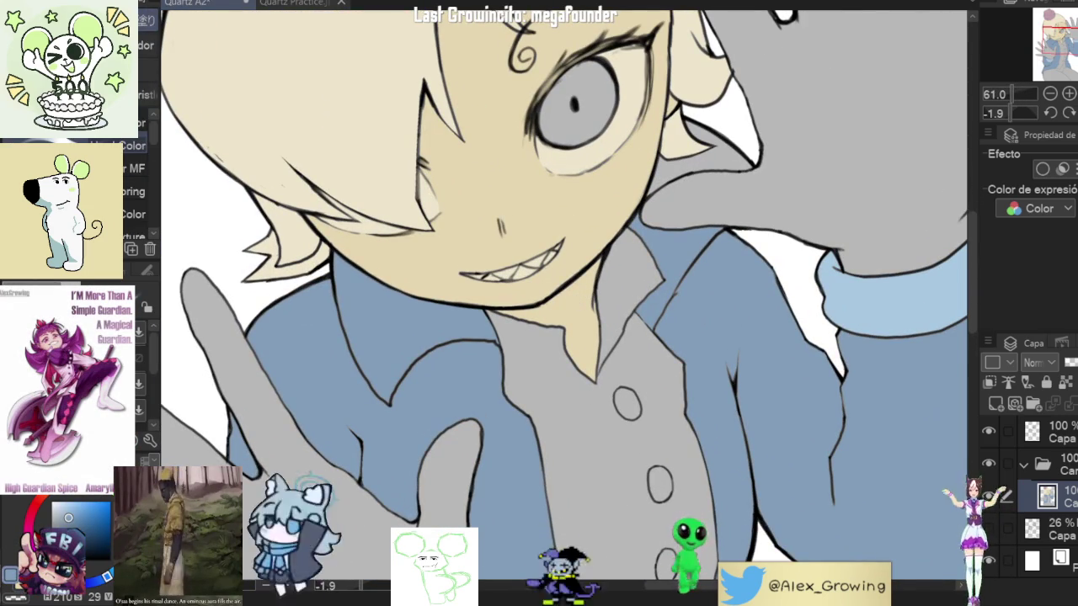
{"action": "scroll", "coordinate": [683, 320], "scroll_direction": "up", "scroll_amount": 2}
{"action": "scroll", "coordinate": [733, 232], "scroll_direction": "up", "scroll_amount": 2}
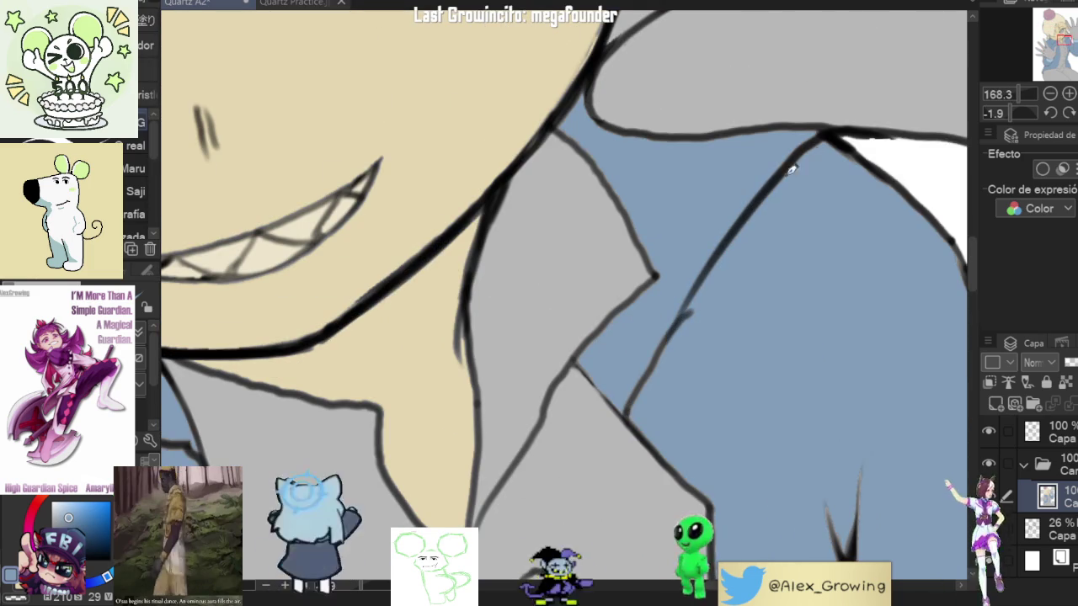
{"action": "left_click_drag", "start_coordinate": [656, 356], "coordinate": [525, 385]}
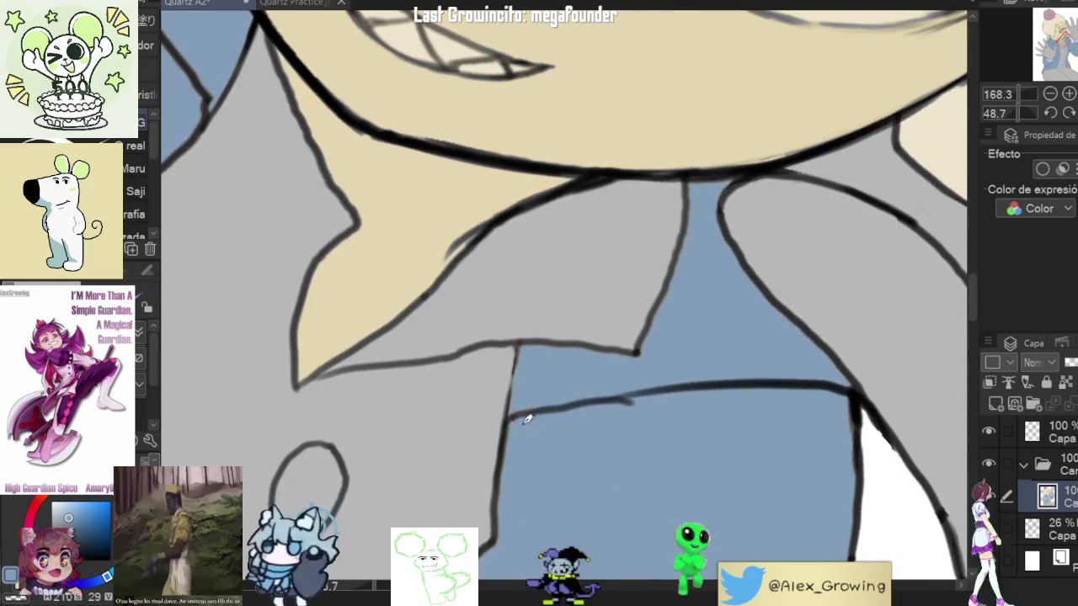
{"action": "scroll", "coordinate": [512, 413], "scroll_direction": "up", "scroll_amount": 2}
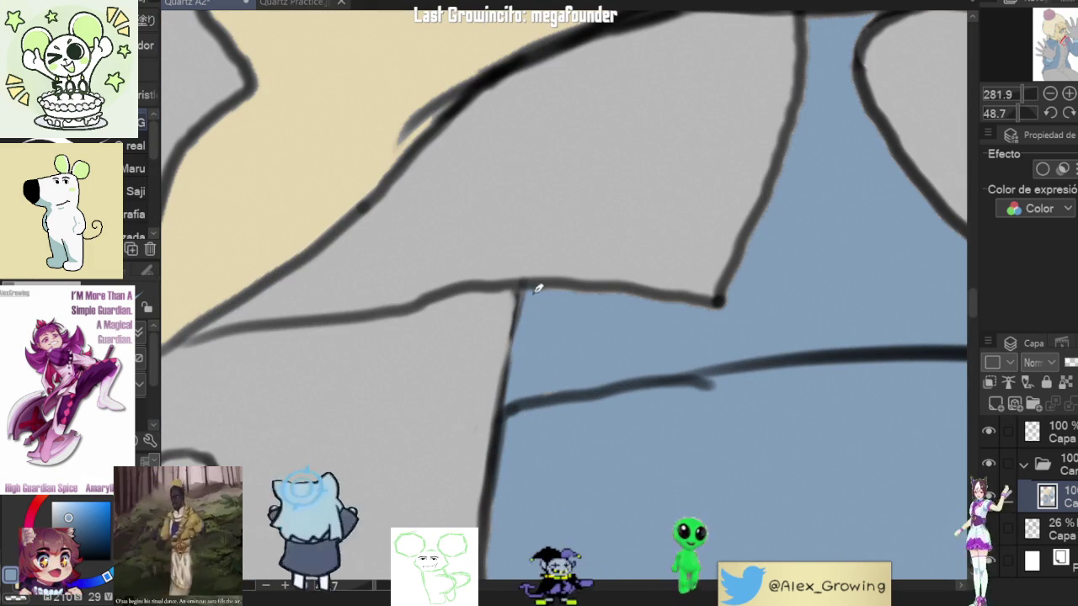
{"action": "left_click_drag", "start_coordinate": [521, 348], "coordinate": [705, 212]}
{"action": "left_click_drag", "start_coordinate": [544, 315], "coordinate": [676, 185]}
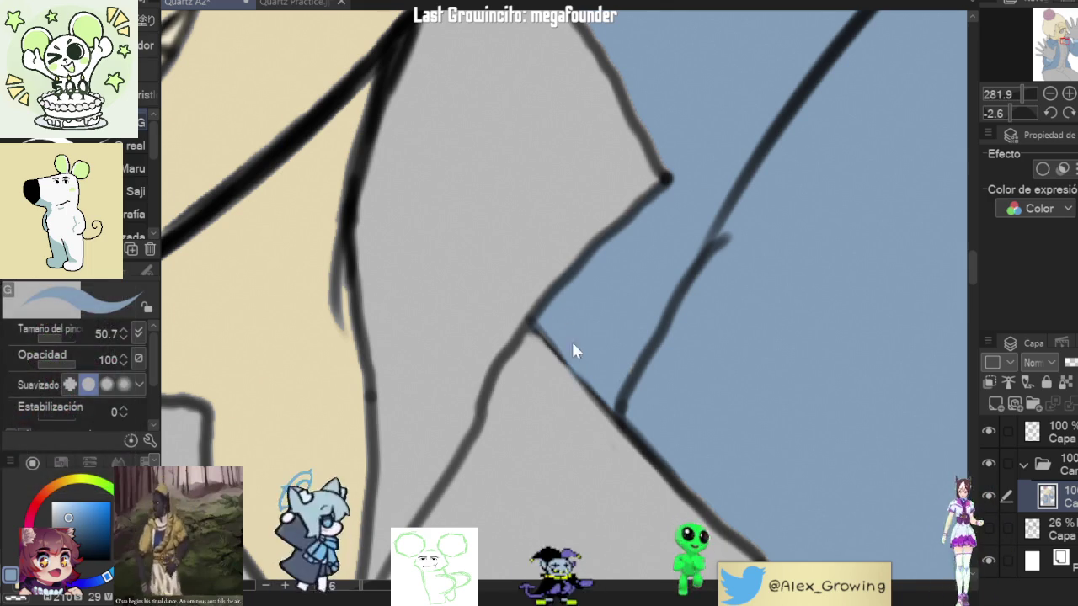
Step: Add tapered V-shaped crease strokes on the blue jacket
{"action": "left_click_drag", "start_coordinate": [652, 416], "coordinate": [681, 390]}
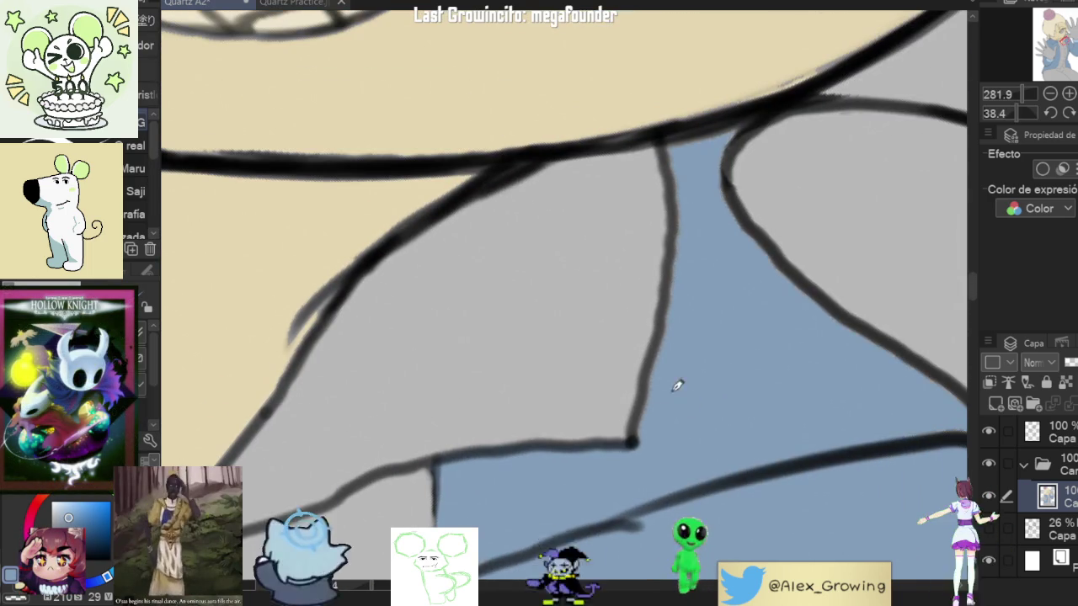
{"action": "scroll", "coordinate": [647, 416], "scroll_direction": "up", "scroll_amount": 5}
{"action": "scroll", "coordinate": [668, 410], "scroll_direction": "up", "scroll_amount": 1}
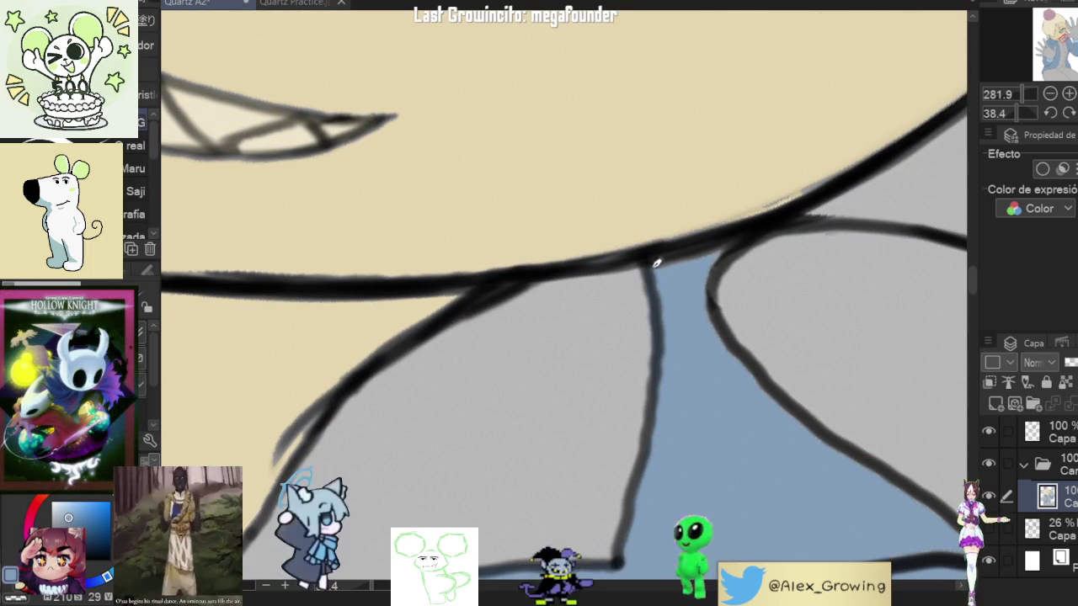
{"action": "scroll", "coordinate": [724, 295], "scroll_direction": "down", "scroll_amount": 5}
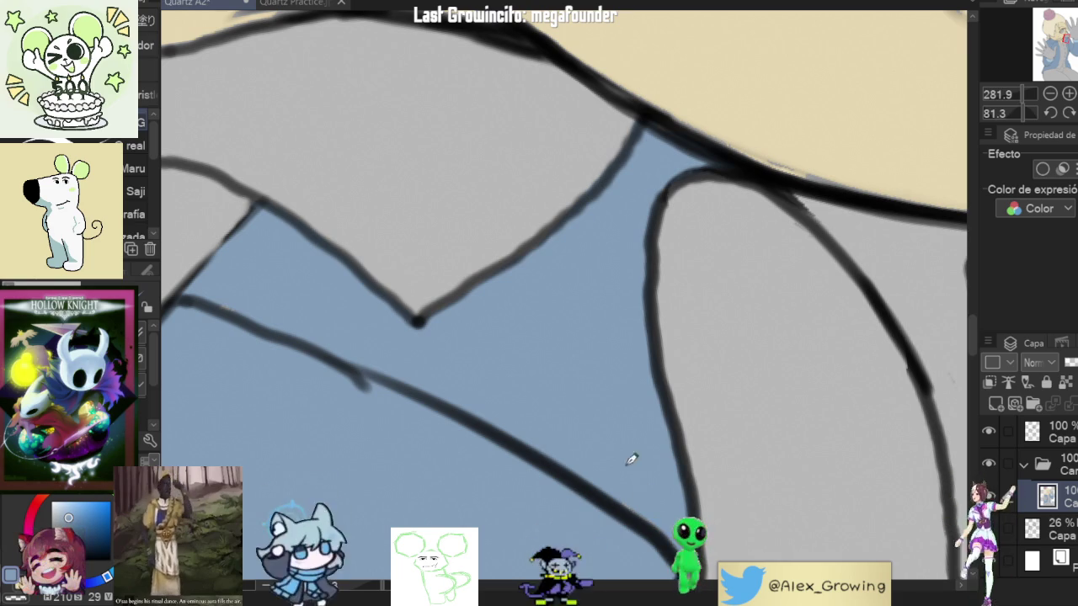
{"action": "scroll", "coordinate": [750, 285], "scroll_direction": "down", "scroll_amount": 5}
{"action": "scroll", "coordinate": [750, 284], "scroll_direction": "up", "scroll_amount": 3}
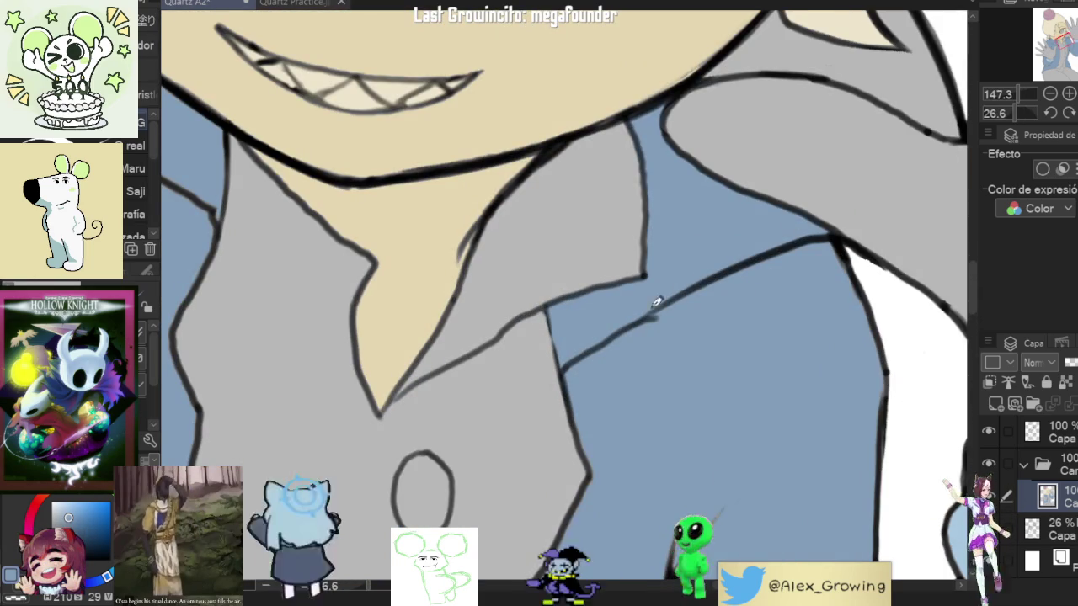
{"action": "scroll", "coordinate": [689, 277], "scroll_direction": "down", "scroll_amount": 3}
{"action": "left_click_drag", "start_coordinate": [699, 455], "coordinate": [693, 516]}
{"action": "scroll", "coordinate": [699, 472], "scroll_direction": "down", "scroll_amount": 5}
{"action": "left_click_drag", "start_coordinate": [762, 274], "coordinate": [705, 330]}
{"action": "left_click_drag", "start_coordinate": [718, 290], "coordinate": [704, 336]}
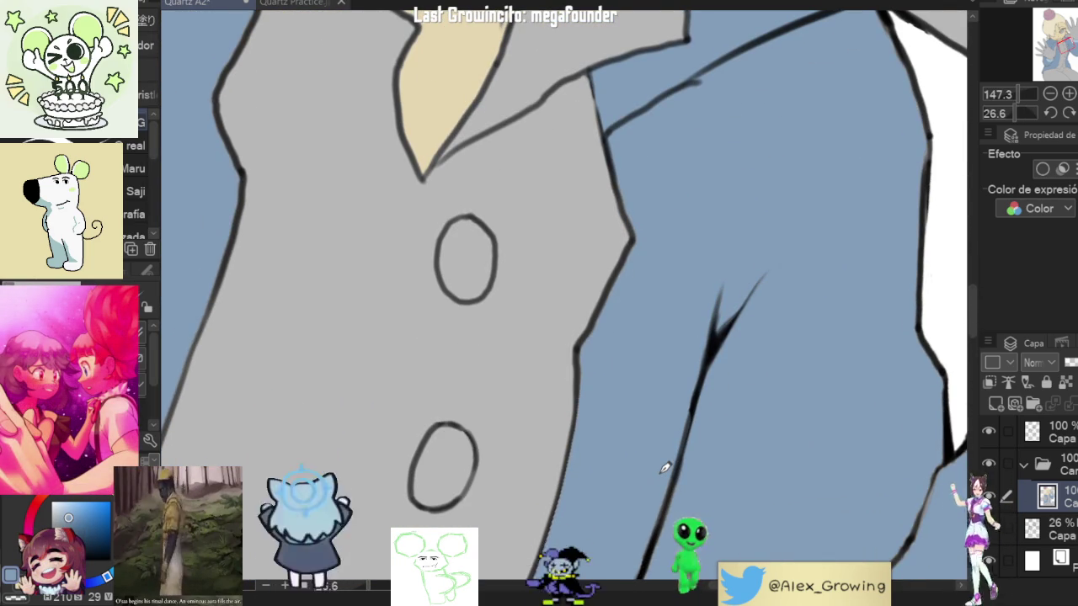
Step: Follow the jacket edge down to the button oval, rotating the canvas for easier strokes
{"action": "left_click_drag", "start_coordinate": [658, 474], "coordinate": [699, 300]}
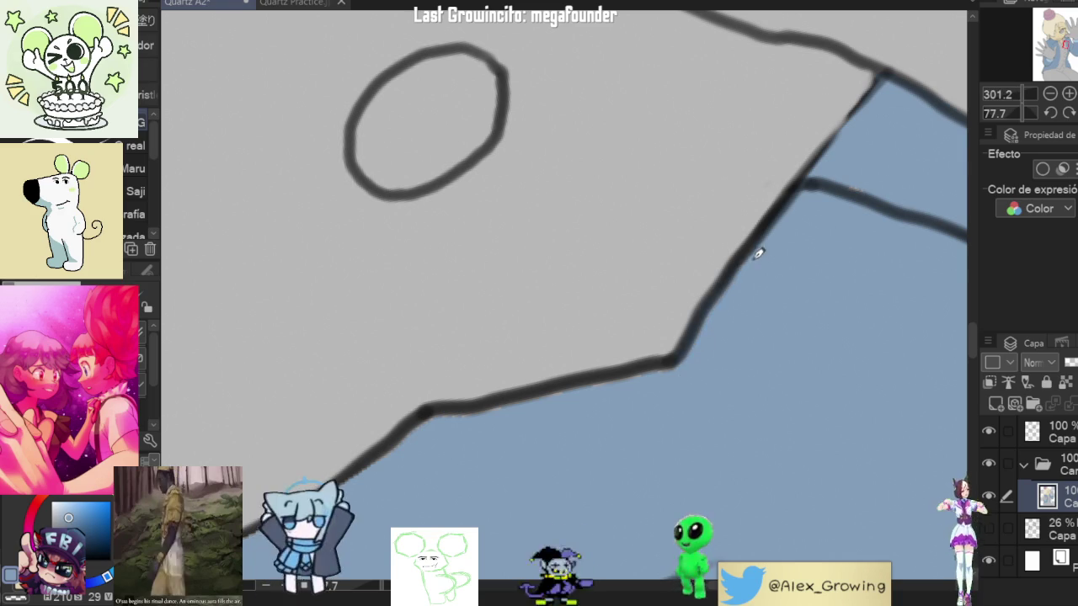
{"action": "left_click_drag", "start_coordinate": [780, 225], "coordinate": [659, 286]}
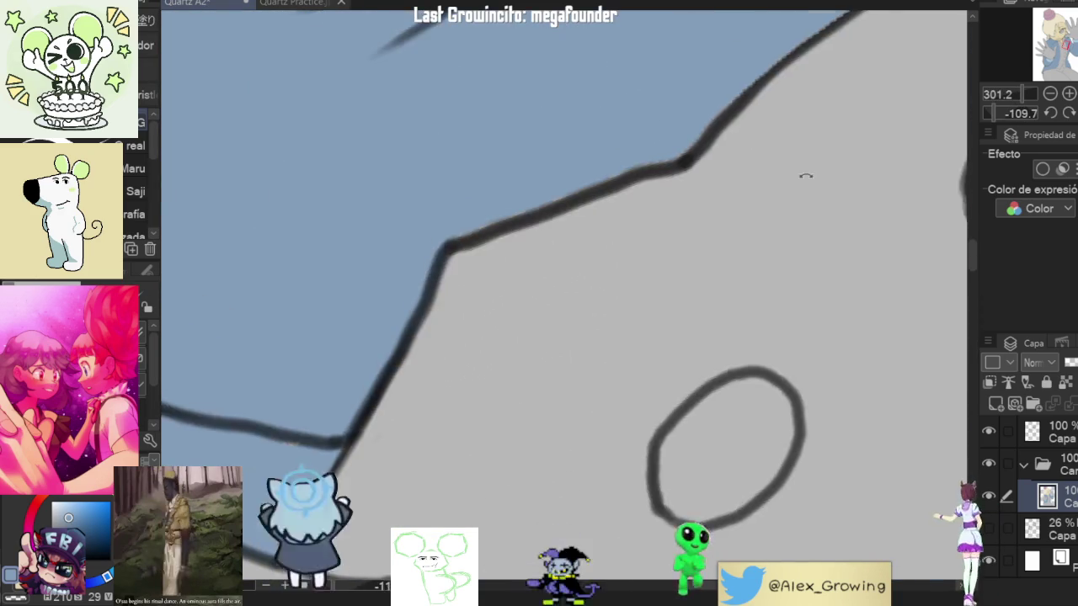
{"action": "mouse_move", "coordinate": [720, 149]}
{"action": "left_mouse_down"}
{"action": "mouse_move", "coordinate": [719, 321]}
{"action": "mouse_move", "coordinate": [645, 365]}
{"action": "left_mouse_up"}
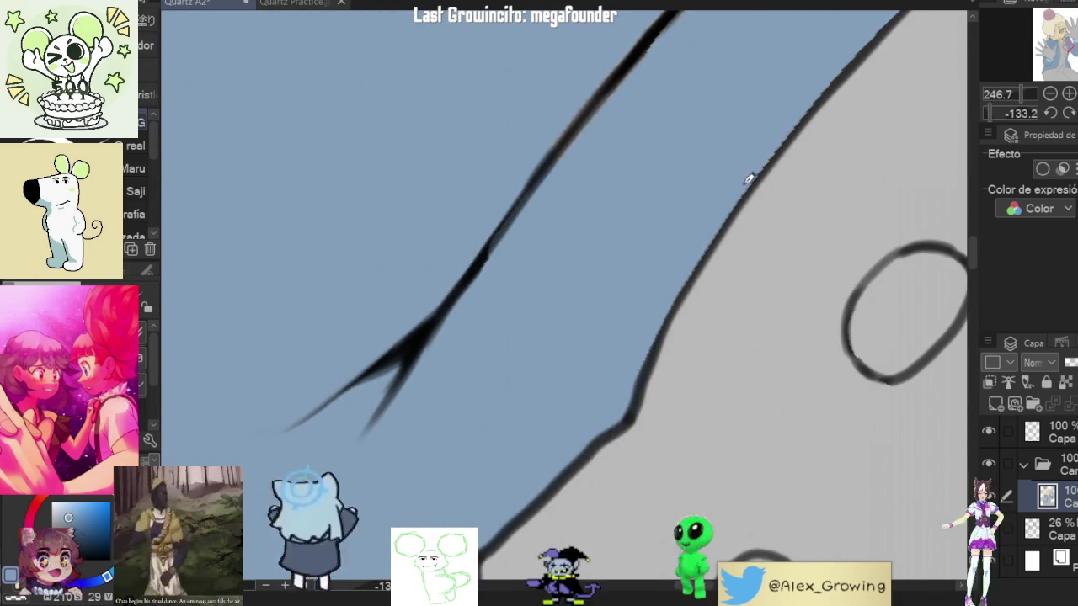
{"action": "left_click_drag", "start_coordinate": [775, 135], "coordinate": [664, 305]}
{"action": "left_click_drag", "start_coordinate": [721, 244], "coordinate": [662, 310]}
{"action": "mouse_move", "coordinate": [859, 149]}
{"action": "left_mouse_down"}
{"action": "mouse_move", "coordinate": [821, 116]}
{"action": "mouse_move", "coordinate": [662, 331]}
{"action": "left_mouse_up"}
{"action": "mouse_move", "coordinate": [771, 196]}
{"action": "left_mouse_down"}
{"action": "mouse_move", "coordinate": [704, 262]}
{"action": "mouse_move", "coordinate": [726, 446]}
{"action": "mouse_move", "coordinate": [589, 413]}
{"action": "mouse_move", "coordinate": [702, 279]}
{"action": "mouse_move", "coordinate": [678, 291]}
{"action": "left_mouse_up"}
{"action": "scroll", "coordinate": [655, 325], "scroll_direction": "down", "scroll_amount": 2}
{"action": "scroll", "coordinate": [604, 291], "scroll_direction": "down", "scroll_amount": 1}
{"action": "scroll", "coordinate": [559, 415], "scroll_direction": "up", "scroll_amount": 4}
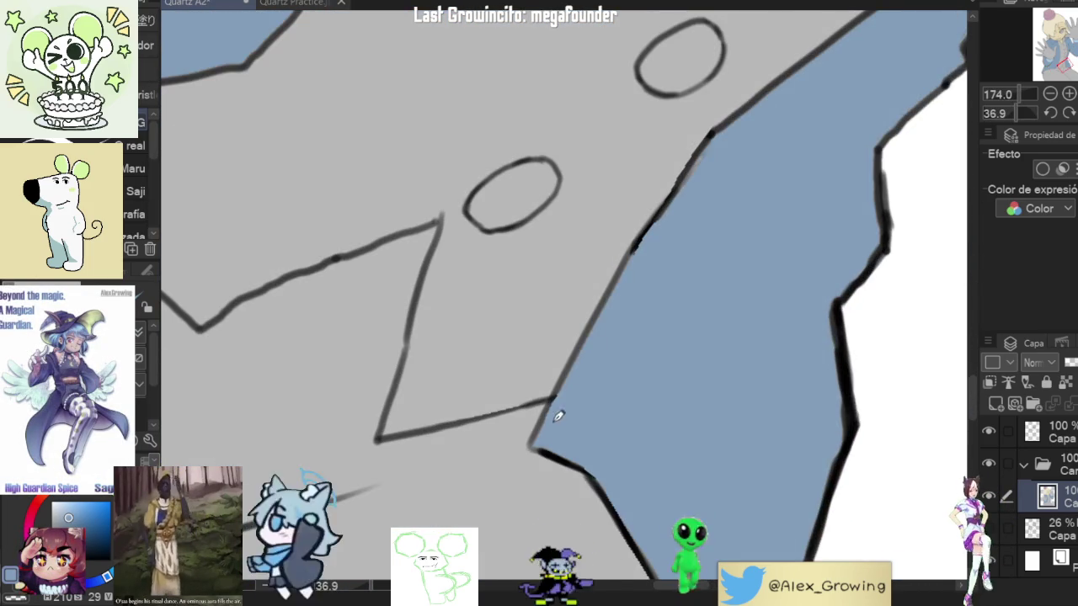
{"action": "scroll", "coordinate": [548, 436], "scroll_direction": "up", "scroll_amount": 3}
{"action": "left_click_drag", "start_coordinate": [600, 324], "coordinate": [563, 399]}
{"action": "left_click_drag", "start_coordinate": [651, 201], "coordinate": [592, 362]}
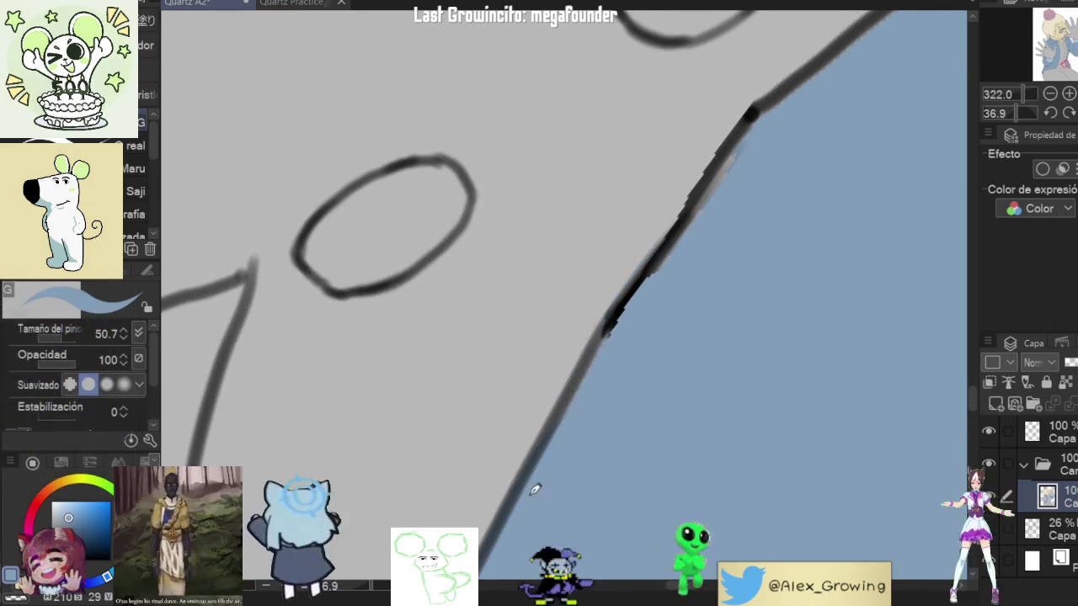
{"action": "scroll", "coordinate": [691, 243], "scroll_direction": "up", "scroll_amount": 2}
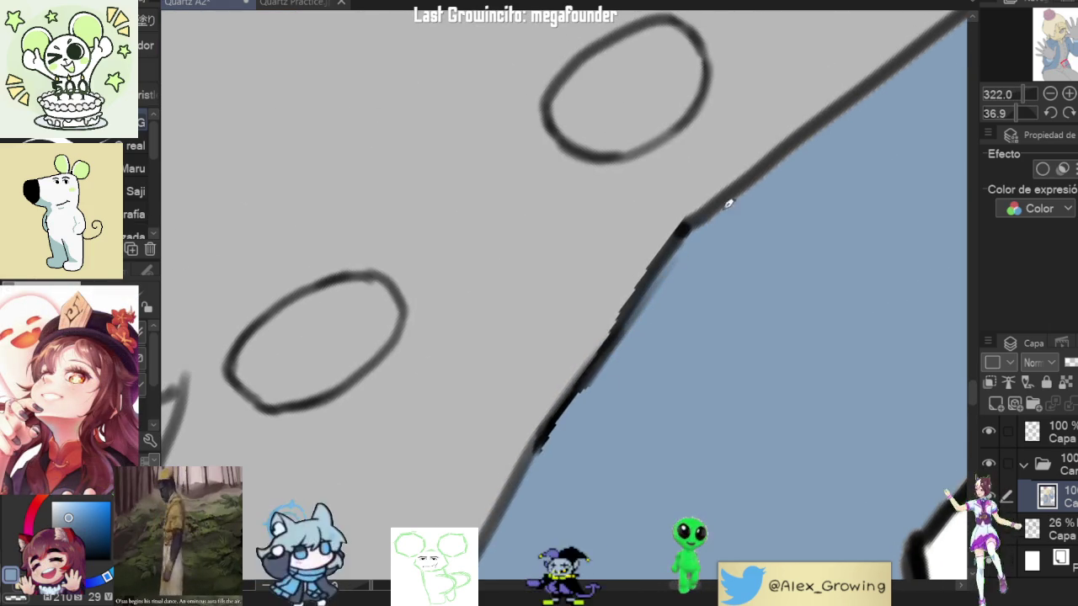
{"action": "scroll", "coordinate": [706, 228], "scroll_direction": "down", "scroll_amount": 3}
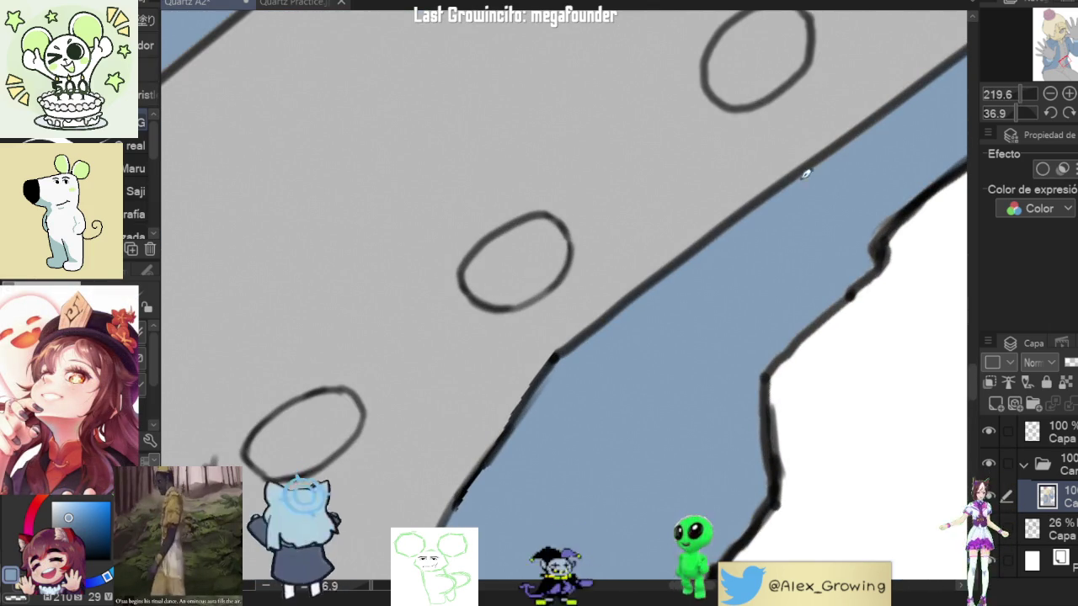
{"action": "scroll", "coordinate": [870, 131], "scroll_direction": "down", "scroll_amount": 2}
{"action": "scroll", "coordinate": [839, 181], "scroll_direction": "up", "scroll_amount": 2}
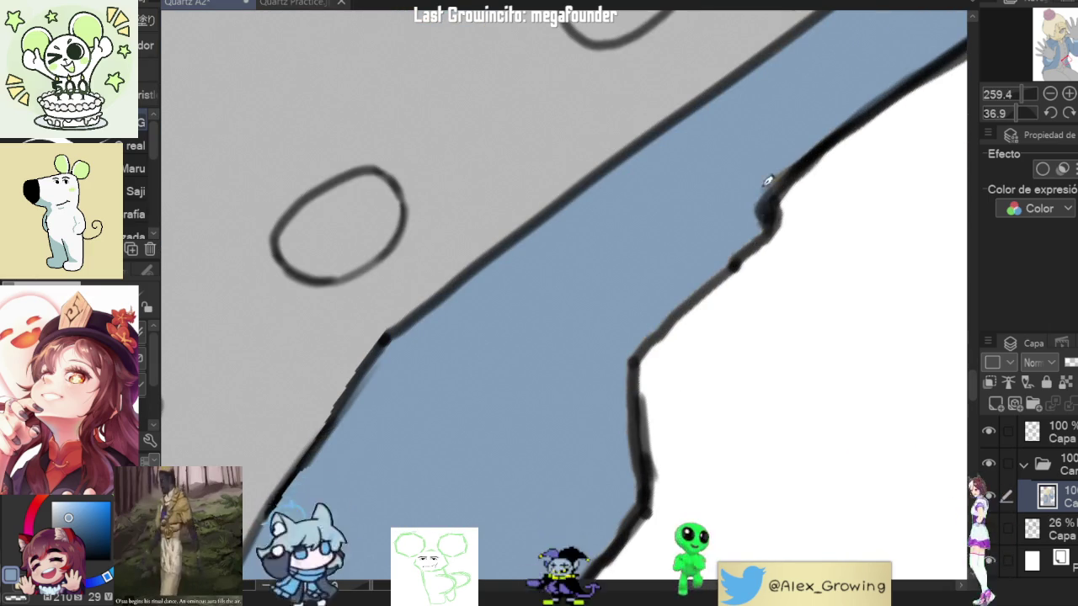
Step: Inspect the jacket's outer edge, notch and lower tip
{"action": "mouse_move", "coordinate": [631, 349]}
{"action": "left_mouse_down"}
{"action": "mouse_move", "coordinate": [753, 234]}
{"action": "mouse_move", "coordinate": [925, 208]}
{"action": "left_mouse_up"}
{"action": "scroll", "coordinate": [818, 213], "scroll_direction": "up", "scroll_amount": 2}
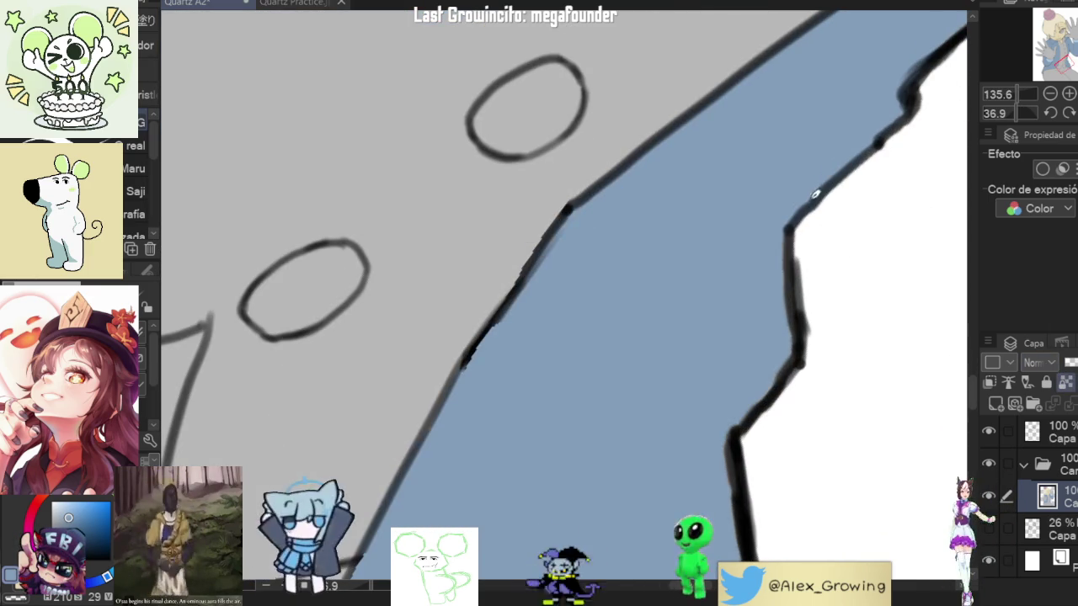
{"action": "scroll", "coordinate": [777, 423], "scroll_direction": "down", "scroll_amount": 2}
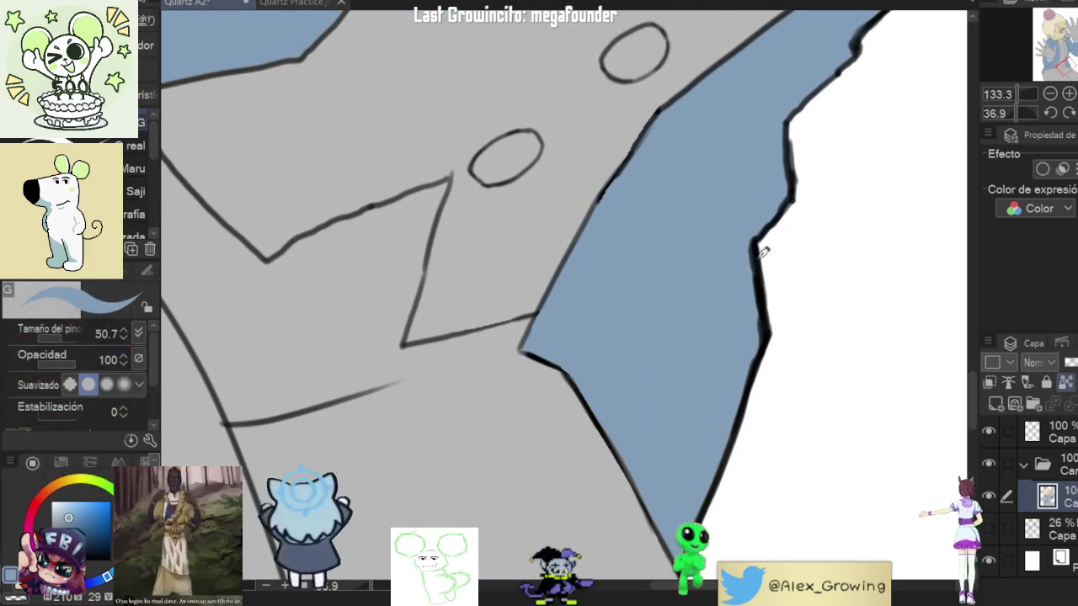
{"action": "left_click_drag", "start_coordinate": [698, 447], "coordinate": [749, 380]}
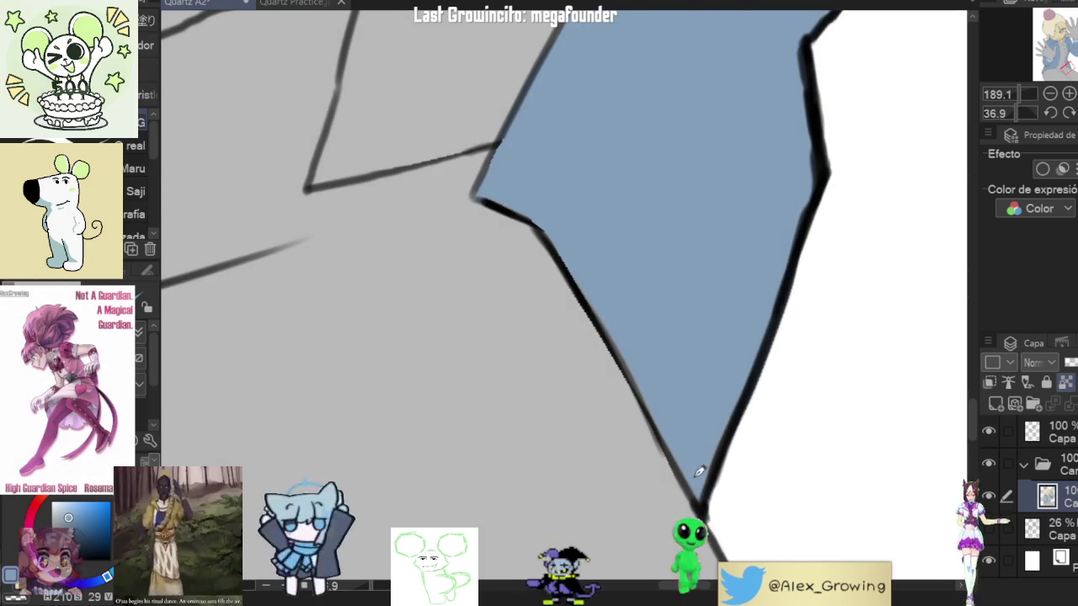
{"action": "scroll", "coordinate": [674, 386], "scroll_direction": "up", "scroll_amount": 1}
Step: Check the blue collar edge by the neck and the cuff
{"action": "left_click_drag", "start_coordinate": [684, 387], "coordinate": [761, 198]}
{"action": "scroll", "coordinate": [734, 332], "scroll_direction": "down", "scroll_amount": 2}
{"action": "scroll", "coordinate": [525, 410], "scroll_direction": "up", "scroll_amount": 1}
{"action": "left_click_drag", "start_coordinate": [524, 409], "coordinate": [516, 301]}
{"action": "scroll", "coordinate": [500, 304], "scroll_direction": "up", "scroll_amount": 1}
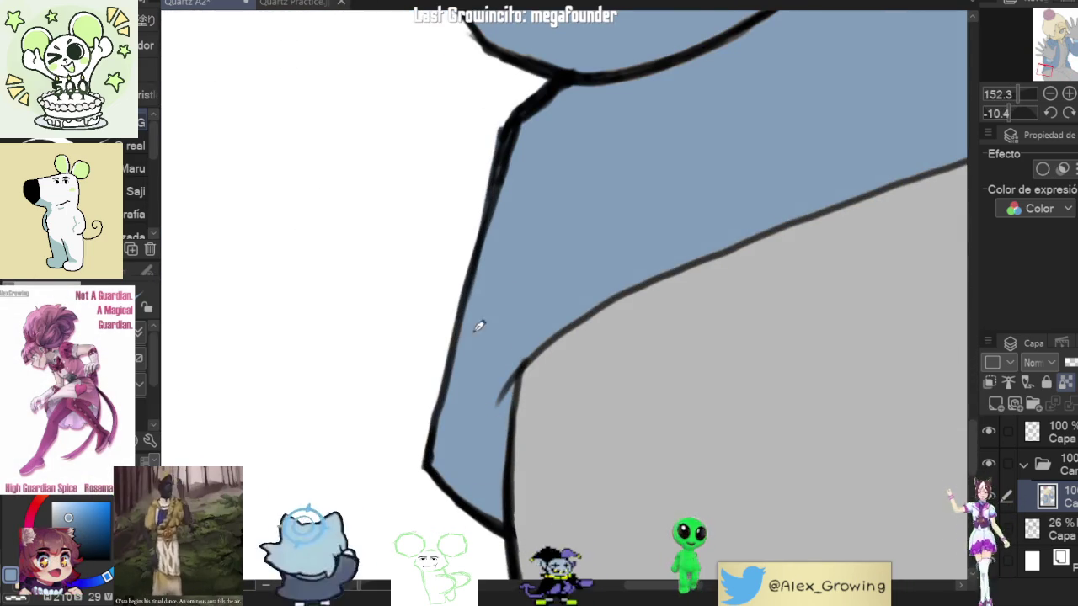
{"action": "left_click_drag", "start_coordinate": [450, 390], "coordinate": [519, 440]}
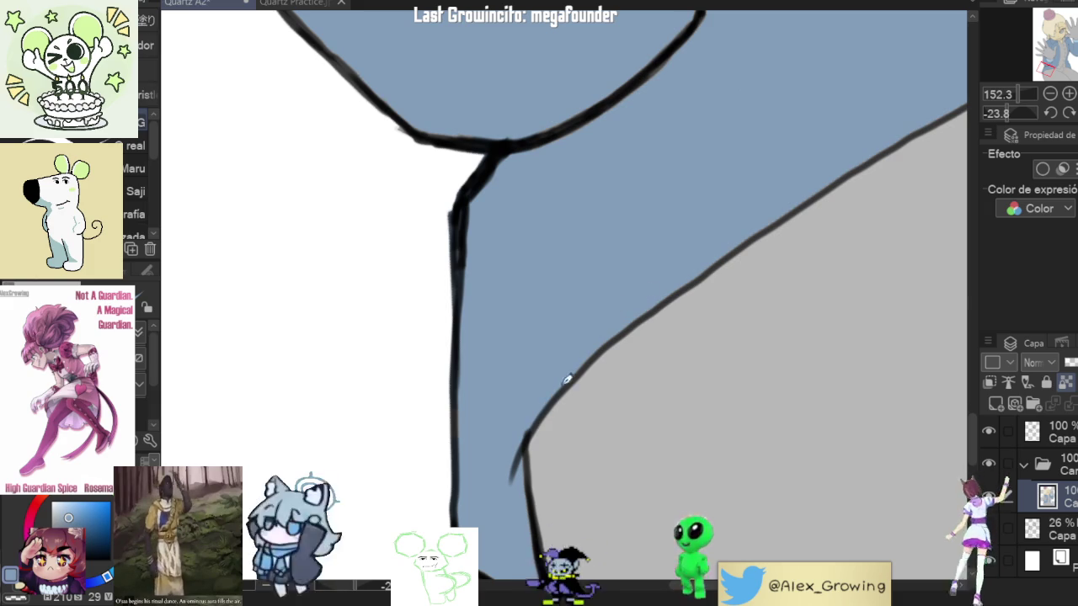
{"action": "left_click_drag", "start_coordinate": [644, 303], "coordinate": [620, 339]}
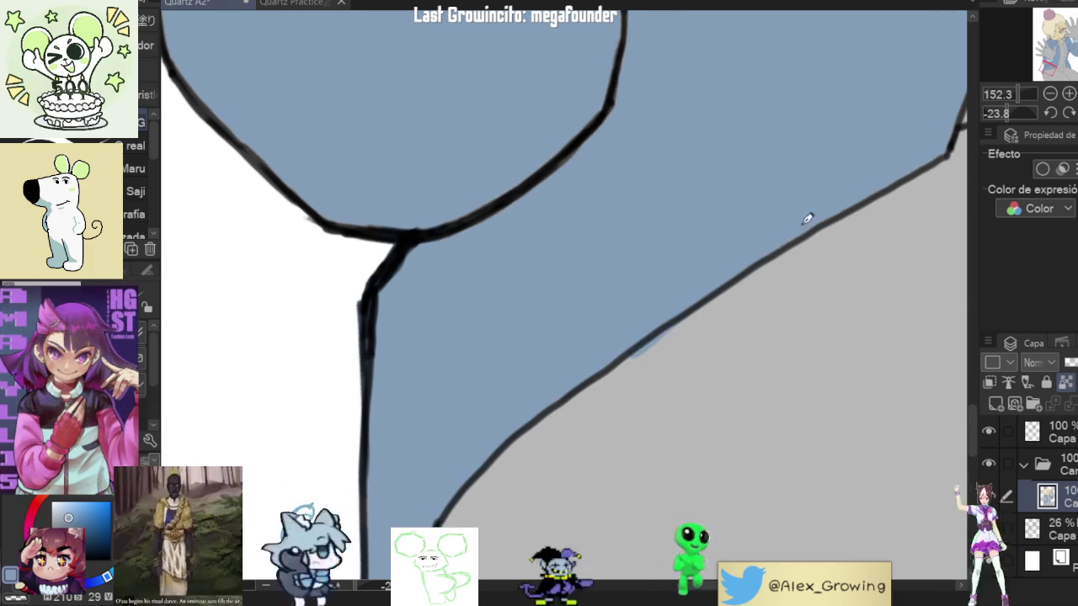
{"action": "scroll", "coordinate": [733, 291], "scroll_direction": "down", "scroll_amount": 1}
{"action": "scroll", "coordinate": [775, 277], "scroll_direction": "down", "scroll_amount": 1}
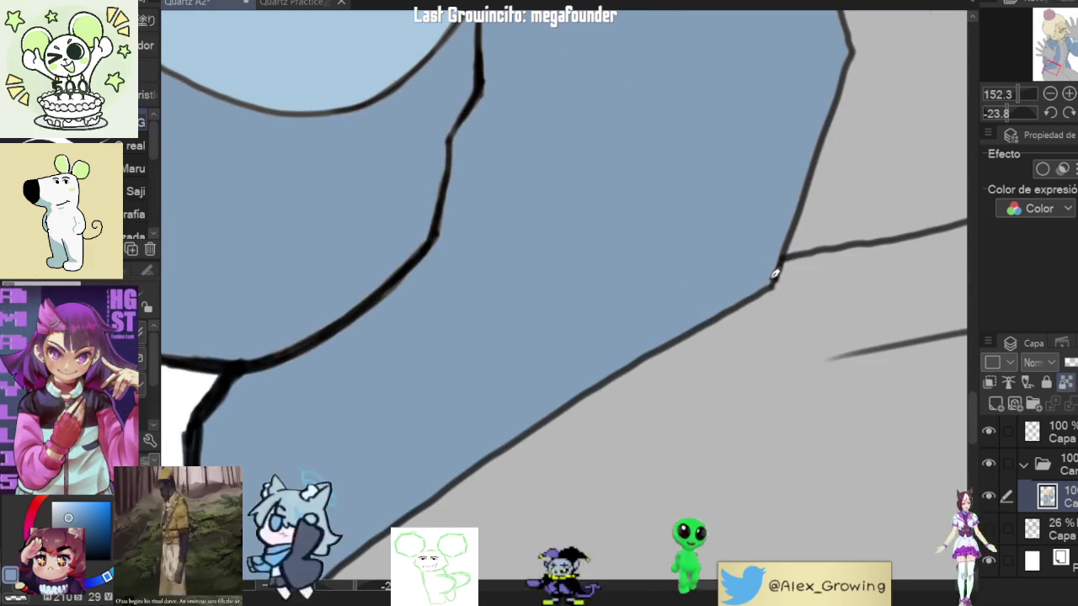
{"action": "scroll", "coordinate": [787, 212], "scroll_direction": "down", "scroll_amount": 1}
{"action": "scroll", "coordinate": [715, 403], "scroll_direction": "down", "scroll_amount": 1}
{"action": "scroll", "coordinate": [715, 403], "scroll_direction": "up", "scroll_amount": 2}
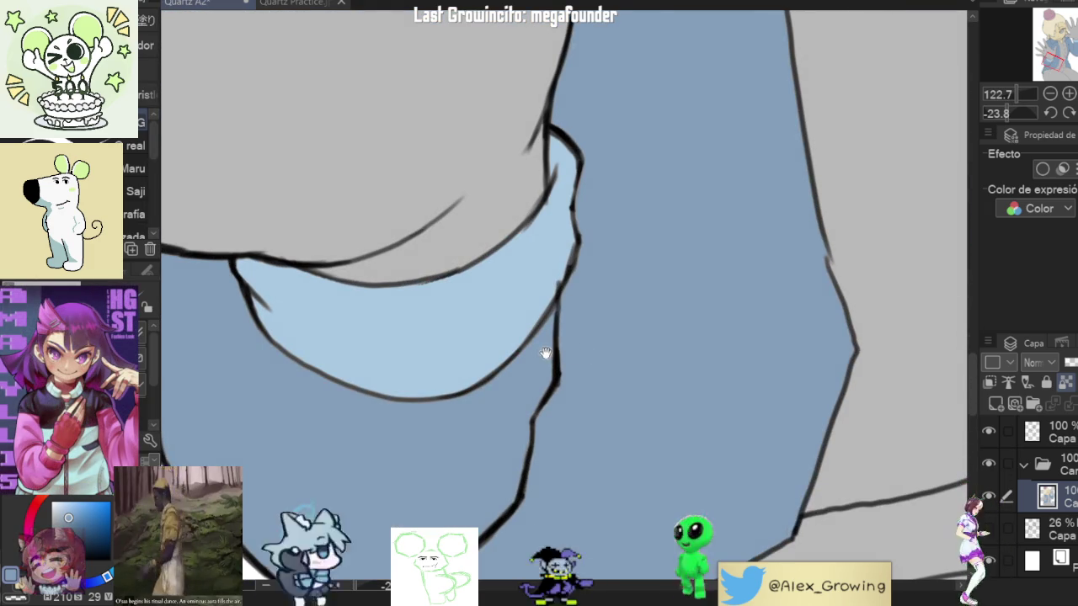
{"action": "left_click_drag", "start_coordinate": [548, 354], "coordinate": [631, 245]}
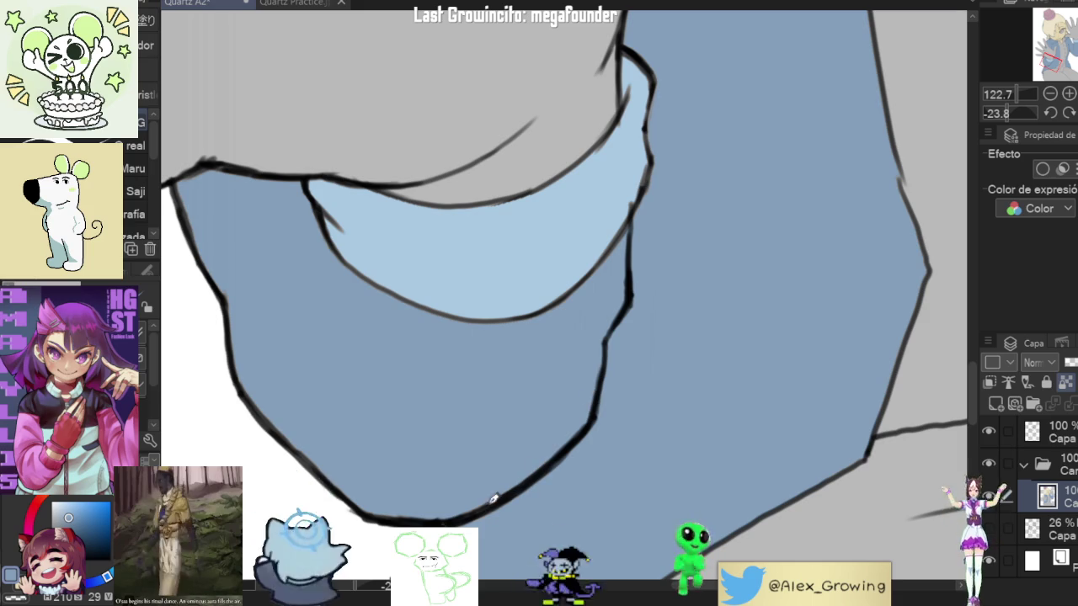
{"action": "scroll", "coordinate": [438, 495], "scroll_direction": "down", "scroll_amount": 3}
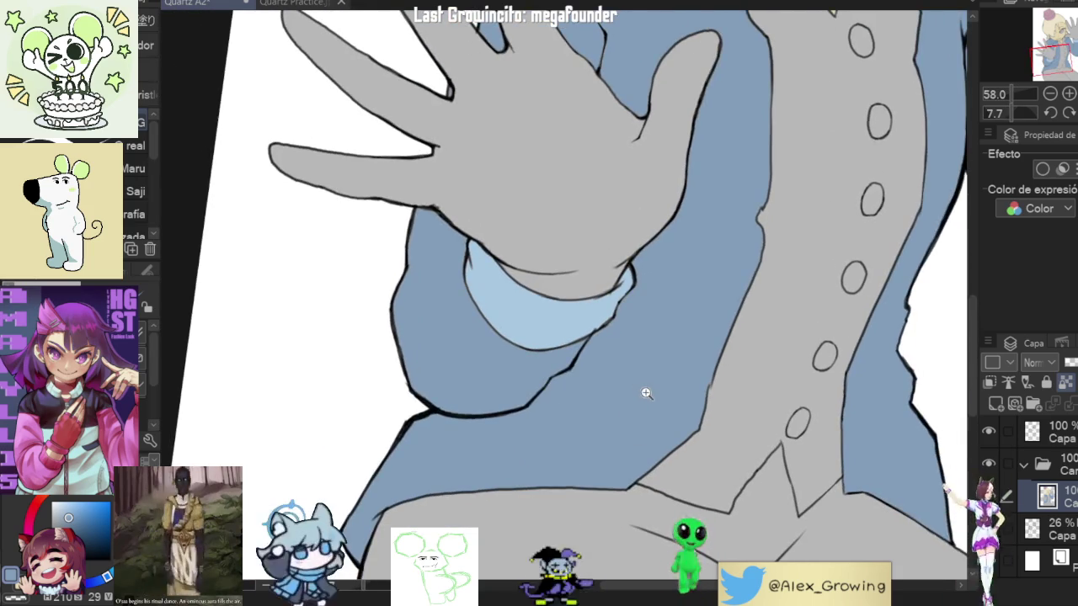
{"action": "scroll", "coordinate": [645, 392], "scroll_direction": "down", "scroll_amount": 2}
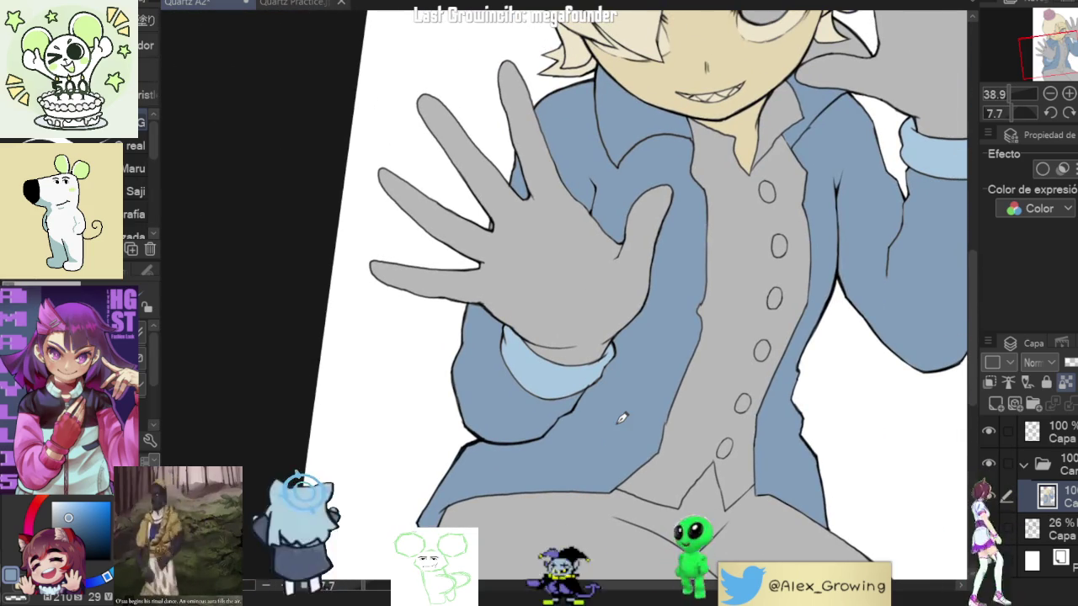
{"action": "scroll", "coordinate": [622, 418], "scroll_direction": "up", "scroll_amount": 3}
{"action": "scroll", "coordinate": [725, 345], "scroll_direction": "up", "scroll_amount": 3}
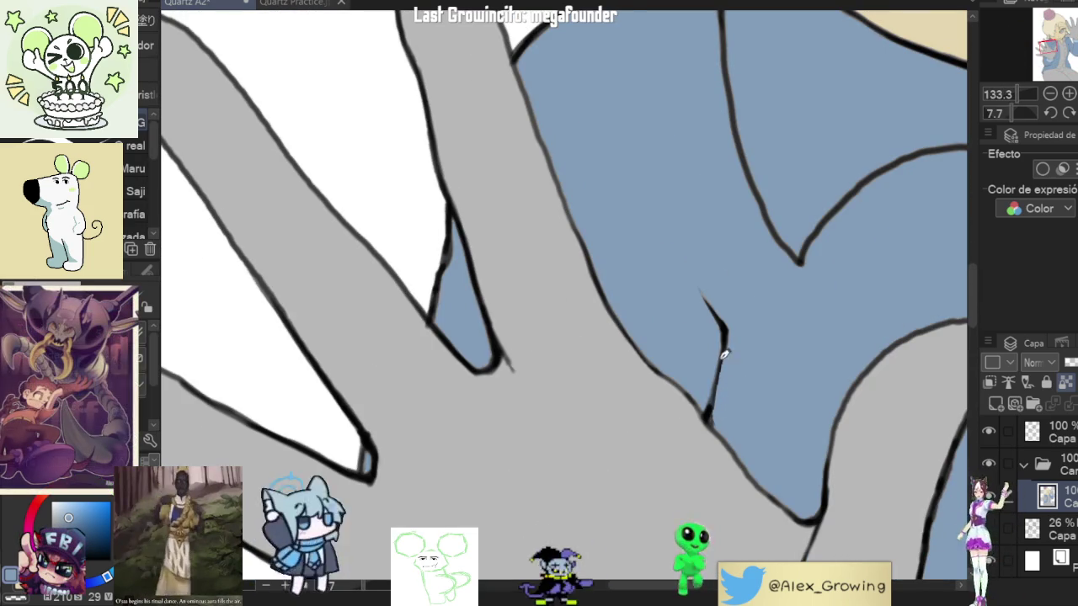
{"action": "scroll", "coordinate": [721, 330], "scroll_direction": "down", "scroll_amount": 4}
{"action": "scroll", "coordinate": [794, 308], "scroll_direction": "up", "scroll_amount": 2}
{"action": "scroll", "coordinate": [666, 336], "scroll_direction": "up", "scroll_amount": 1}
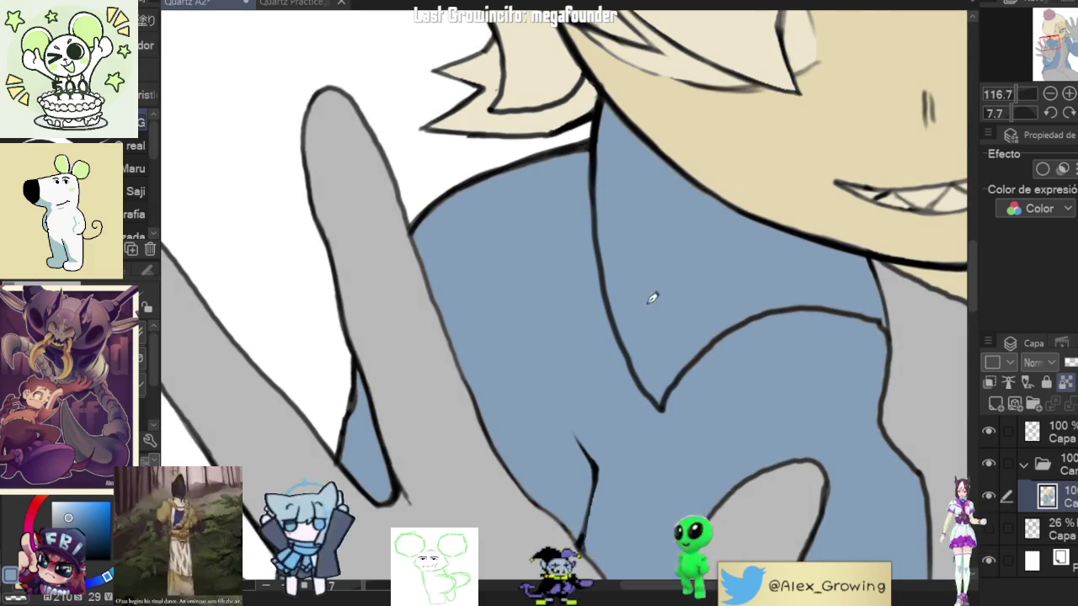
{"action": "left_click_drag", "start_coordinate": [634, 285], "coordinate": [768, 242]}
{"action": "scroll", "coordinate": [779, 219], "scroll_direction": "up", "scroll_amount": 1}
{"action": "scroll", "coordinate": [789, 253], "scroll_direction": "up", "scroll_amount": 4}
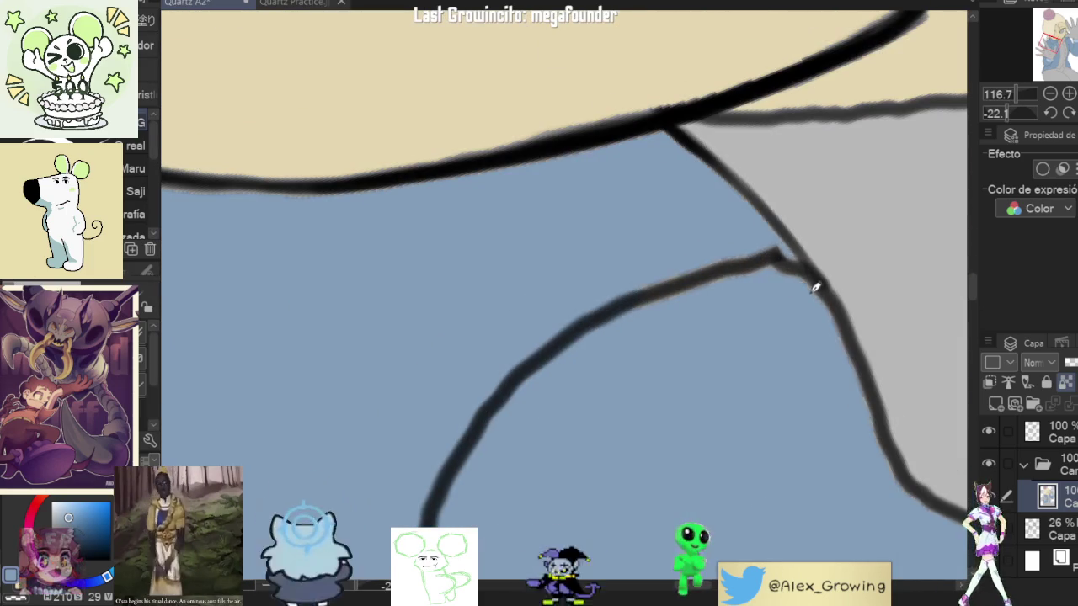
{"action": "mouse_move", "coordinate": [783, 257]}
{"action": "left_mouse_down"}
{"action": "mouse_move", "coordinate": [710, 443]}
{"action": "mouse_move", "coordinate": [730, 458]}
{"action": "mouse_move", "coordinate": [747, 312]}
{"action": "left_mouse_up"}
{"action": "scroll", "coordinate": [705, 361], "scroll_direction": "down", "scroll_amount": 1}
{"action": "mouse_move", "coordinate": [673, 396]}
{"action": "left_mouse_down"}
{"action": "mouse_move", "coordinate": [655, 505]}
{"action": "mouse_move", "coordinate": [645, 298]}
{"action": "left_mouse_up"}
{"action": "mouse_move", "coordinate": [586, 477]}
{"action": "left_mouse_down"}
{"action": "mouse_move", "coordinate": [642, 409]}
{"action": "mouse_move", "coordinate": [718, 268]}
{"action": "left_mouse_up"}
{"action": "scroll", "coordinate": [631, 356], "scroll_direction": "down", "scroll_amount": 1}
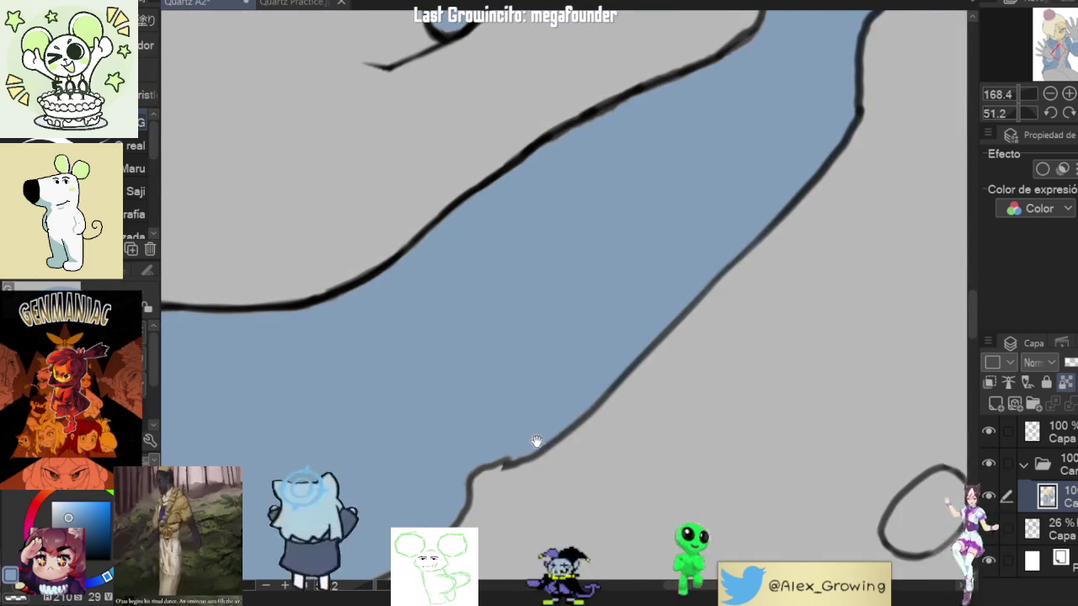
{"action": "left_click_drag", "start_coordinate": [537, 438], "coordinate": [616, 360]}
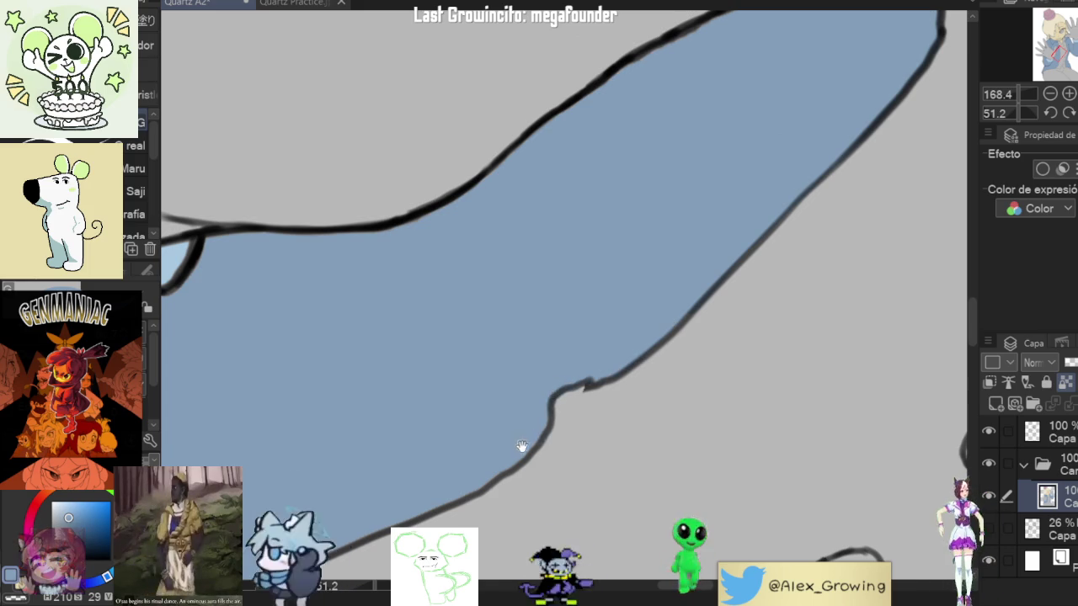
{"action": "left_click_drag", "start_coordinate": [517, 446], "coordinate": [676, 301]}
{"action": "left_click_drag", "start_coordinate": [556, 369], "coordinate": [716, 259]}
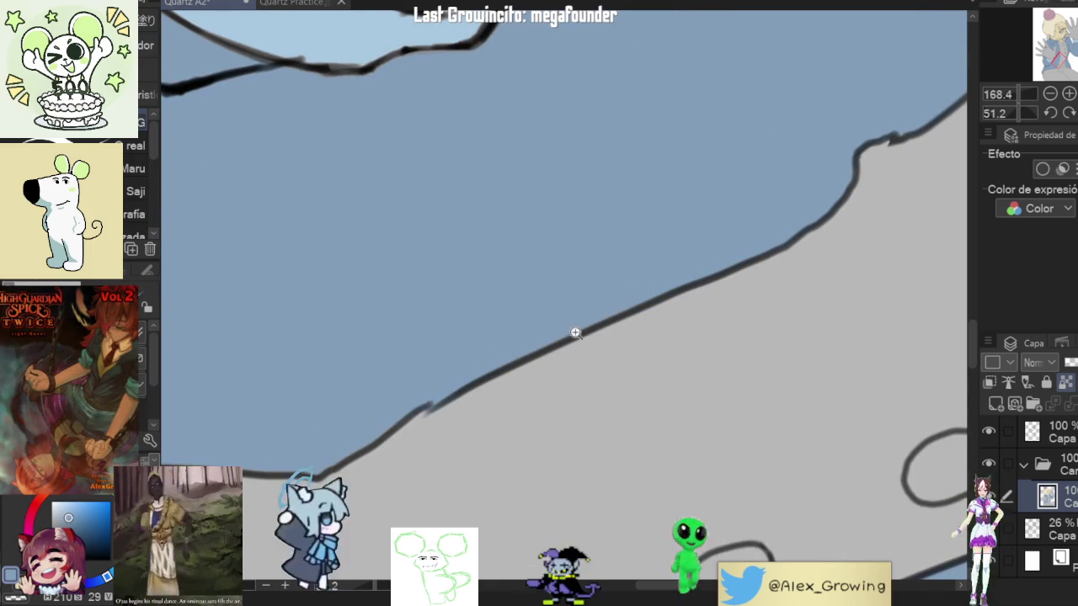
{"action": "key", "text": "ctrl+0"}
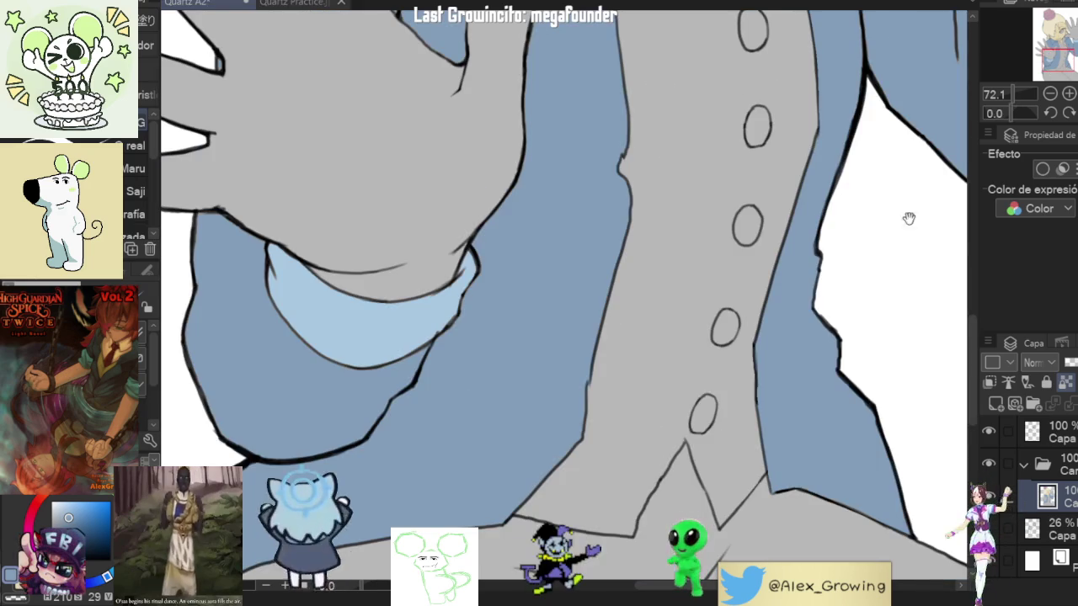
{"action": "mouse_move", "coordinate": [908, 219]}
{"action": "left_mouse_down"}
{"action": "mouse_move", "coordinate": [821, 253]}
{"action": "mouse_move", "coordinate": [794, 380]}
{"action": "left_mouse_up"}
{"action": "scroll", "coordinate": [794, 380], "scroll_direction": "down", "scroll_amount": 3}
{"action": "scroll", "coordinate": [824, 435], "scroll_direction": "up", "scroll_amount": 3}
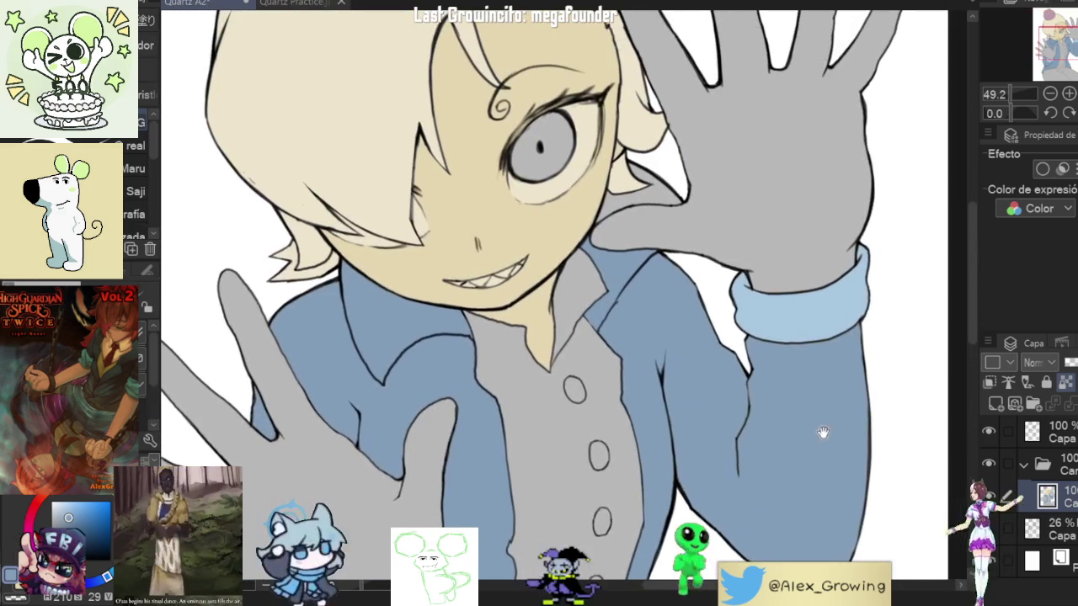
Step: Fill the grey patch under the hair beside the collar with jacket blue
{"action": "scroll", "coordinate": [825, 435], "scroll_direction": "down", "scroll_amount": 2}
{"action": "scroll", "coordinate": [788, 155], "scroll_direction": "up", "scroll_amount": 5}
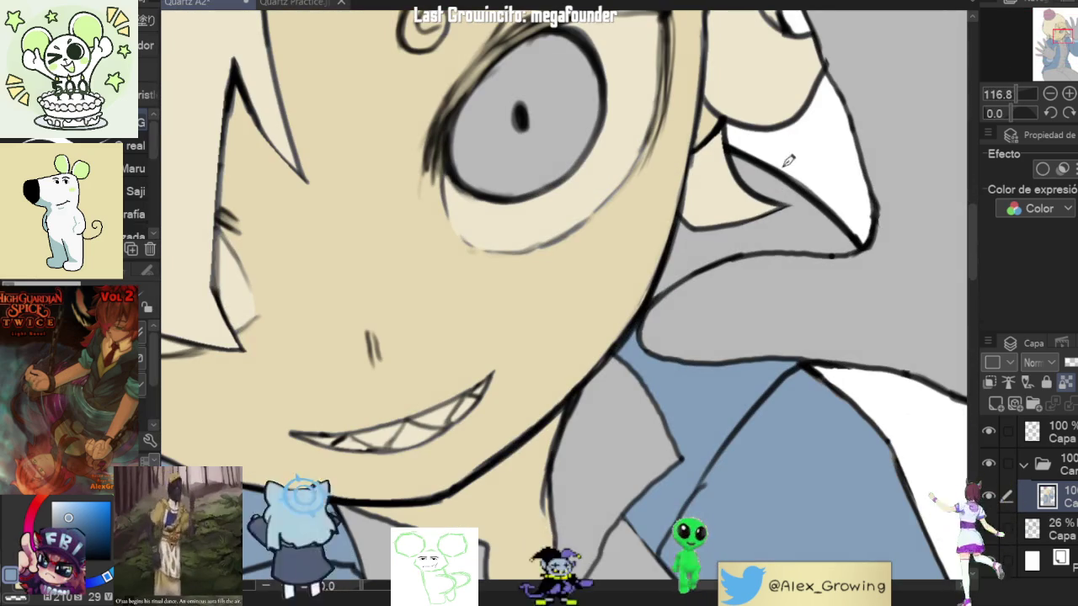
{"action": "left_click", "coordinate": [726, 244]}
{"action": "scroll", "coordinate": [734, 247], "scroll_direction": "up", "scroll_amount": 2}
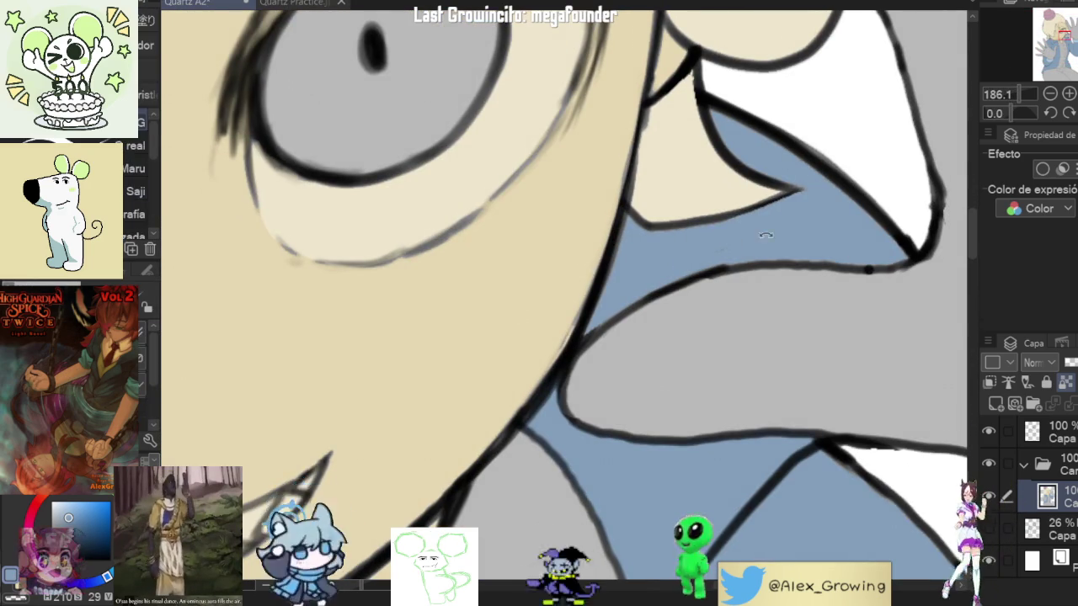
Step: Rotate and pan along the collar to its lower tip to inspect the fill
{"action": "left_click_drag", "start_coordinate": [734, 246], "coordinate": [686, 253]}
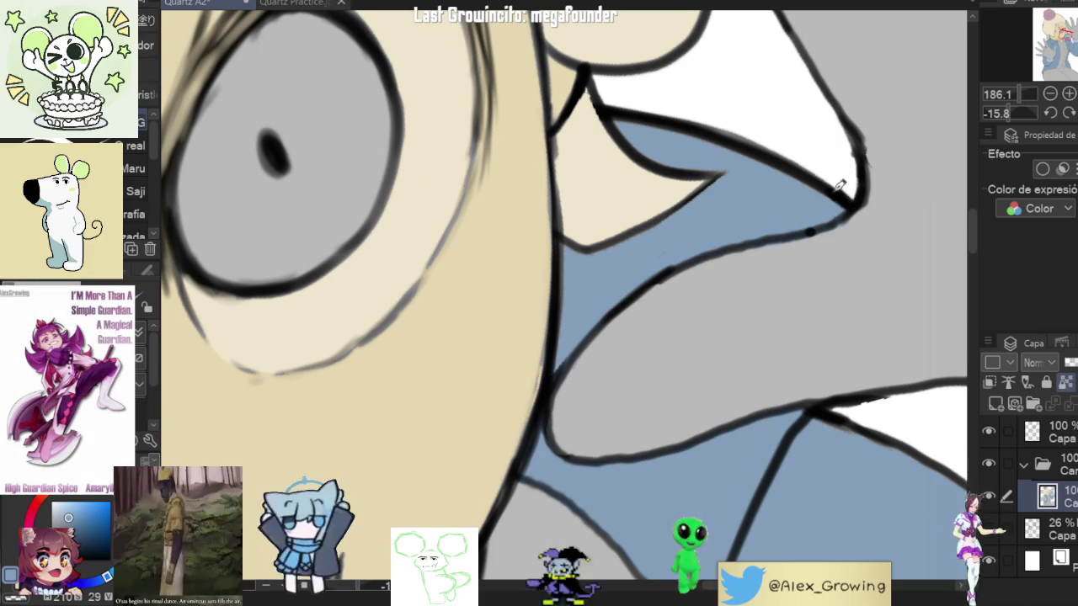
{"action": "left_click_drag", "start_coordinate": [834, 189], "coordinate": [827, 362]}
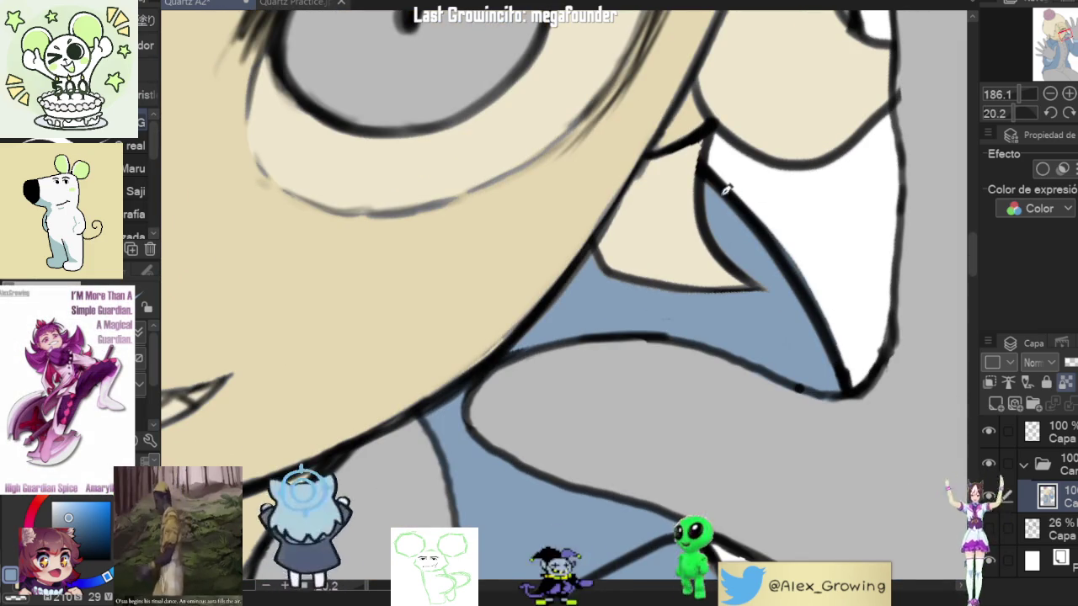
{"action": "scroll", "coordinate": [758, 270], "scroll_direction": "up", "scroll_amount": 2}
{"action": "scroll", "coordinate": [733, 337], "scroll_direction": "up", "scroll_amount": 2}
{"action": "mouse_move", "coordinate": [754, 369]}
{"action": "left_mouse_down"}
{"action": "mouse_move", "coordinate": [513, 364]}
{"action": "mouse_move", "coordinate": [601, 233]}
{"action": "mouse_move", "coordinate": [674, 365]}
{"action": "mouse_move", "coordinate": [661, 232]}
{"action": "left_mouse_up"}
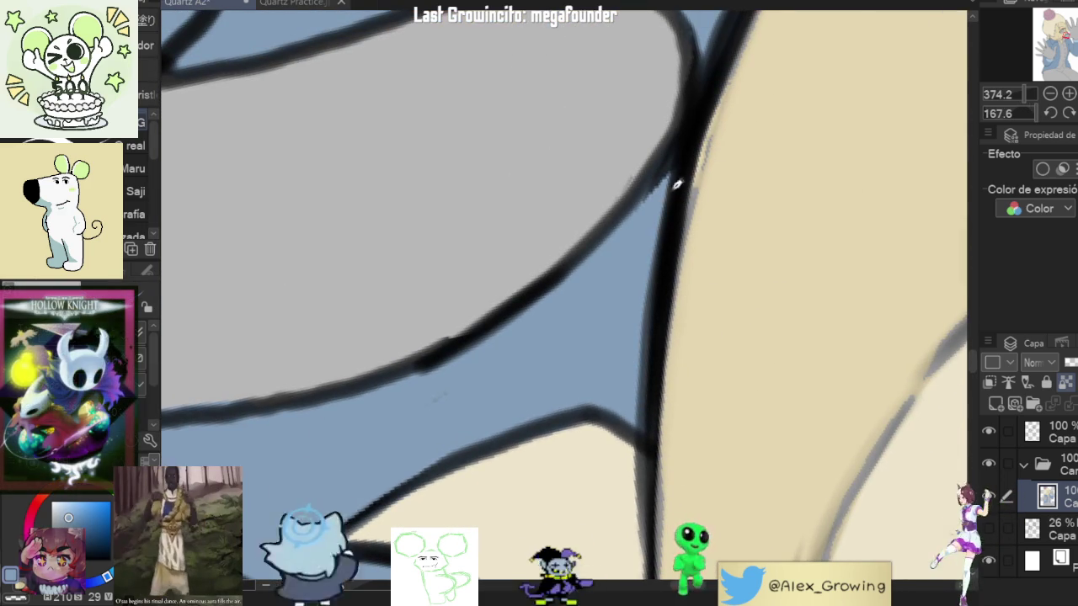
{"action": "scroll", "coordinate": [683, 396], "scroll_direction": "down", "scroll_amount": 3}
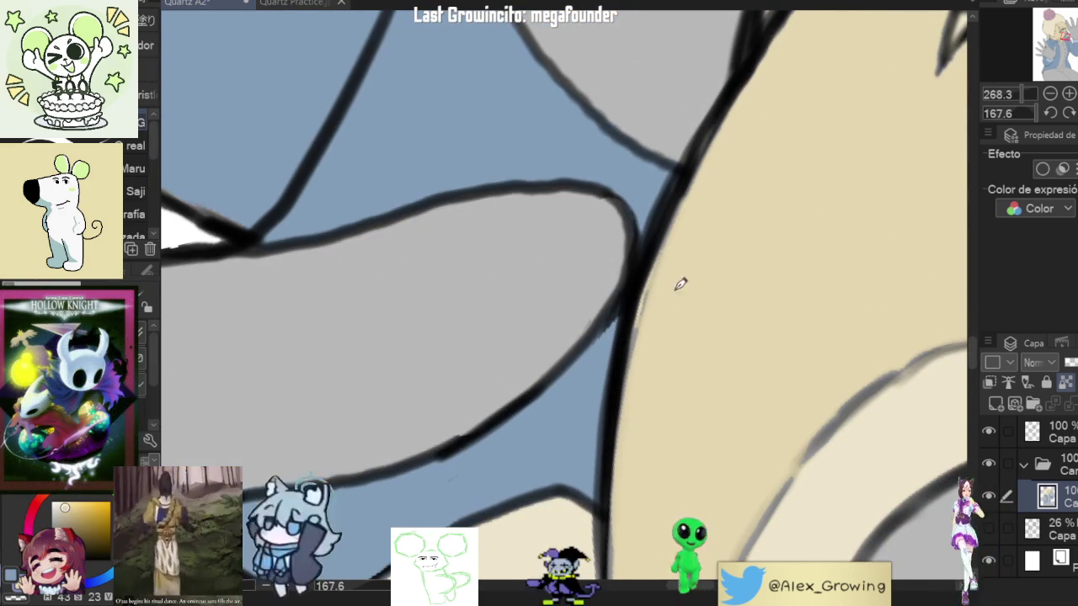
Step: Retouch the dark outline beside the face, then reframe around the eye
{"action": "left_click_drag", "start_coordinate": [636, 396], "coordinate": [670, 246]}
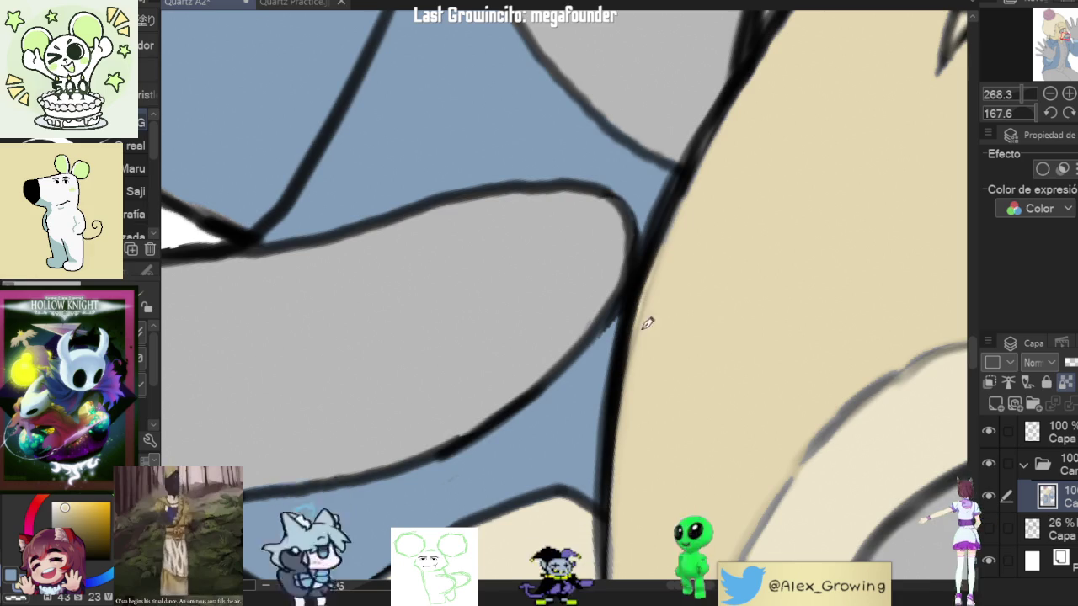
{"action": "scroll", "coordinate": [643, 347], "scroll_direction": "down", "scroll_amount": 3}
{"action": "scroll", "coordinate": [729, 289], "scroll_direction": "up", "scroll_amount": 2}
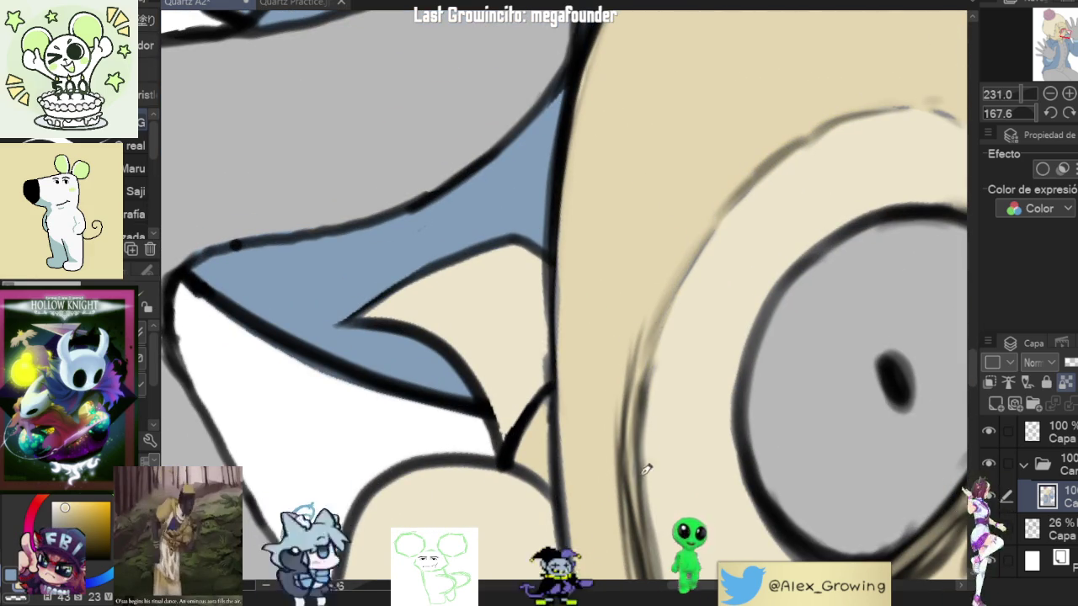
{"action": "left_click_drag", "start_coordinate": [635, 466], "coordinate": [649, 267]}
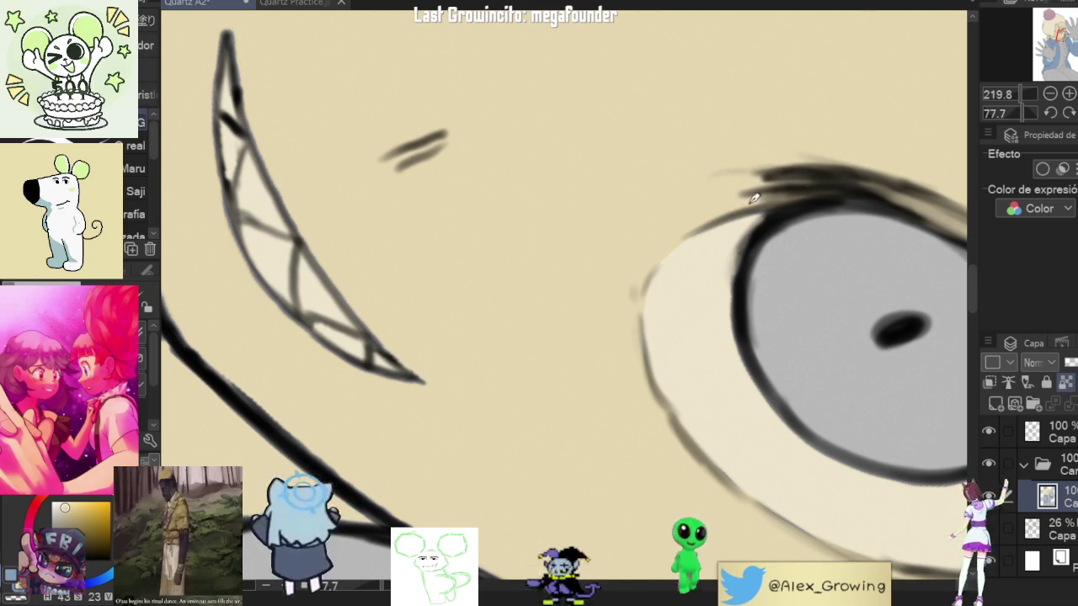
{"action": "scroll", "coordinate": [671, 233], "scroll_direction": "down", "scroll_amount": 5}
{"action": "scroll", "coordinate": [760, 326], "scroll_direction": "up", "scroll_amount": 5}
{"action": "scroll", "coordinate": [759, 326], "scroll_direction": "up", "scroll_amount": 2}
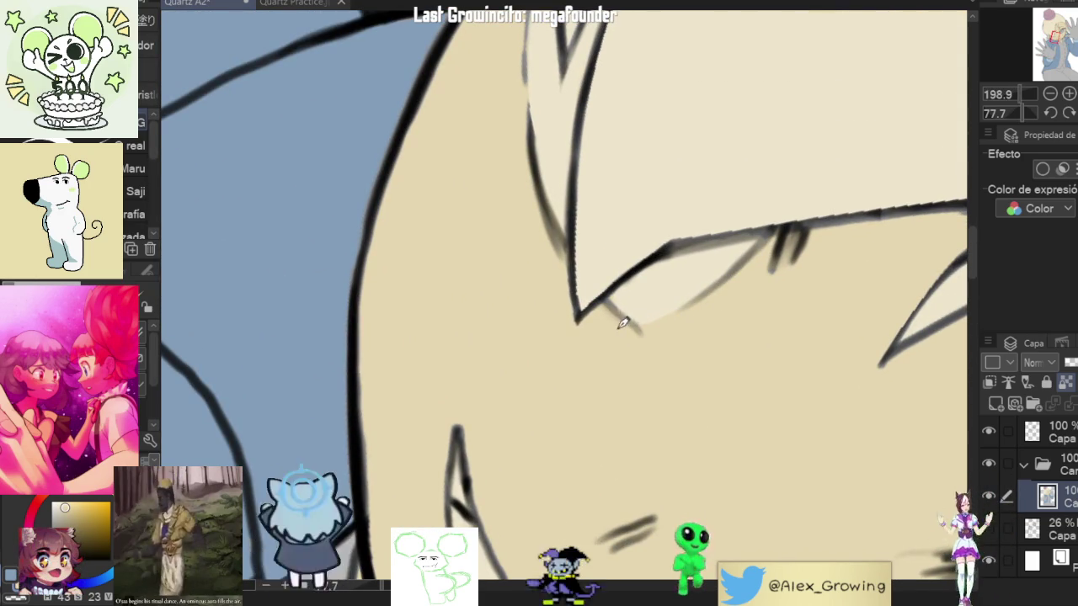
Step: Check the hair edge down to the face, teeth and eye
{"action": "left_click_drag", "start_coordinate": [649, 326], "coordinate": [689, 478]}
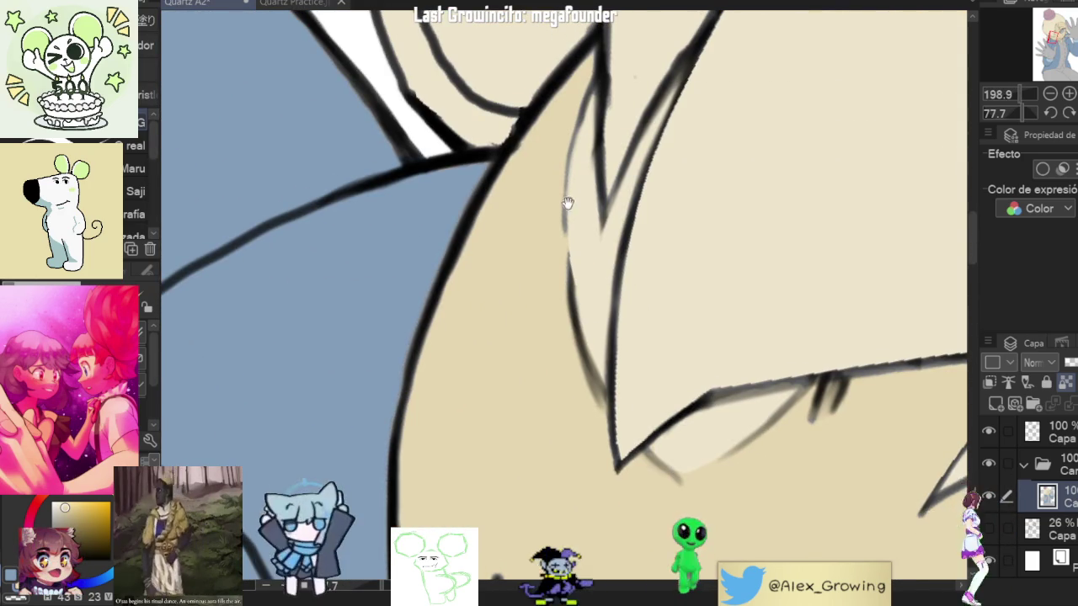
{"action": "left_click_drag", "start_coordinate": [569, 186], "coordinate": [578, 283]}
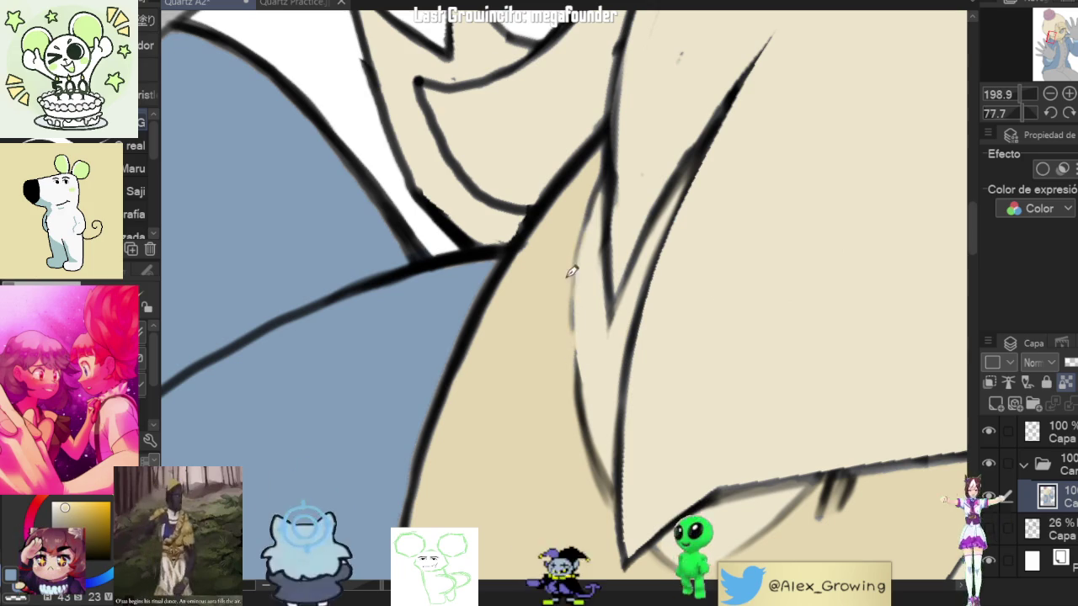
{"action": "left_click_drag", "start_coordinate": [622, 240], "coordinate": [619, 357]}
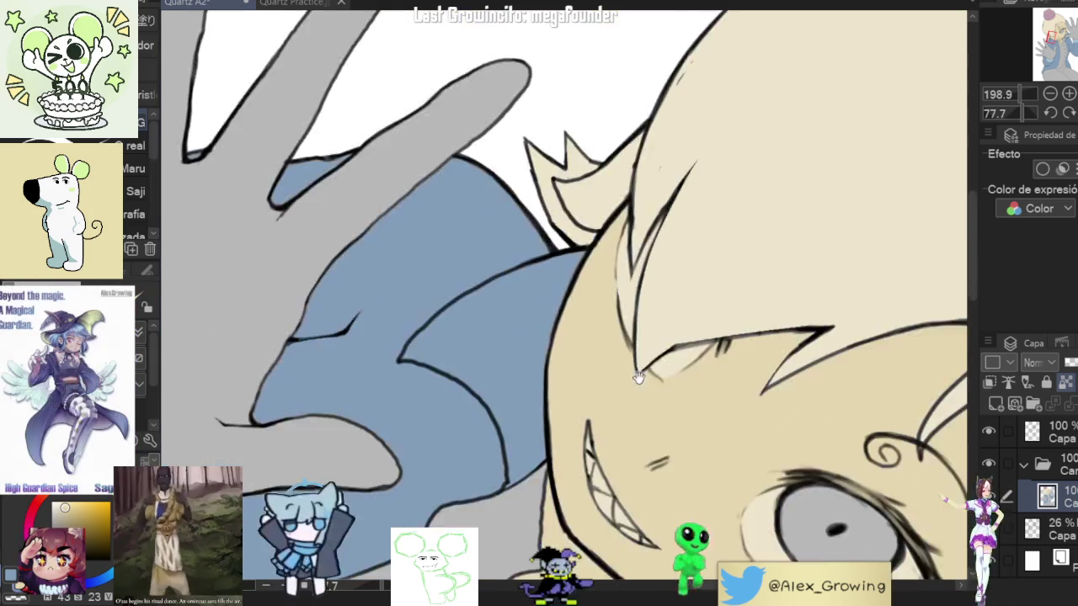
{"action": "scroll", "coordinate": [619, 357], "scroll_direction": "down", "scroll_amount": 5}
{"action": "scroll", "coordinate": [624, 295], "scroll_direction": "up", "scroll_amount": 3}
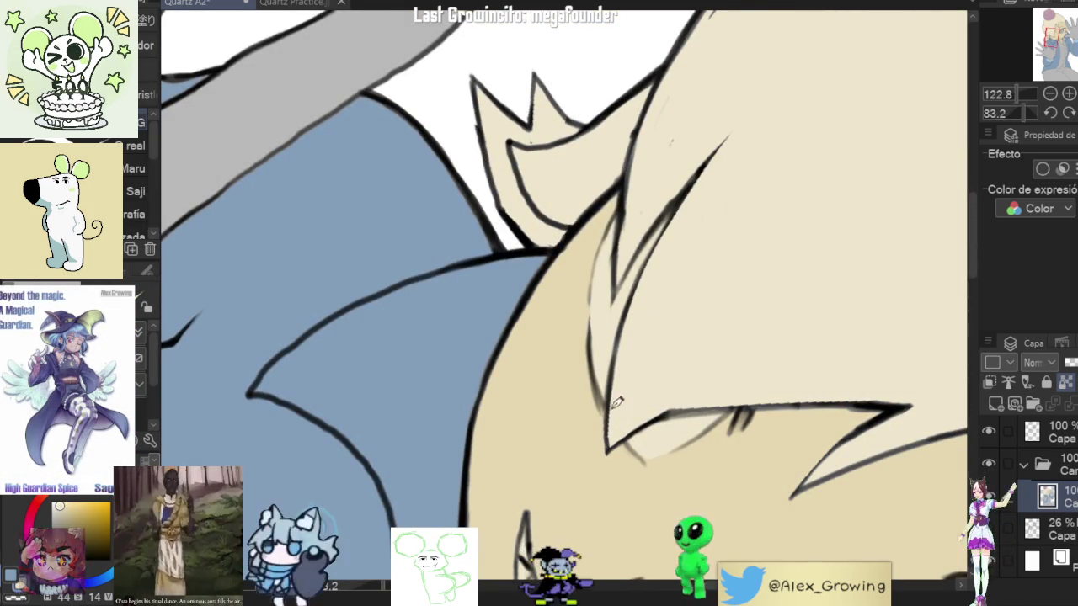
{"action": "scroll", "coordinate": [693, 186], "scroll_direction": "down", "scroll_amount": 5}
{"action": "left_click_drag", "start_coordinate": [692, 185], "coordinate": [707, 349]}
Step: Inspect the forehead swirl, the area below the eye and the collar line junction
{"action": "scroll", "coordinate": [711, 240], "scroll_direction": "up", "scroll_amount": 5}
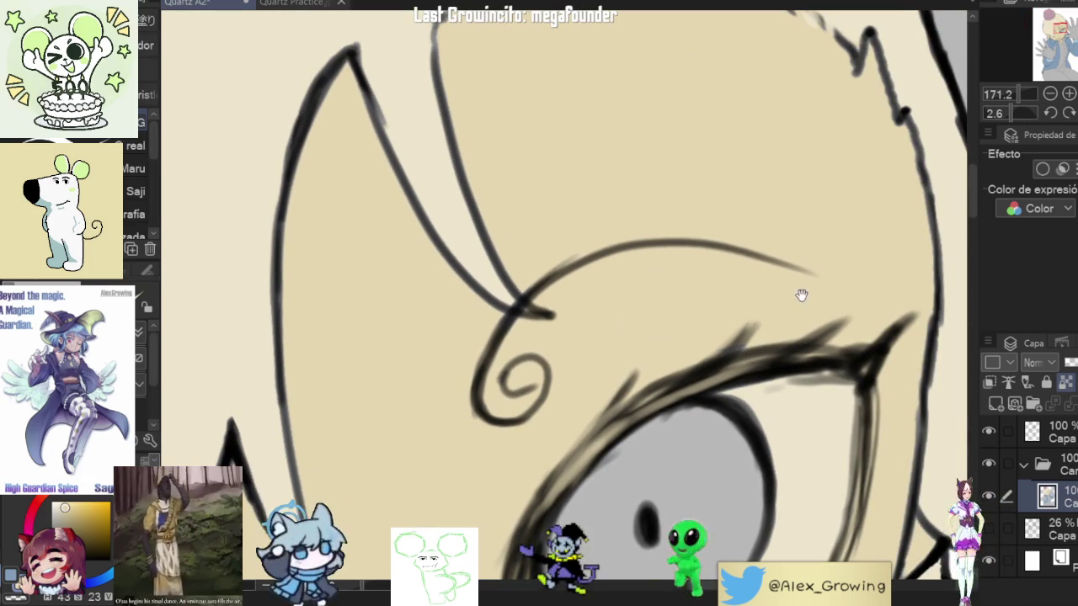
{"action": "left_click_drag", "start_coordinate": [802, 294], "coordinate": [772, 211]}
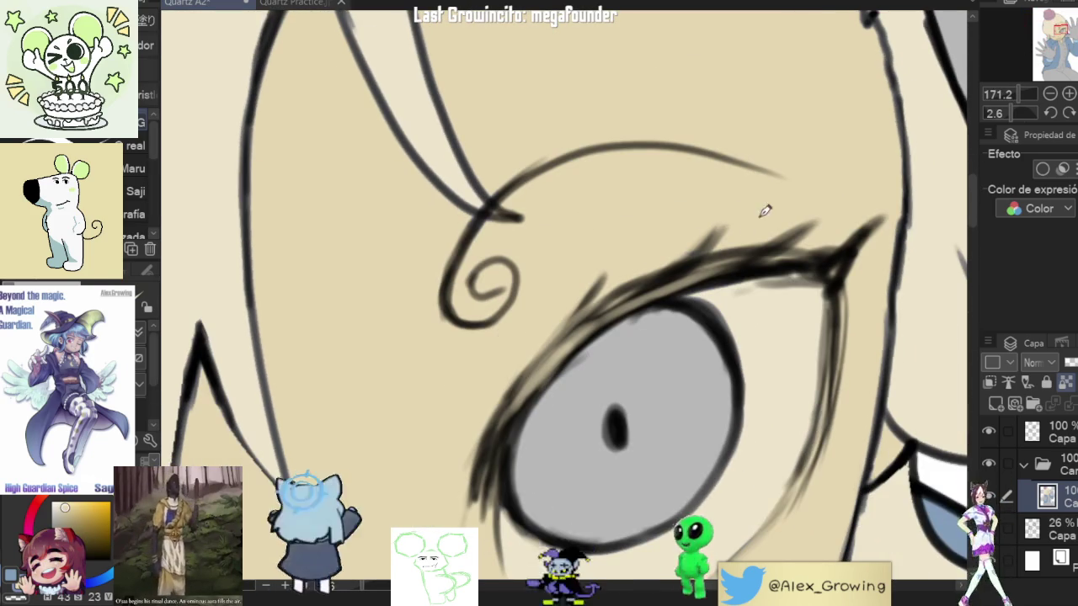
{"action": "mouse_move", "coordinate": [903, 227]}
{"action": "left_mouse_down"}
{"action": "mouse_move", "coordinate": [745, 286]}
{"action": "mouse_move", "coordinate": [729, 379]}
{"action": "left_mouse_up"}
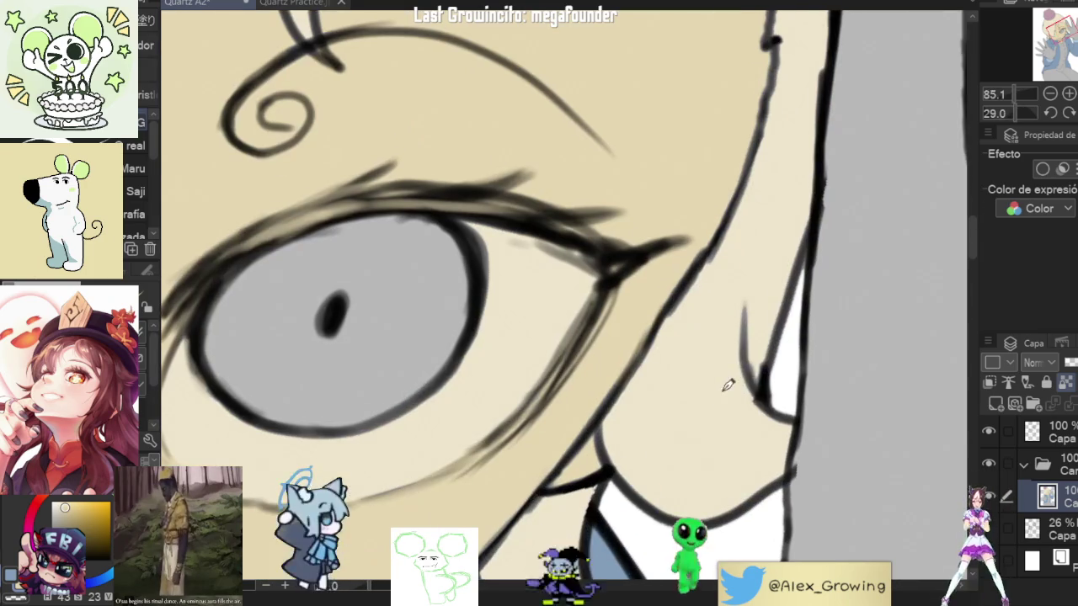
{"action": "left_click_drag", "start_coordinate": [795, 358], "coordinate": [775, 187]}
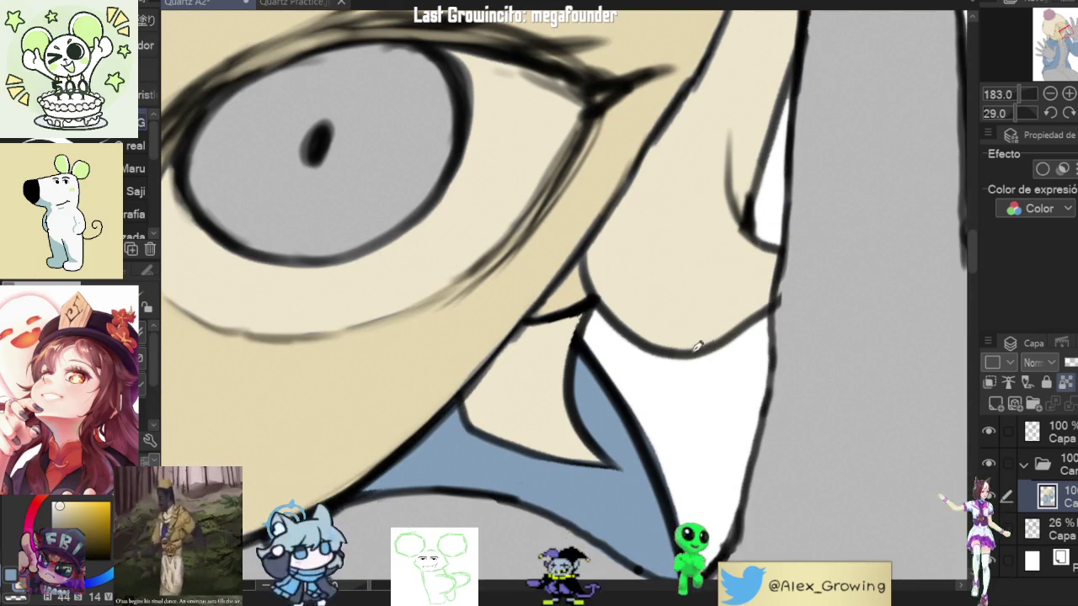
{"action": "left_click_drag", "start_coordinate": [517, 337], "coordinate": [533, 314]}
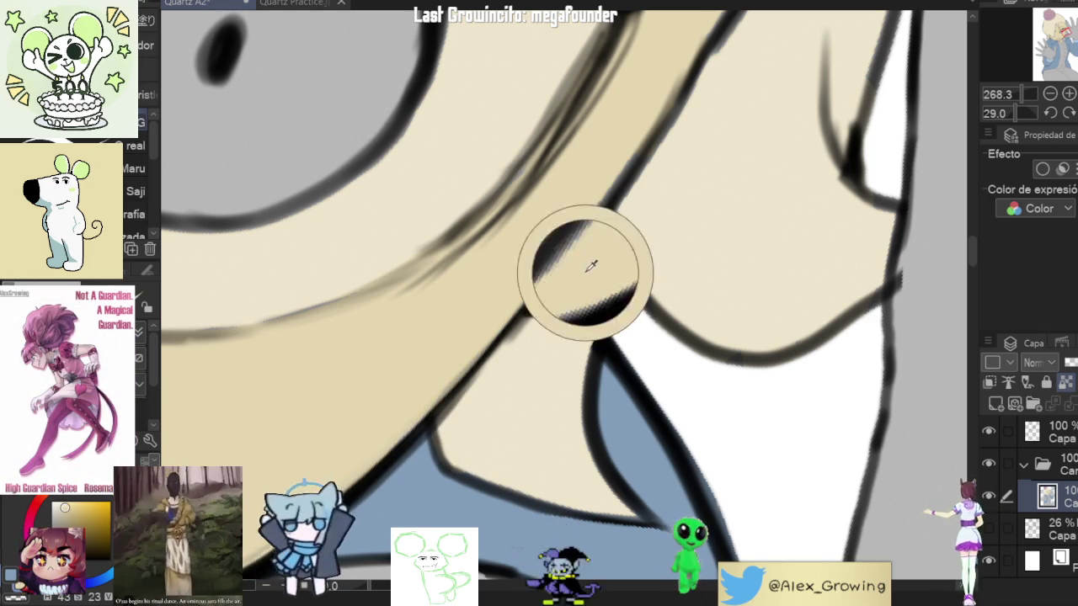
{"action": "mouse_move", "coordinate": [561, 281]}
{"action": "left_mouse_down"}
{"action": "mouse_move", "coordinate": [526, 338]}
{"action": "mouse_move", "coordinate": [909, 322]}
{"action": "left_mouse_up"}
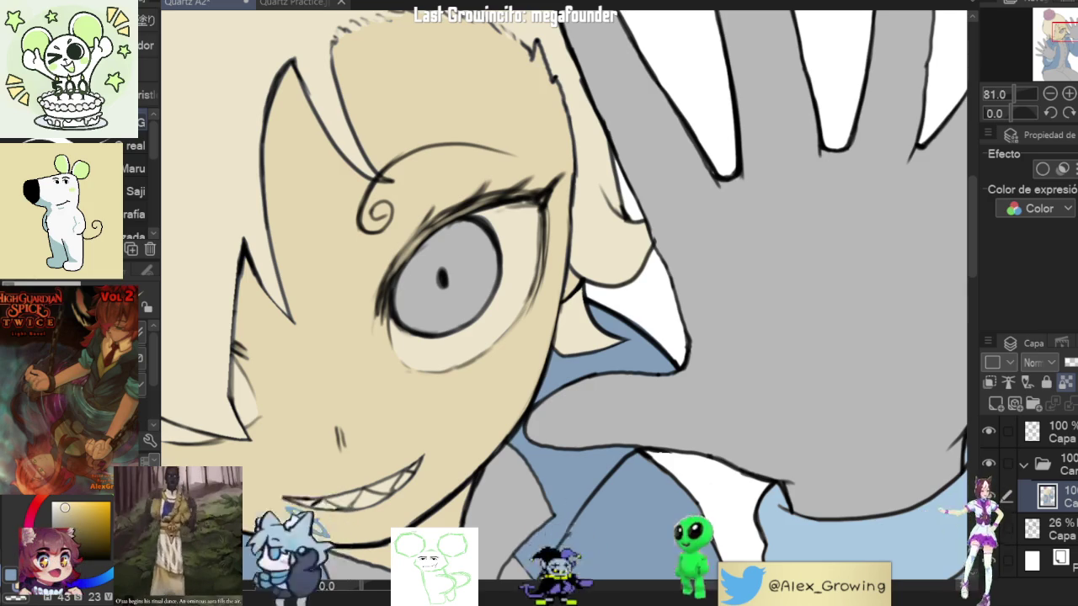
{"action": "key", "text": "ctrl+0"}
{"action": "key", "text": "h"}
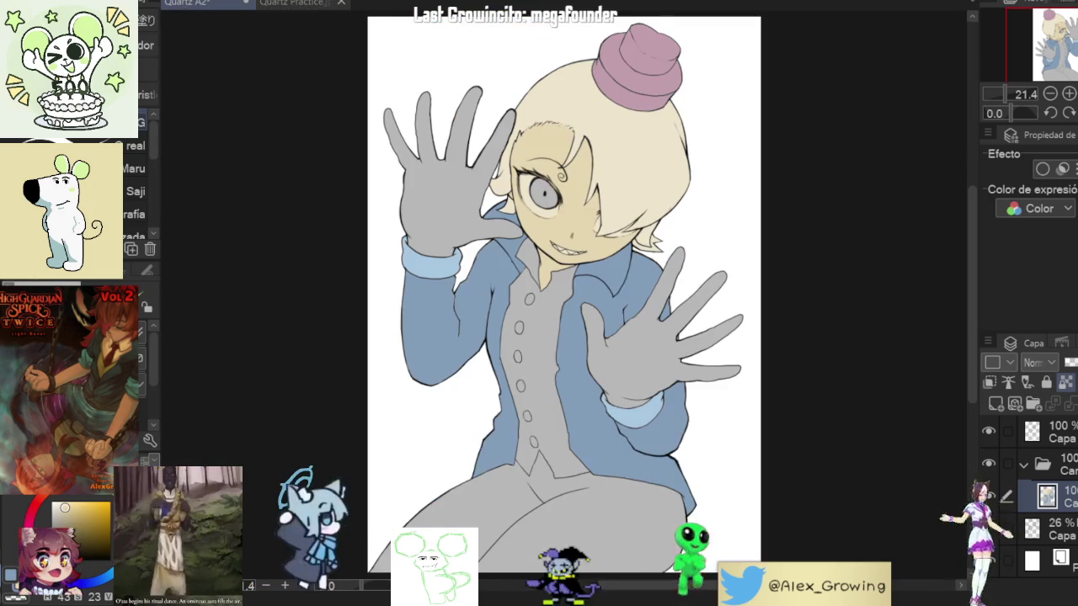
{"action": "key", "text": "h"}
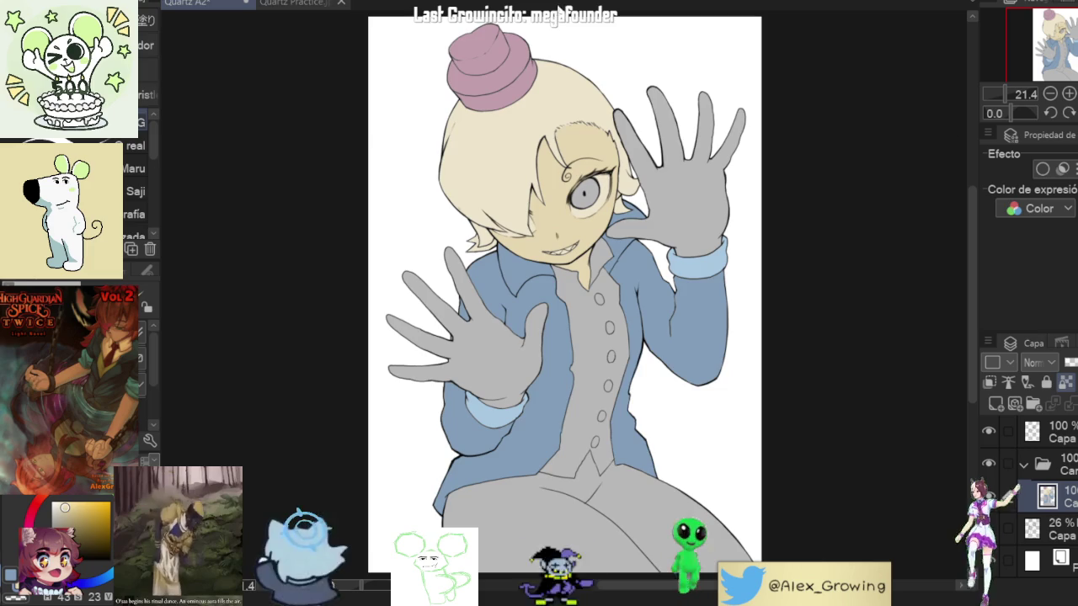
{"action": "scroll", "coordinate": [626, 71], "scroll_direction": "up", "scroll_amount": 4}
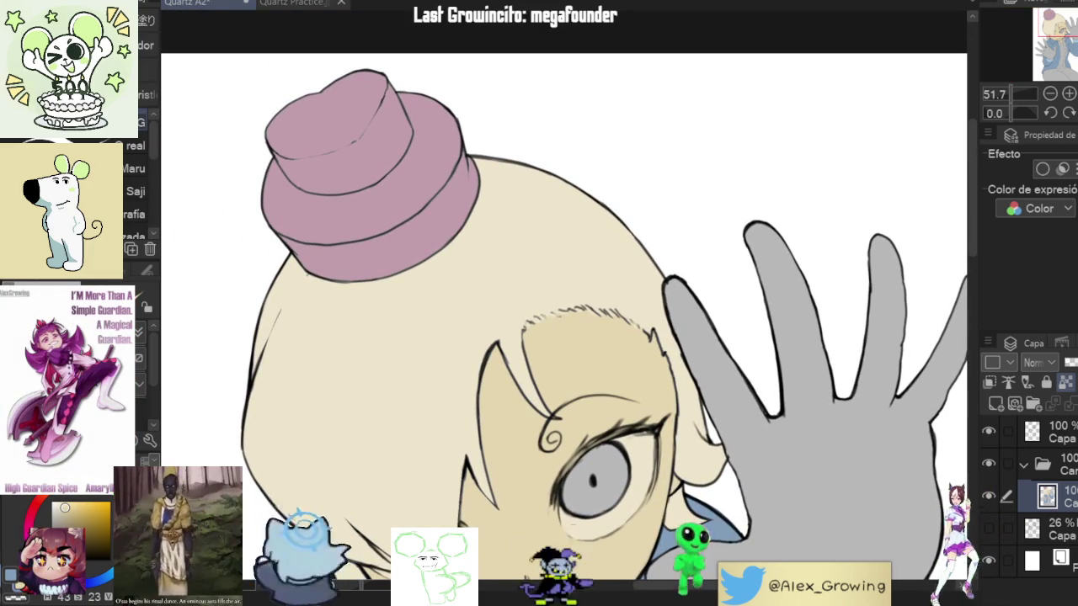
{"action": "left_click_drag", "start_coordinate": [674, 375], "coordinate": [695, 213]}
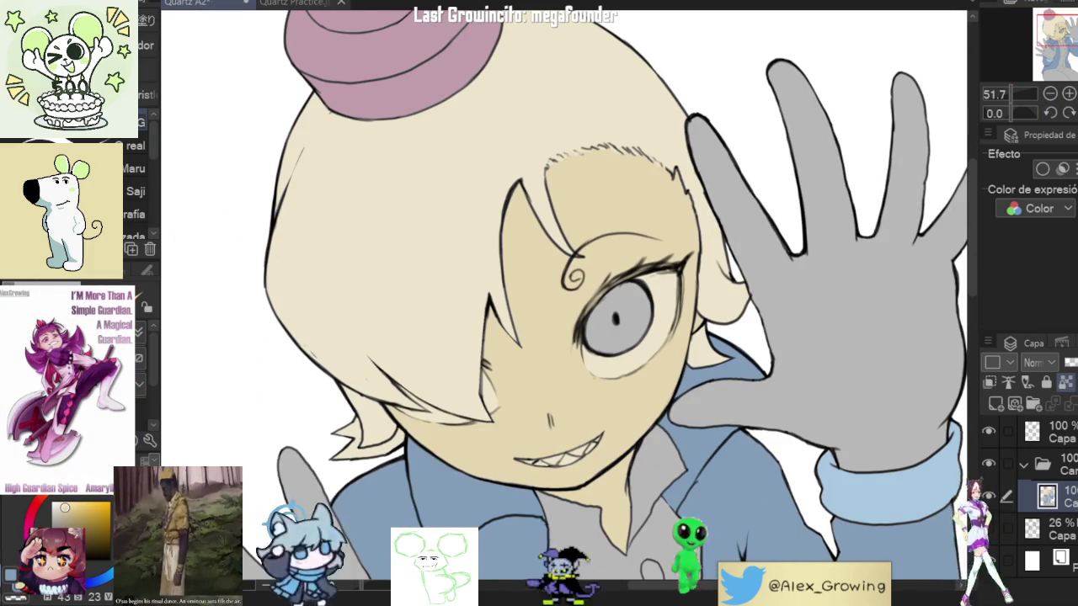
{"action": "key", "text": "ctrl+0"}
{"action": "scroll", "coordinate": [576, 104], "scroll_direction": "up", "scroll_amount": 3}
{"action": "scroll", "coordinate": [609, 205], "scroll_direction": "up", "scroll_amount": 2}
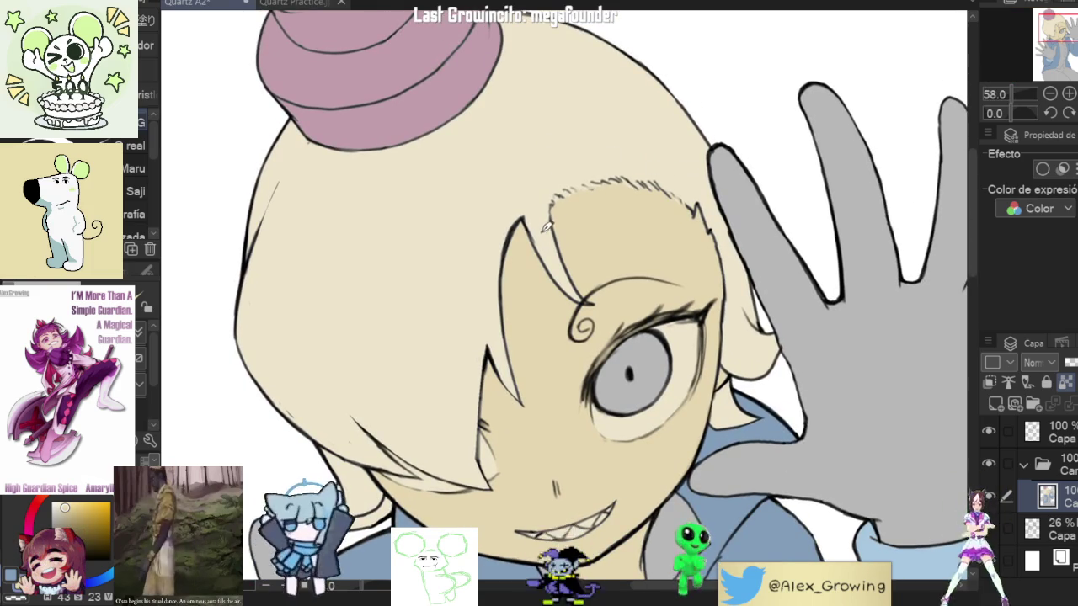
{"action": "scroll", "coordinate": [533, 224], "scroll_direction": "up", "scroll_amount": 3}
{"action": "scroll", "coordinate": [559, 226], "scroll_direction": "up", "scroll_amount": 3}
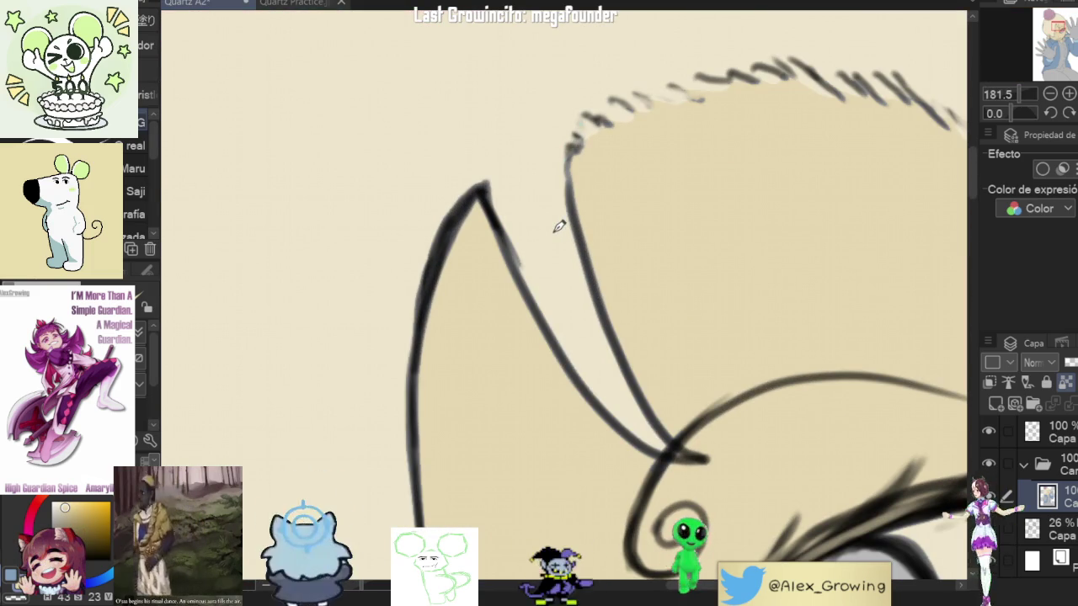
{"action": "left_click_drag", "start_coordinate": [506, 211], "coordinate": [611, 164]}
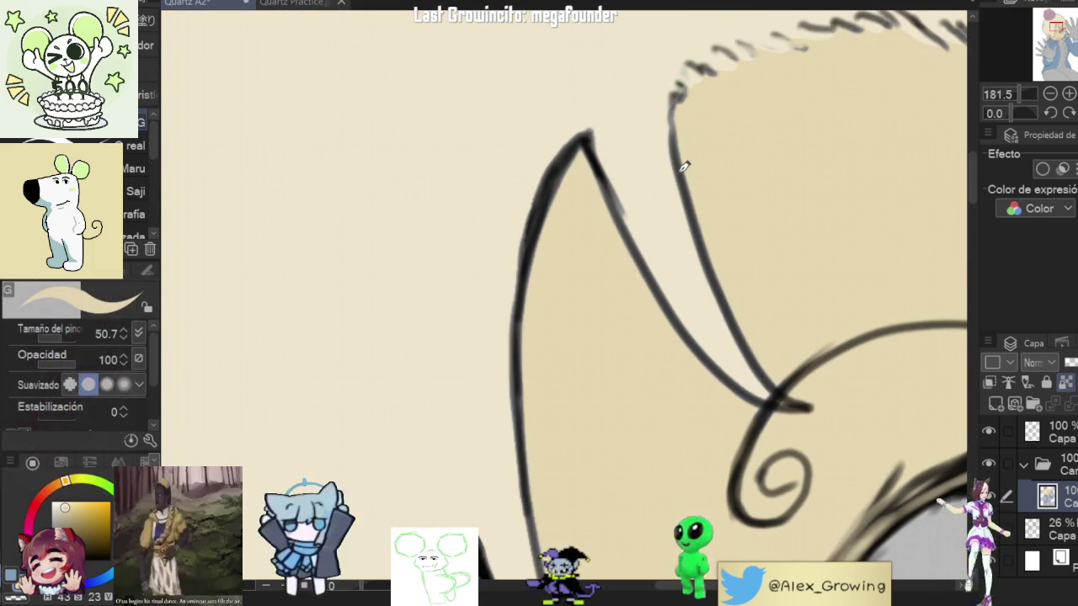
{"action": "left_click_drag", "start_coordinate": [692, 286], "coordinate": [659, 391]}
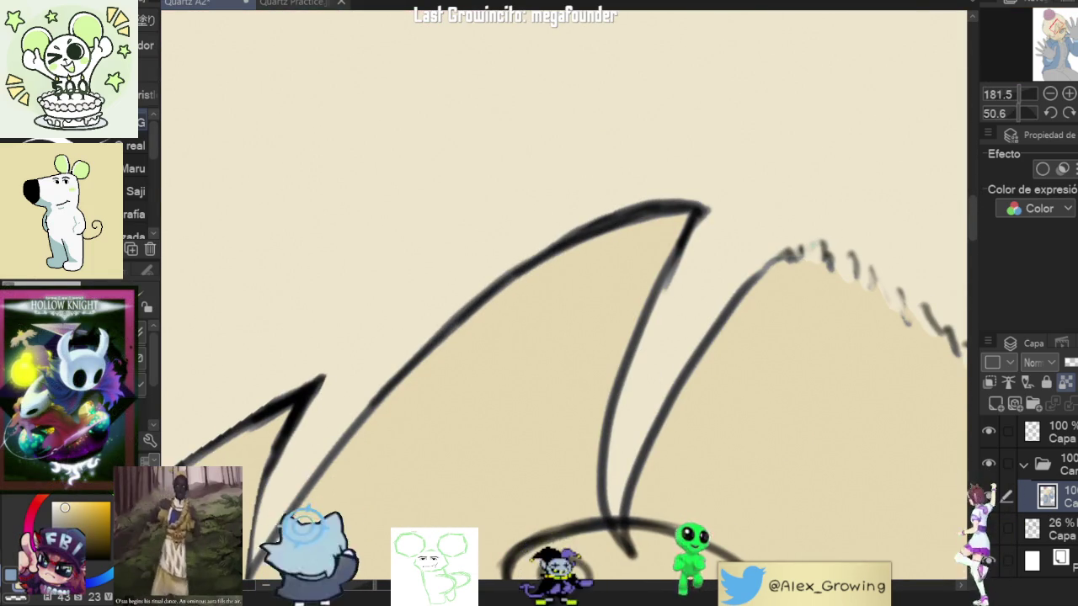
{"action": "left_click_drag", "start_coordinate": [626, 277], "coordinate": [659, 126]}
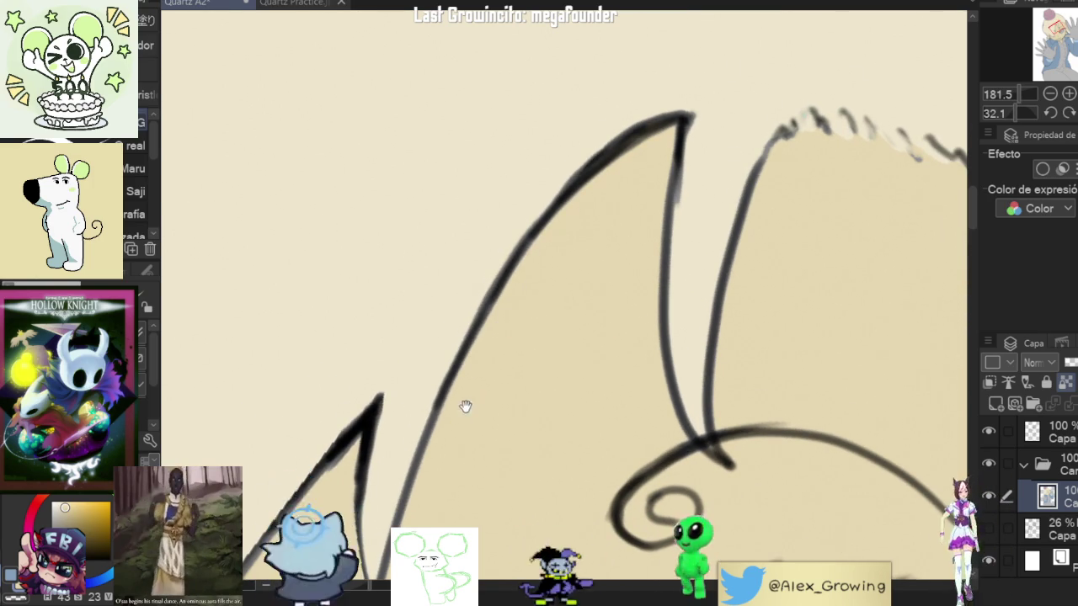
{"action": "left_click_drag", "start_coordinate": [514, 301], "coordinate": [552, 217]}
{"action": "left_click_drag", "start_coordinate": [476, 421], "coordinate": [501, 345]}
{"action": "left_click_drag", "start_coordinate": [481, 404], "coordinate": [525, 489]}
{"action": "left_click_drag", "start_coordinate": [491, 387], "coordinate": [533, 288]}
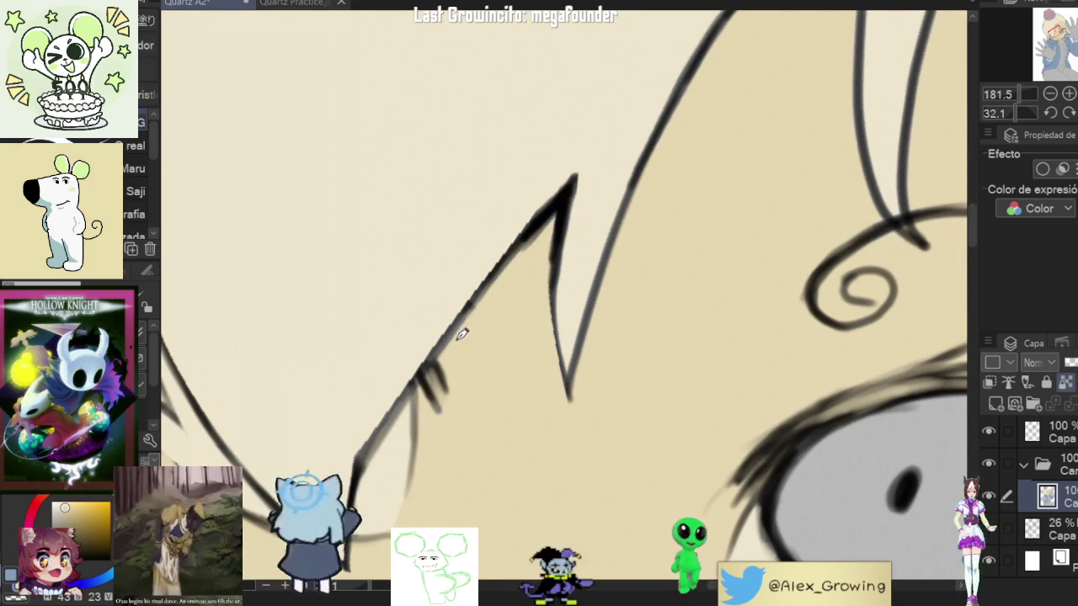
{"action": "scroll", "coordinate": [456, 357], "scroll_direction": "down", "scroll_amount": 5}
{"action": "scroll", "coordinate": [505, 277], "scroll_direction": "up", "scroll_amount": 4}
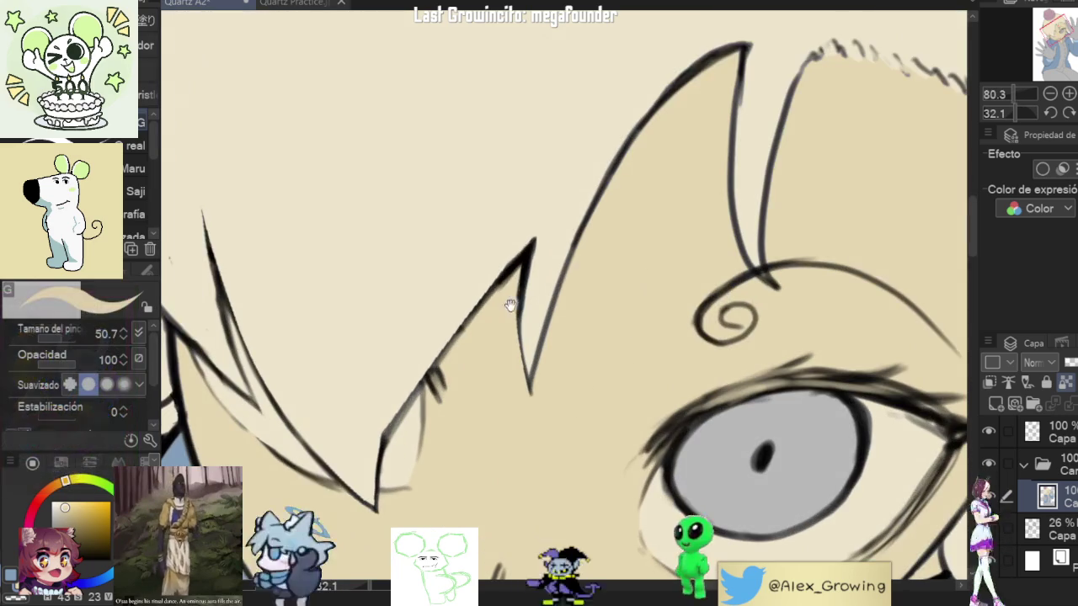
{"action": "scroll", "coordinate": [442, 412], "scroll_direction": "down", "scroll_amount": 4}
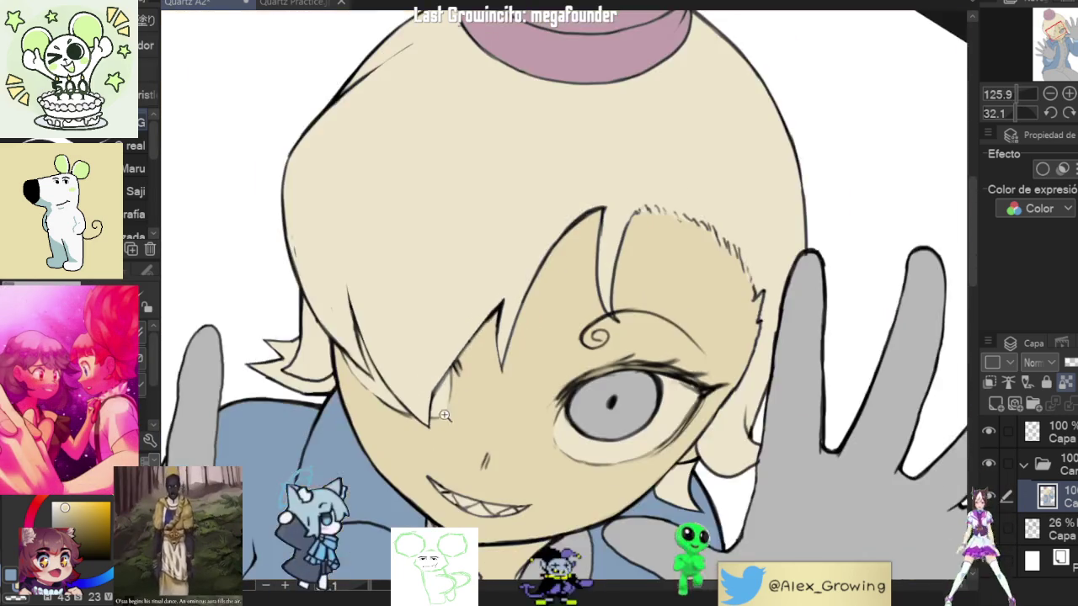
{"action": "key", "text": "minus"}
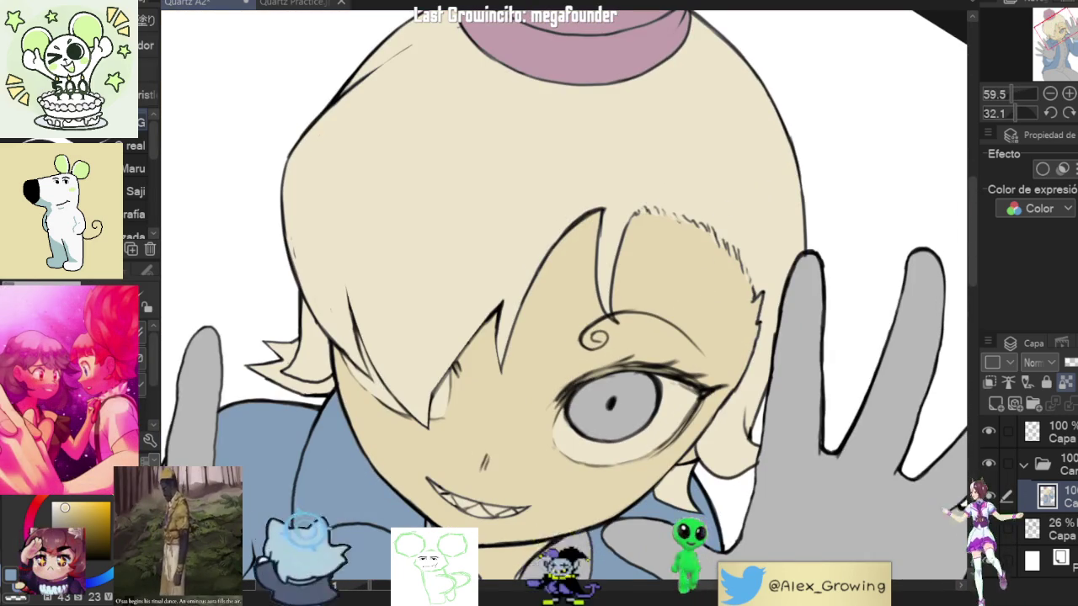
{"action": "key", "text": "minus"}
{"action": "scroll", "coordinate": [564, 303], "scroll_direction": "down", "scroll_amount": 2}
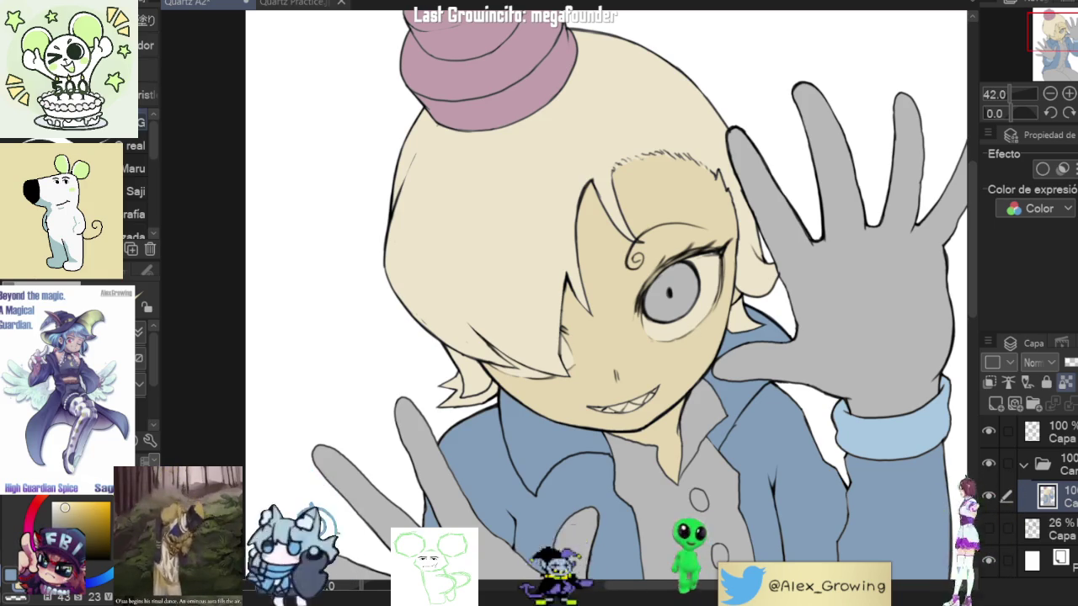
Step: Check the violet eye colour in the Quartz Practice.jpg reference, then return to Quartz A2
{"action": "left_click", "coordinate": [295, 3]}
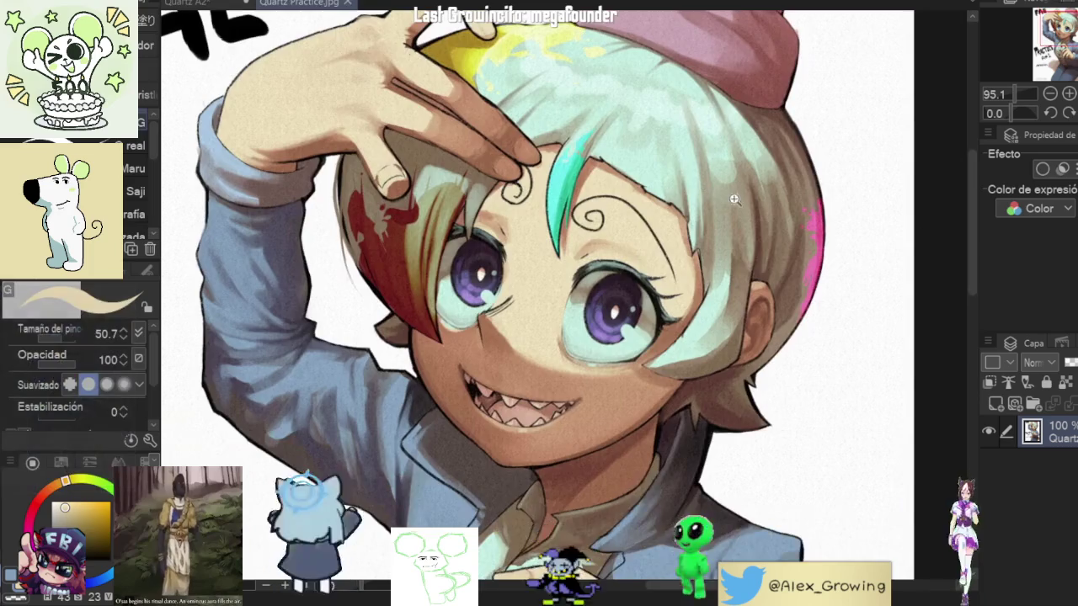
{"action": "scroll", "coordinate": [722, 257], "scroll_direction": "down", "scroll_amount": 3}
{"action": "scroll", "coordinate": [722, 256], "scroll_direction": "up", "scroll_amount": 3}
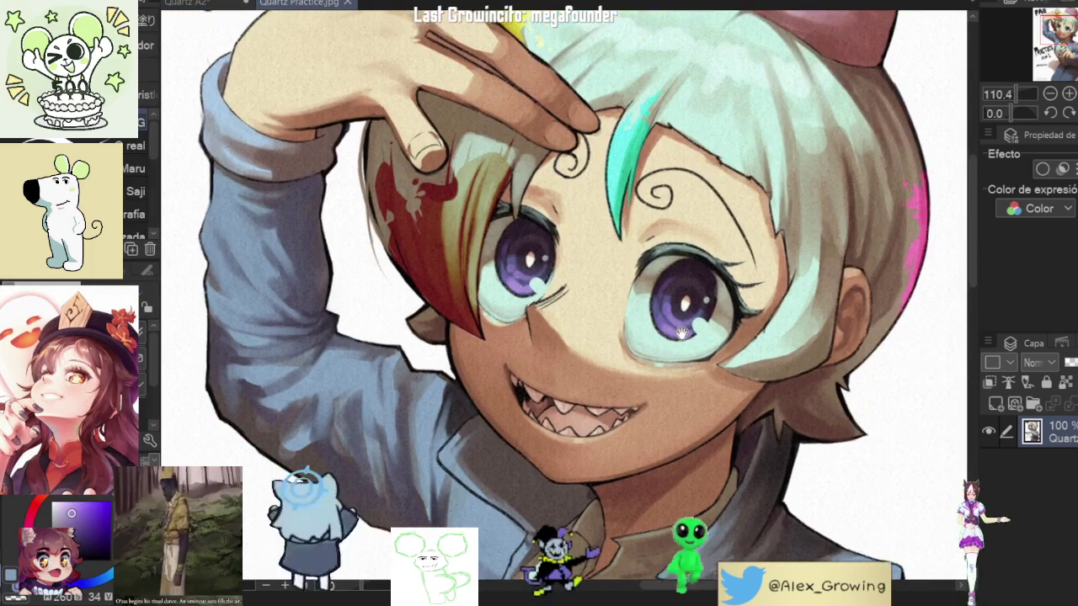
{"action": "left_click_drag", "start_coordinate": [657, 284], "coordinate": [640, 306]}
{"action": "left_click", "coordinate": [199, 3]}
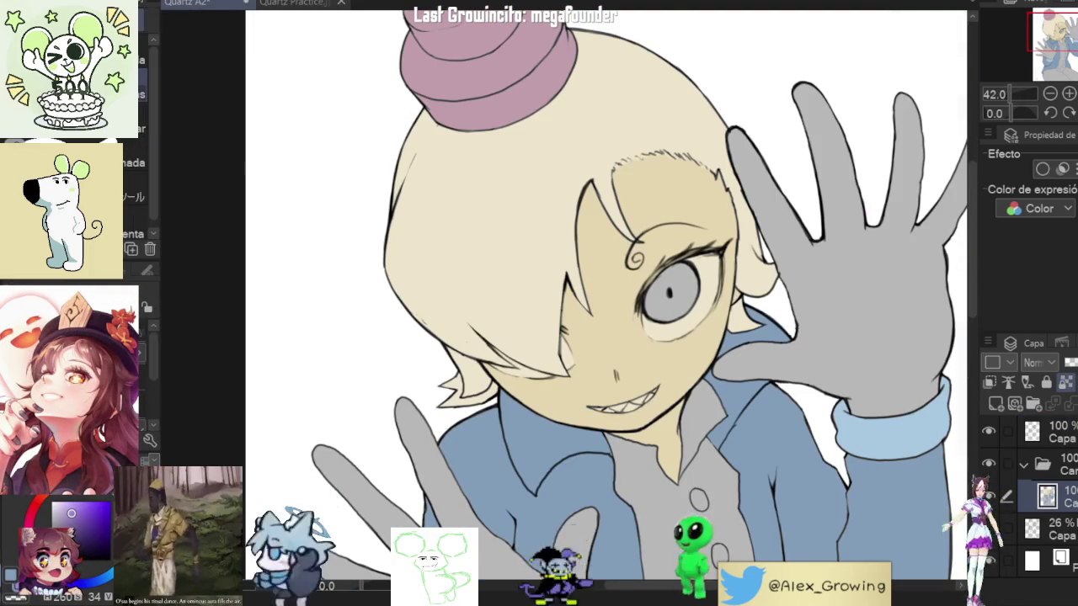
Step: Darken the purple iris's top outline with the inking pen
{"action": "scroll", "coordinate": [672, 307], "scroll_direction": "up", "scroll_amount": 3}
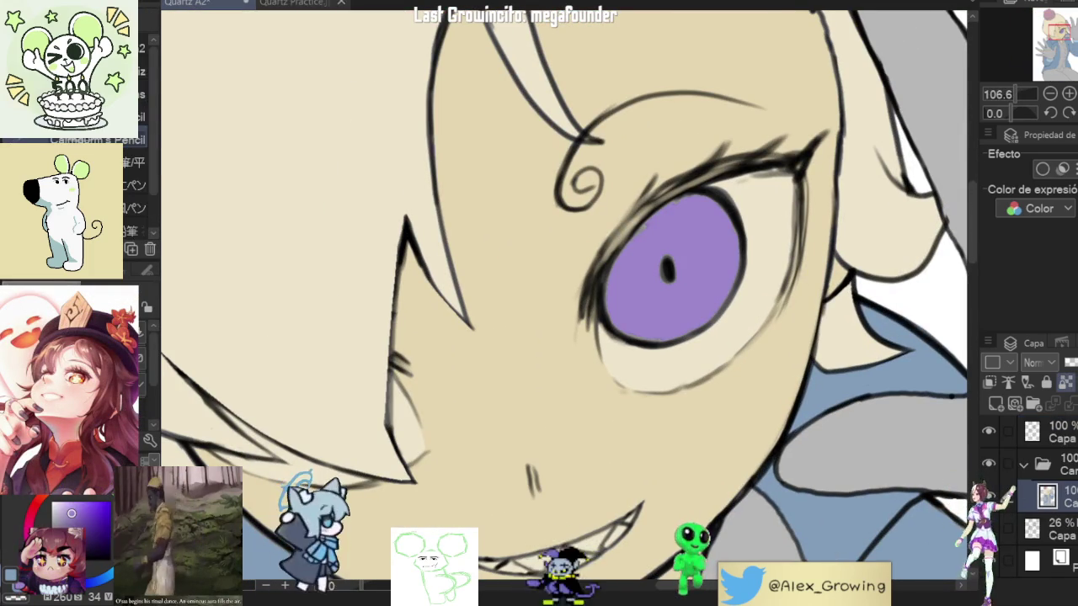
{"action": "key", "text": "p"}
{"action": "scroll", "coordinate": [661, 266], "scroll_direction": "up", "scroll_amount": 2}
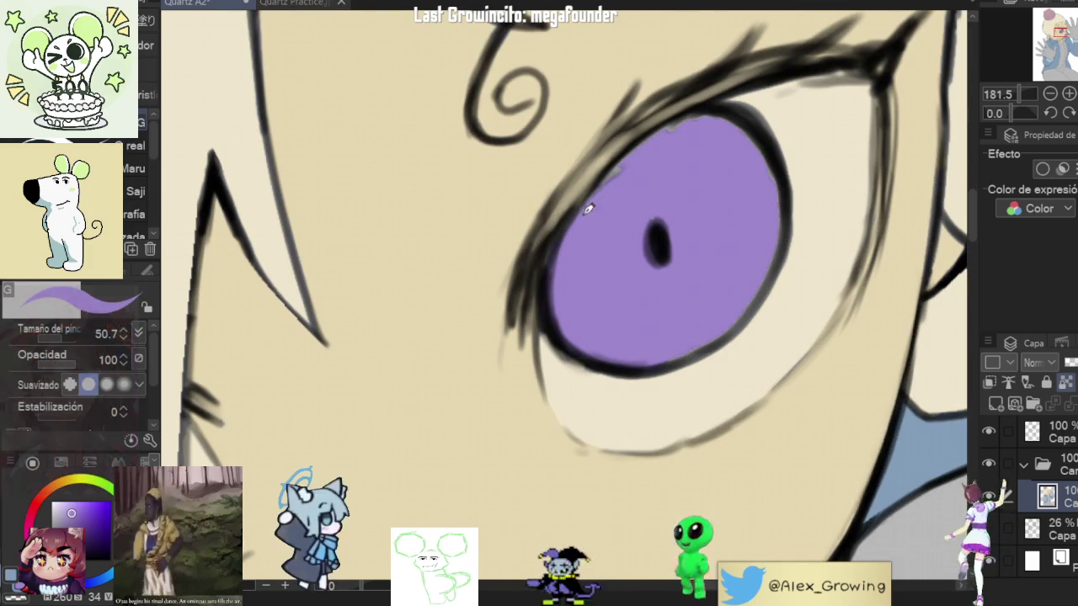
{"action": "left_click_drag", "start_coordinate": [672, 128], "coordinate": [726, 111]}
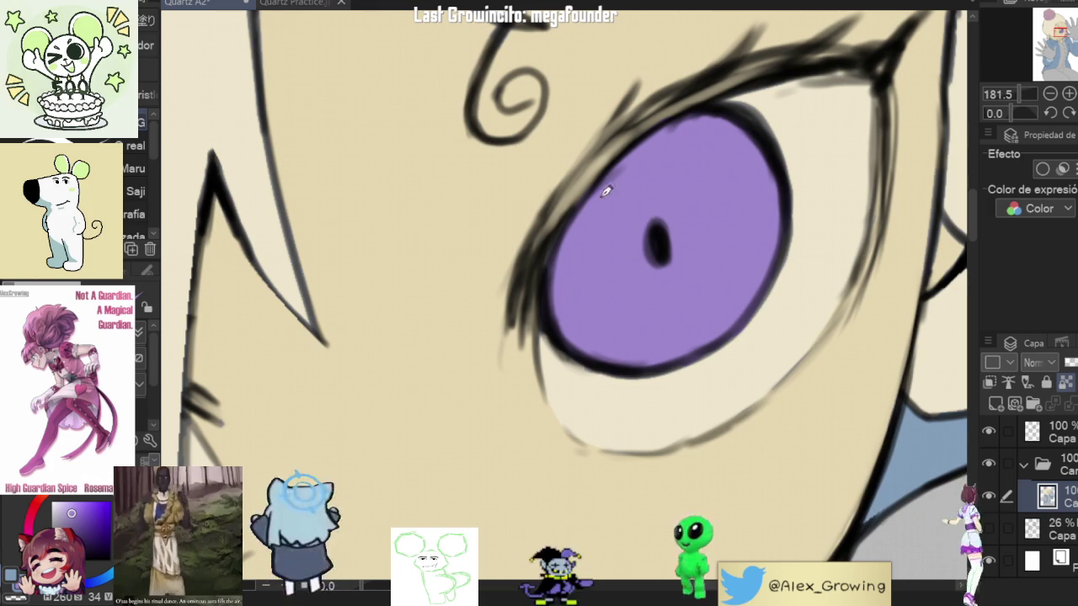
{"action": "scroll", "coordinate": [608, 182], "scroll_direction": "down", "scroll_amount": 5}
{"action": "scroll", "coordinate": [589, 270], "scroll_direction": "down", "scroll_amount": 3}
{"action": "scroll", "coordinate": [577, 350], "scroll_direction": "down", "scroll_amount": 1}
{"action": "scroll", "coordinate": [577, 350], "scroll_direction": "up", "scroll_amount": 1}
{"action": "scroll", "coordinate": [577, 351], "scroll_direction": "up", "scroll_amount": 3}
{"action": "scroll", "coordinate": [577, 350], "scroll_direction": "down", "scroll_amount": 3}
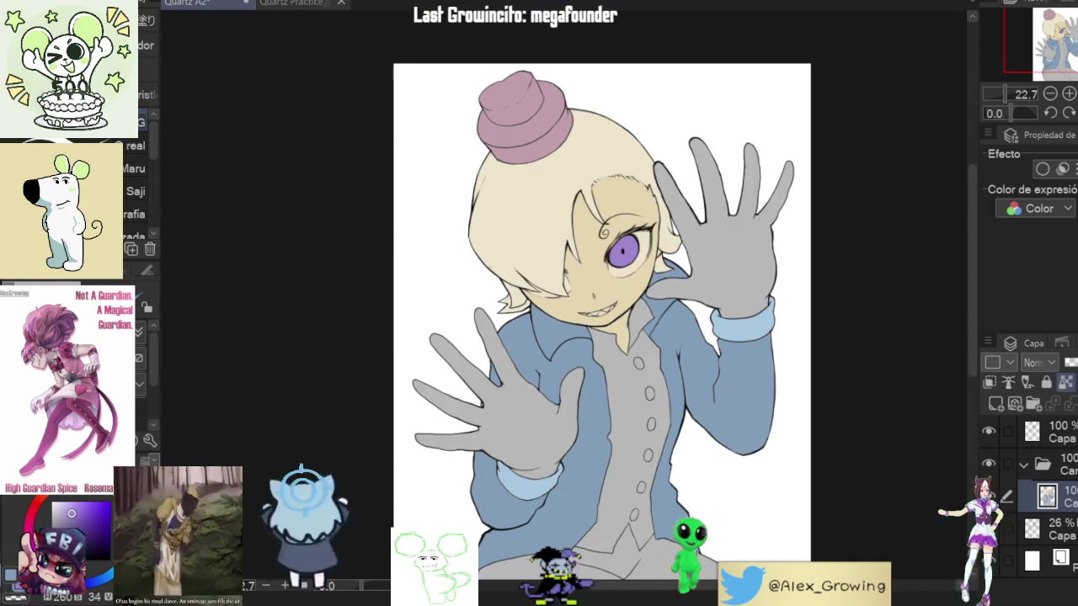
{"action": "scroll", "coordinate": [564, 295], "scroll_direction": "down", "scroll_amount": 1}
{"action": "key", "text": "h"}
{"action": "key", "text": "h"}
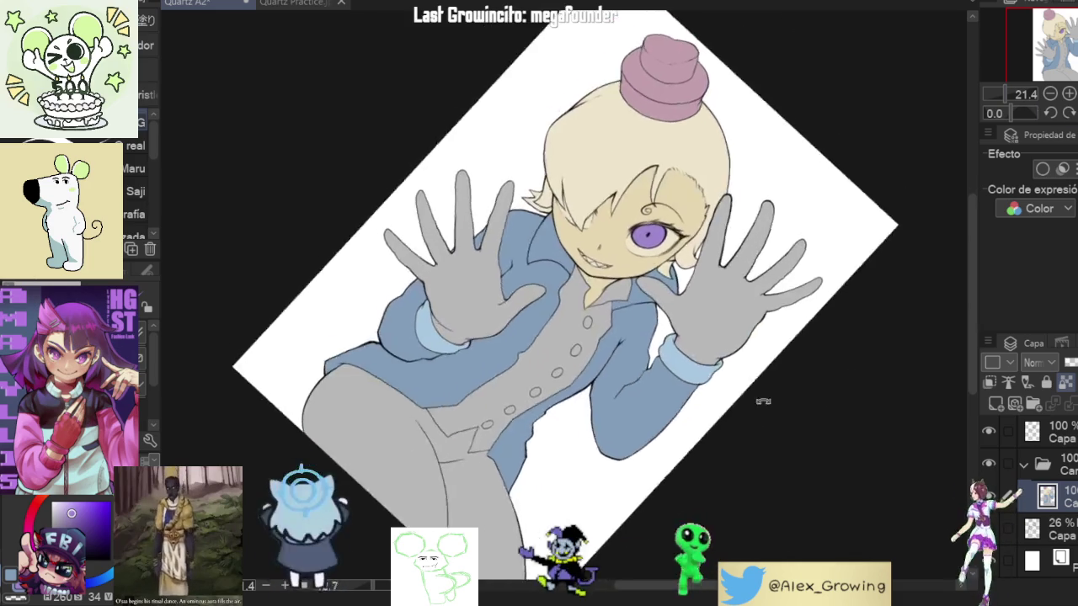
{"action": "mouse_move", "coordinate": [590, 295]}
{"action": "left_mouse_down"}
{"action": "mouse_move", "coordinate": [747, 337]}
{"action": "mouse_move", "coordinate": [934, 231]}
{"action": "mouse_move", "coordinate": [642, 405]}
{"action": "left_mouse_up"}
{"action": "scroll", "coordinate": [748, 337], "scroll_direction": "up", "scroll_amount": 7}
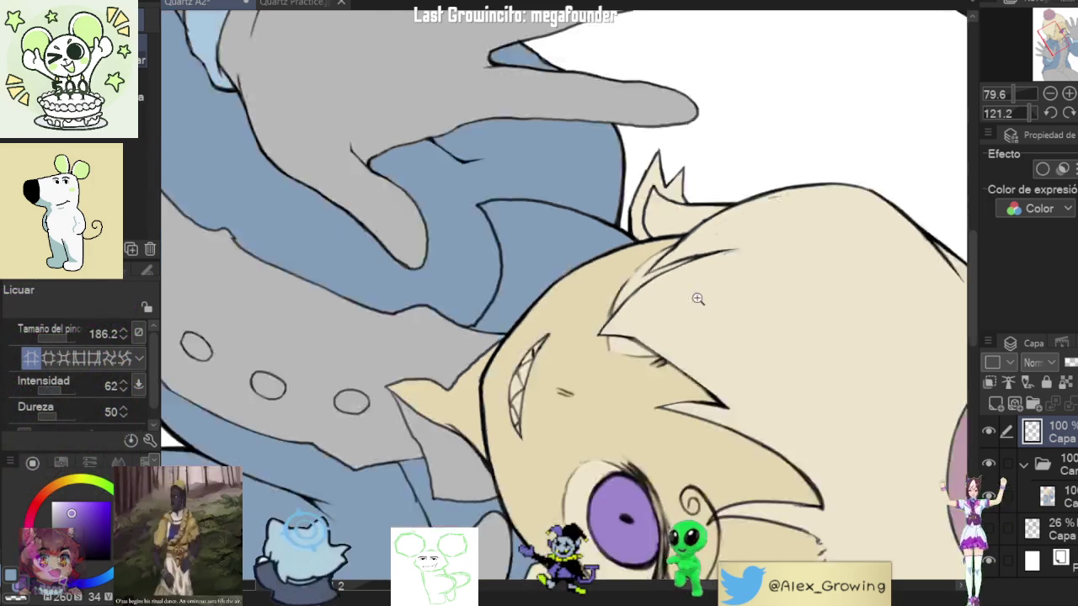
{"action": "mouse_move", "coordinate": [624, 311]}
{"action": "left_mouse_down"}
{"action": "mouse_move", "coordinate": [648, 166]}
{"action": "mouse_move", "coordinate": [630, 294]}
{"action": "left_mouse_up"}
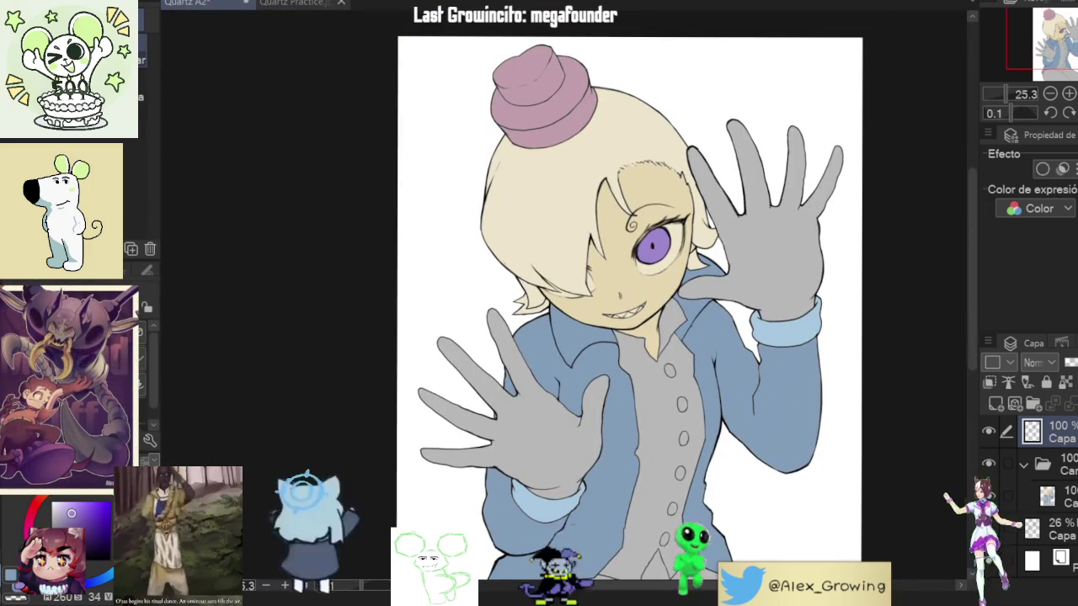
{"action": "key", "text": "h"}
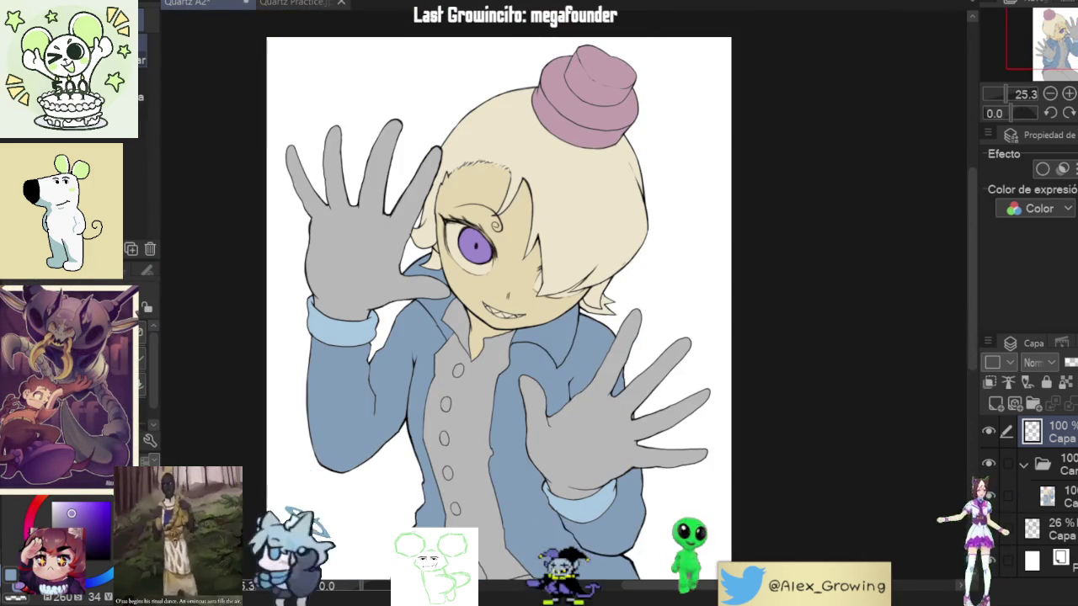
{"action": "scroll", "coordinate": [716, 303], "scroll_direction": "up", "scroll_amount": 5}
{"action": "scroll", "coordinate": [727, 301], "scroll_direction": "down", "scroll_amount": 3}
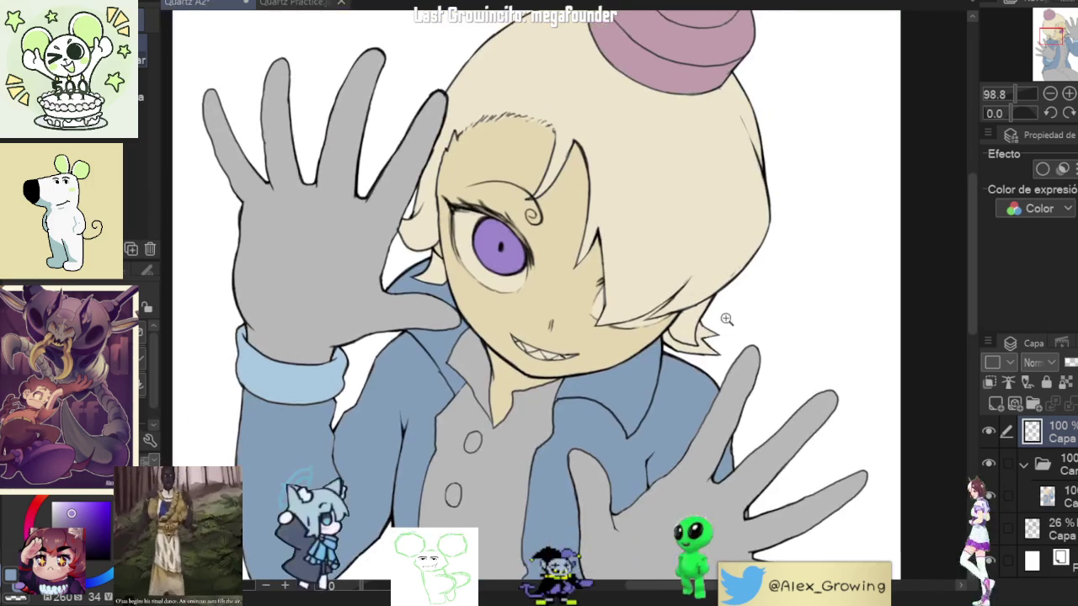
{"action": "scroll", "coordinate": [712, 337], "scroll_direction": "up", "scroll_amount": 3}
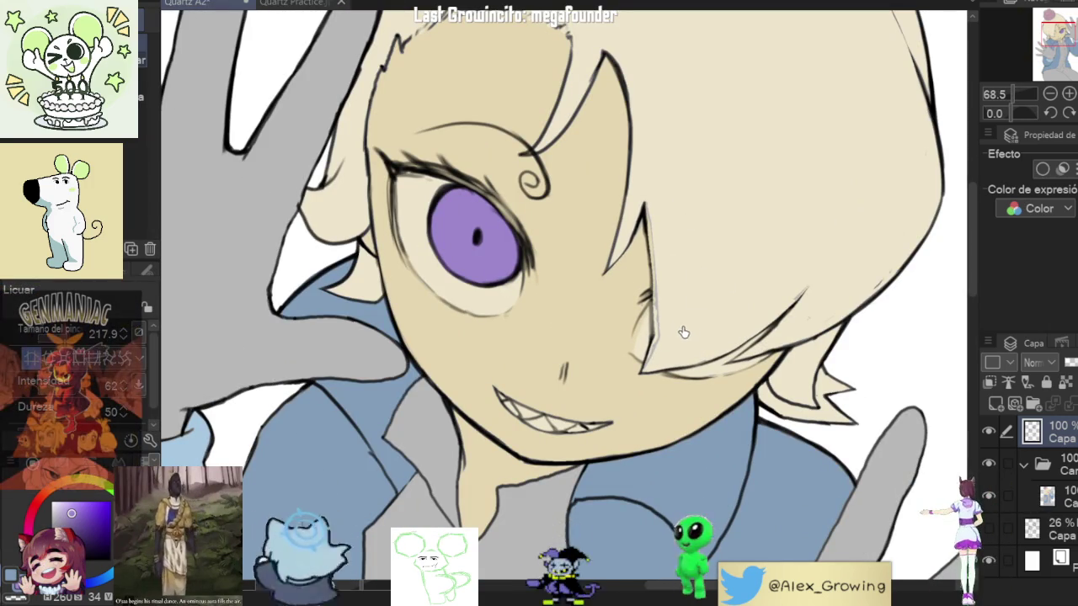
{"action": "left_click_drag", "start_coordinate": [673, 342], "coordinate": [940, 273]}
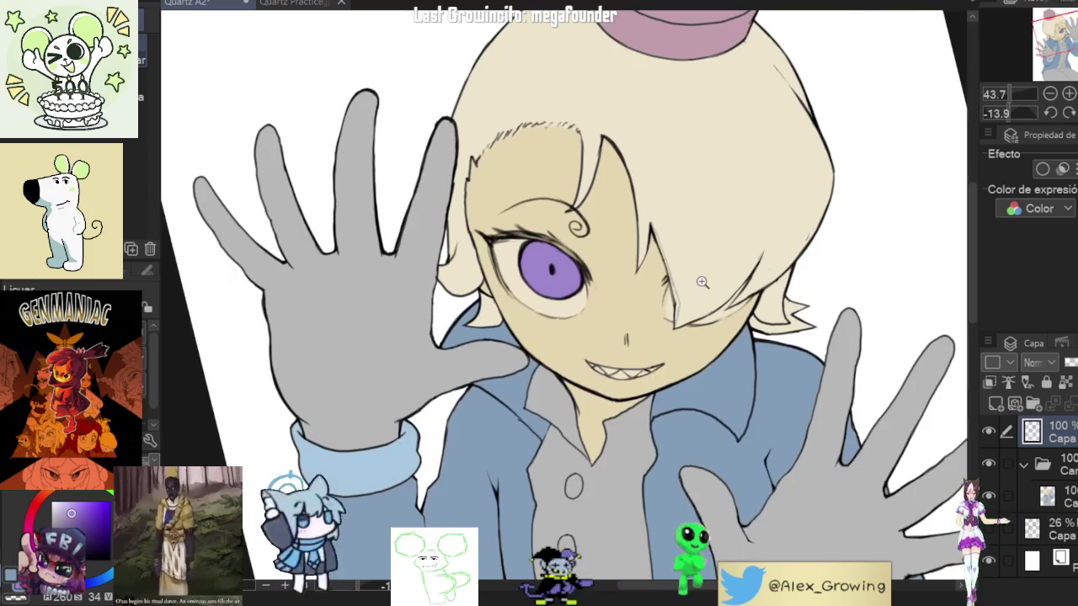
{"action": "scroll", "coordinate": [952, 391], "scroll_direction": "up", "scroll_amount": 5}
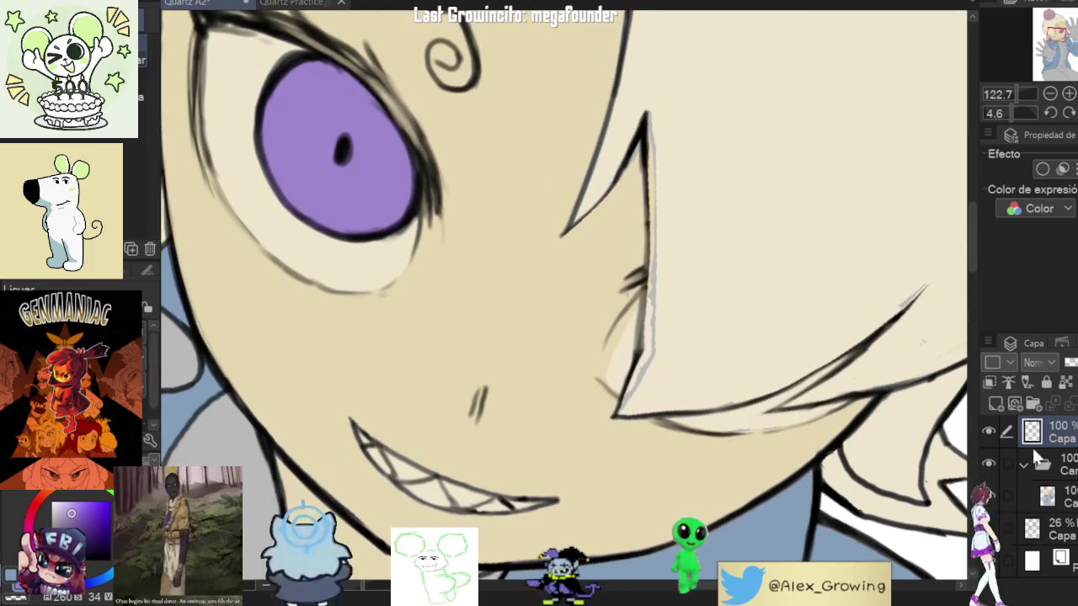
Step: On the lower drawing layer, erase the stray line beside the hair strand
{"action": "left_click", "coordinate": [1059, 499]}
{"action": "key", "text": "p"}
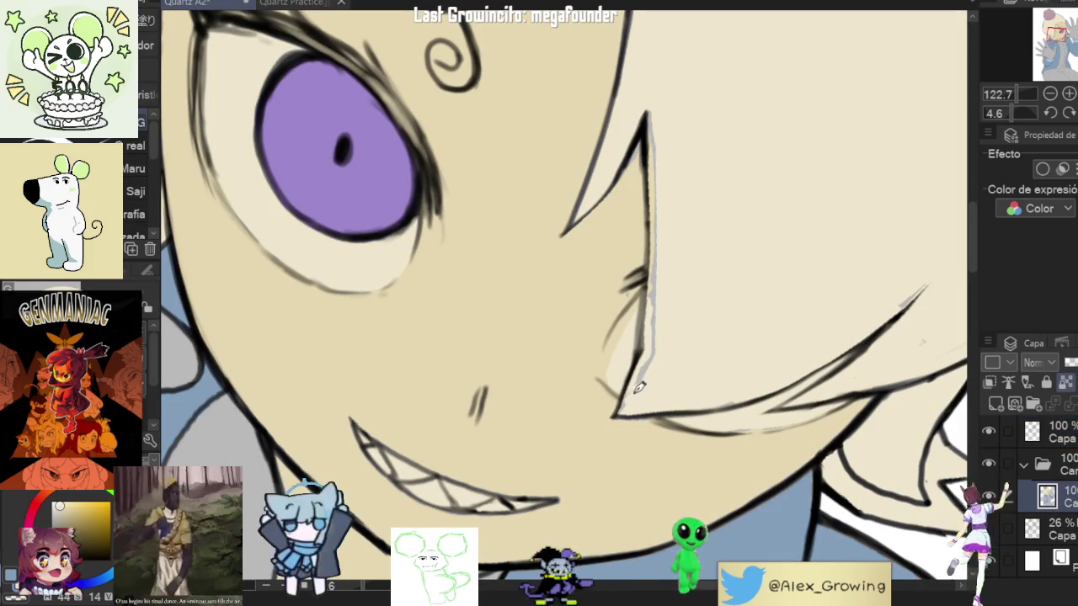
{"action": "left_click_drag", "start_coordinate": [643, 381], "coordinate": [665, 303]}
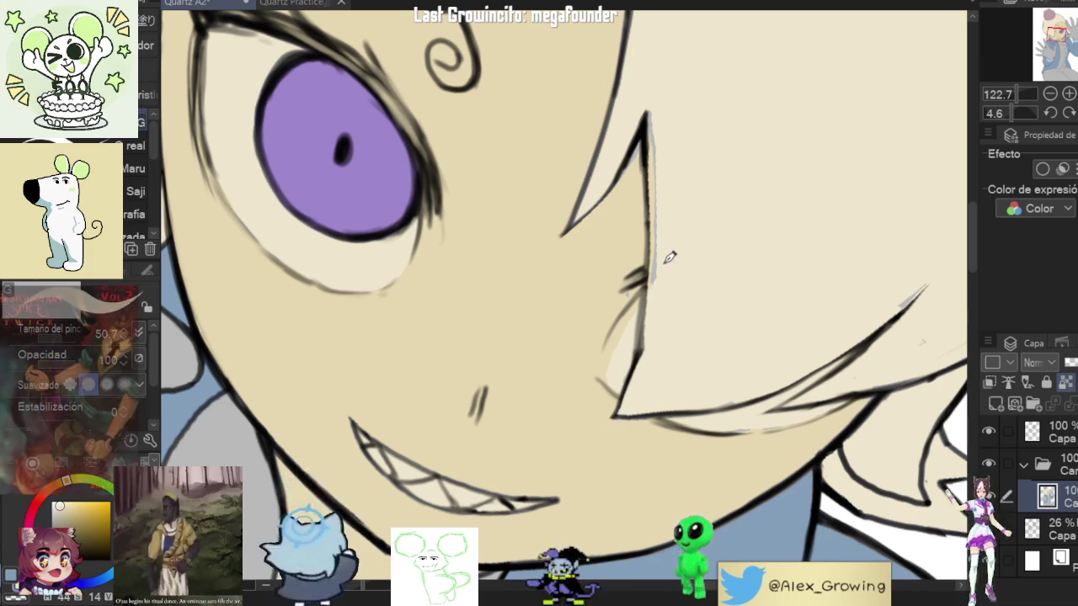
Step: Zoom out from the strand to view the whole character
{"action": "left_click_drag", "start_coordinate": [671, 258], "coordinate": [698, 426]}
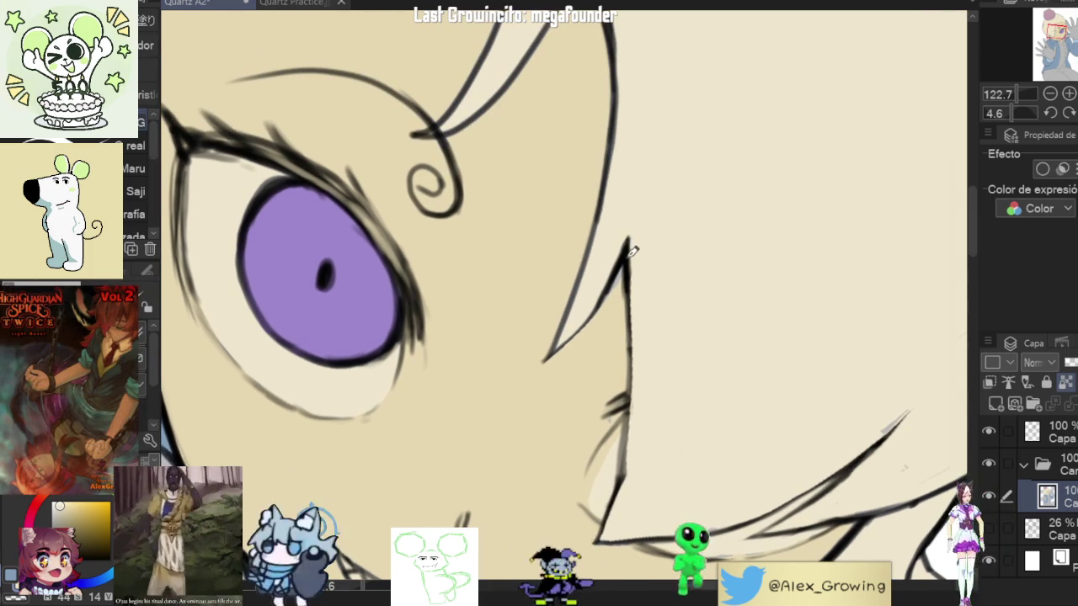
{"action": "scroll", "coordinate": [625, 251], "scroll_direction": "up", "scroll_amount": 3}
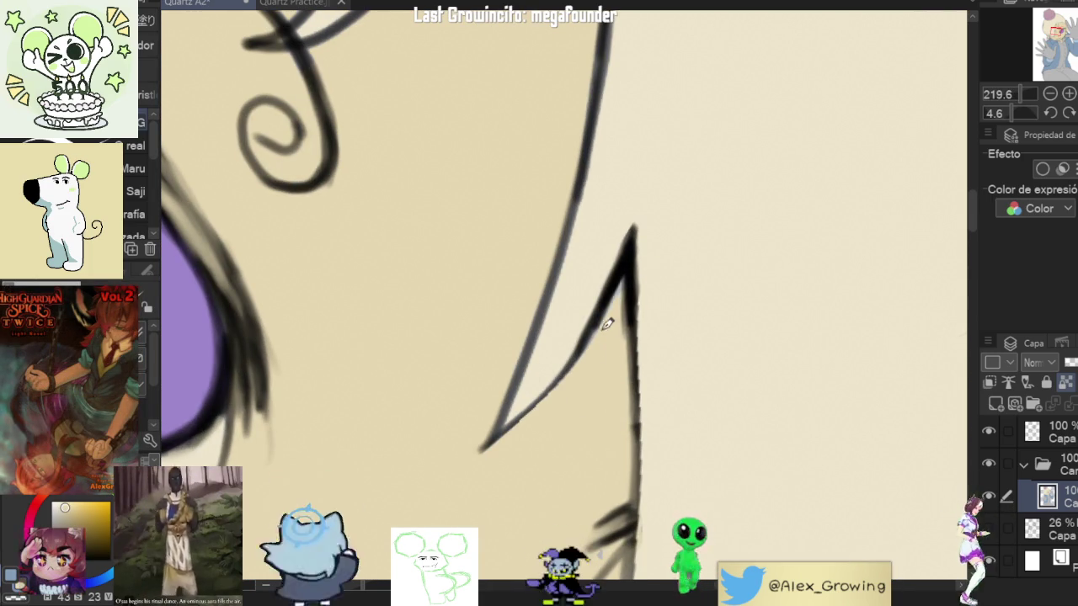
{"action": "scroll", "coordinate": [621, 286], "scroll_direction": "down", "scroll_amount": 4}
{"action": "scroll", "coordinate": [665, 307], "scroll_direction": "down", "scroll_amount": 5}
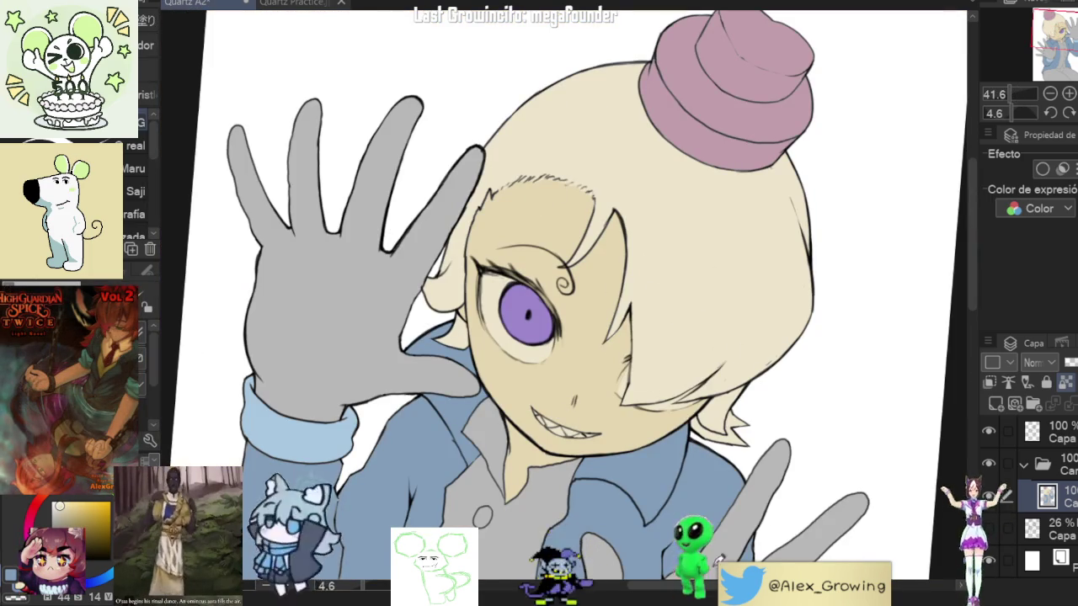
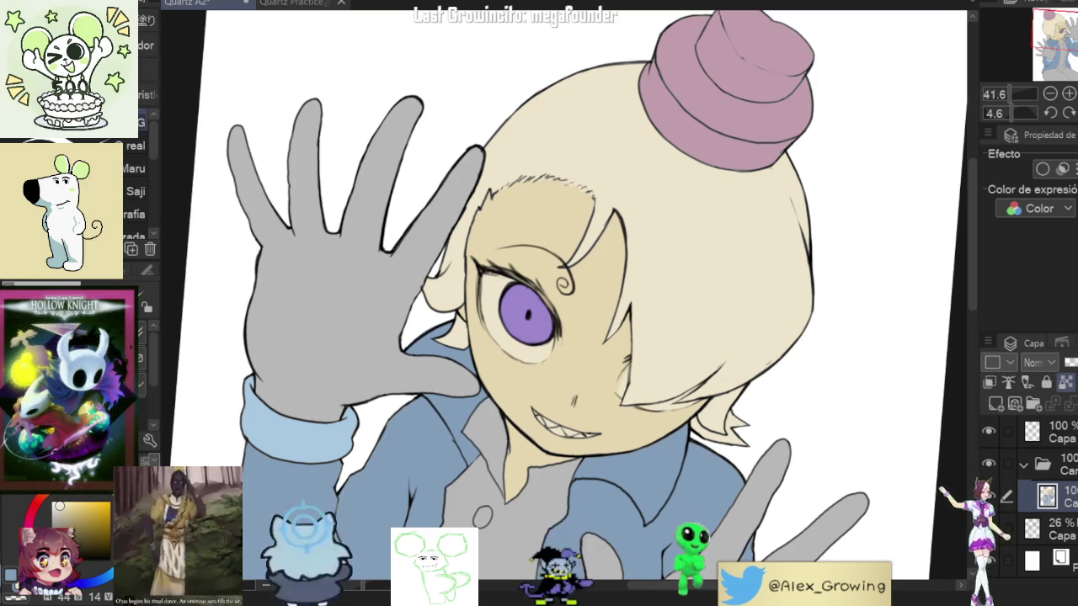
Step: Reset, mirror and fit the drawing view, then compare it with the Fae practice reference
{"action": "key", "text": "ctrl+@"}
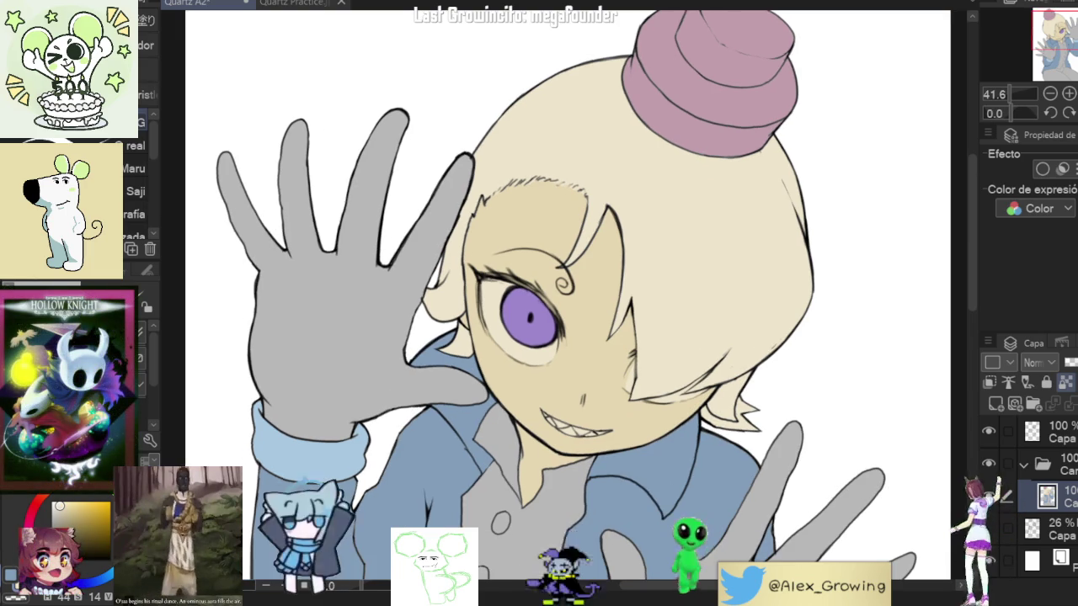
{"action": "key", "text": "h"}
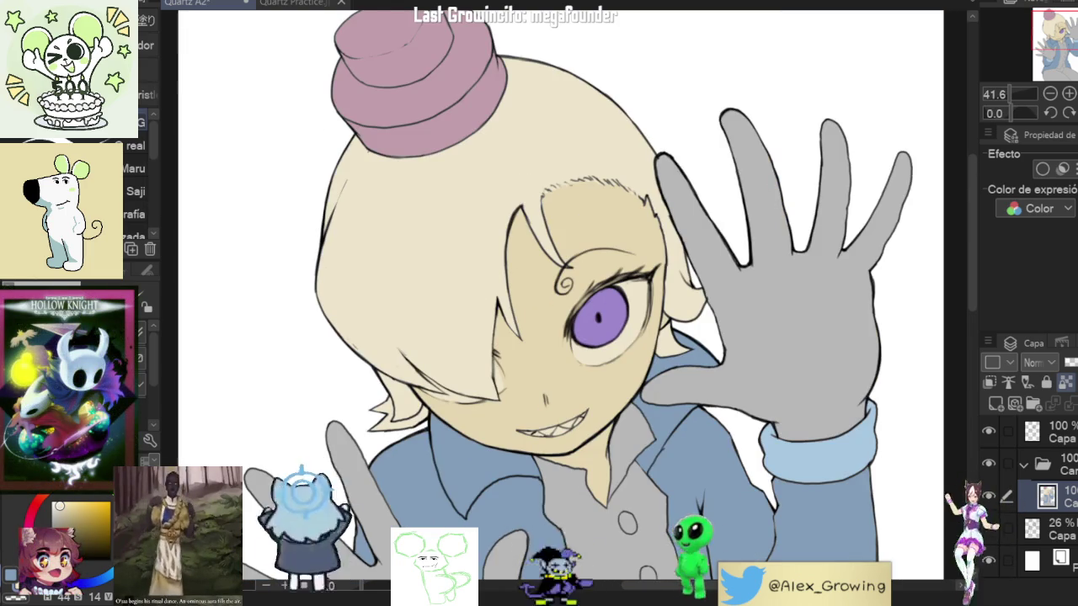
{"action": "key", "text": "ctrl+0"}
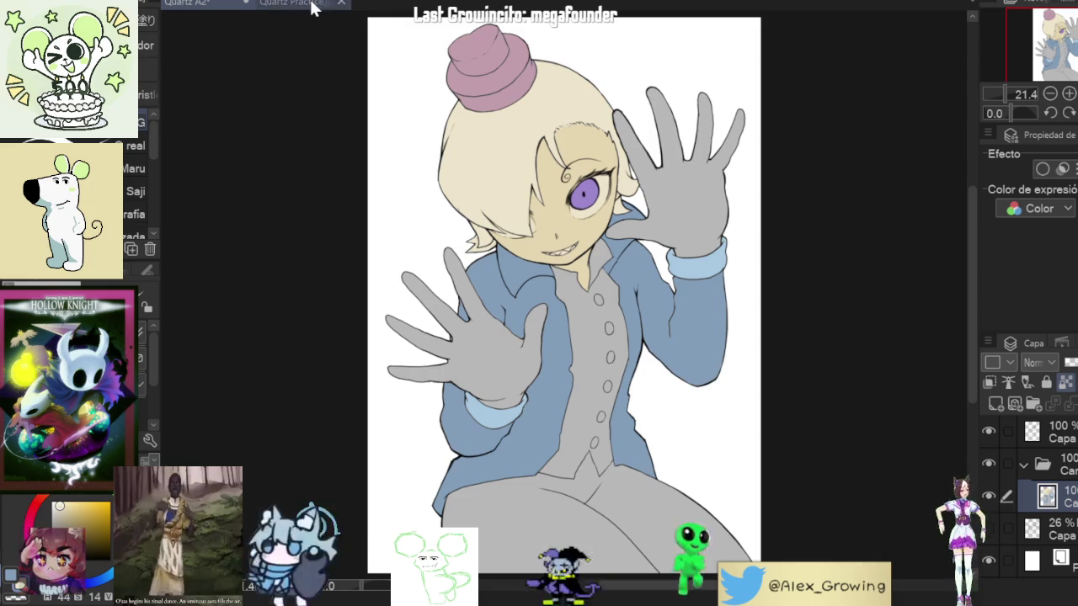
{"action": "left_click", "coordinate": [316, 4]}
{"action": "key", "text": "ctrl+0"}
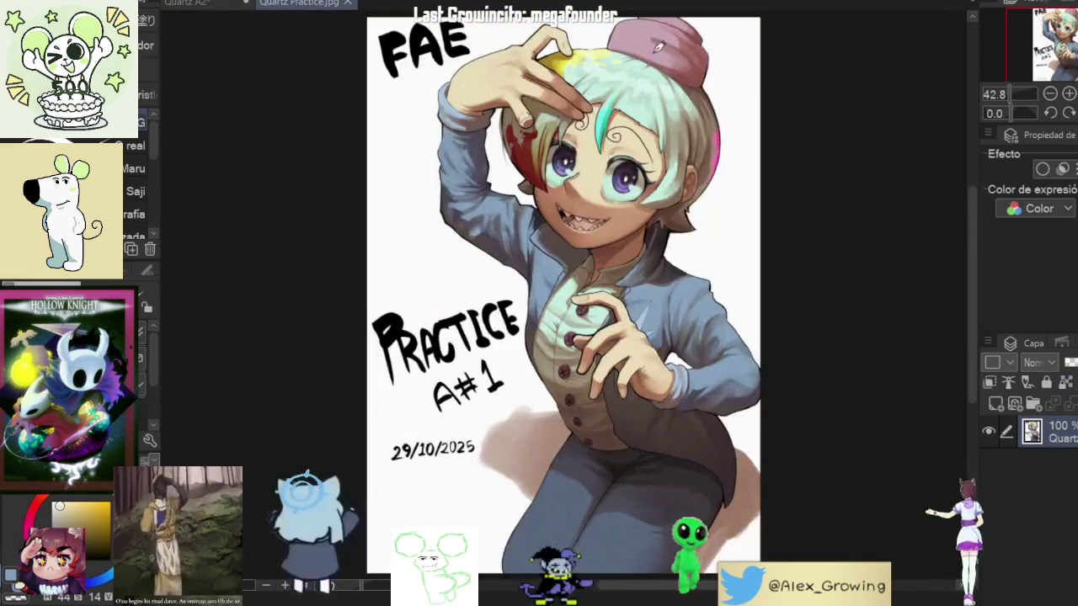
{"action": "left_click", "coordinate": [192, 5]}
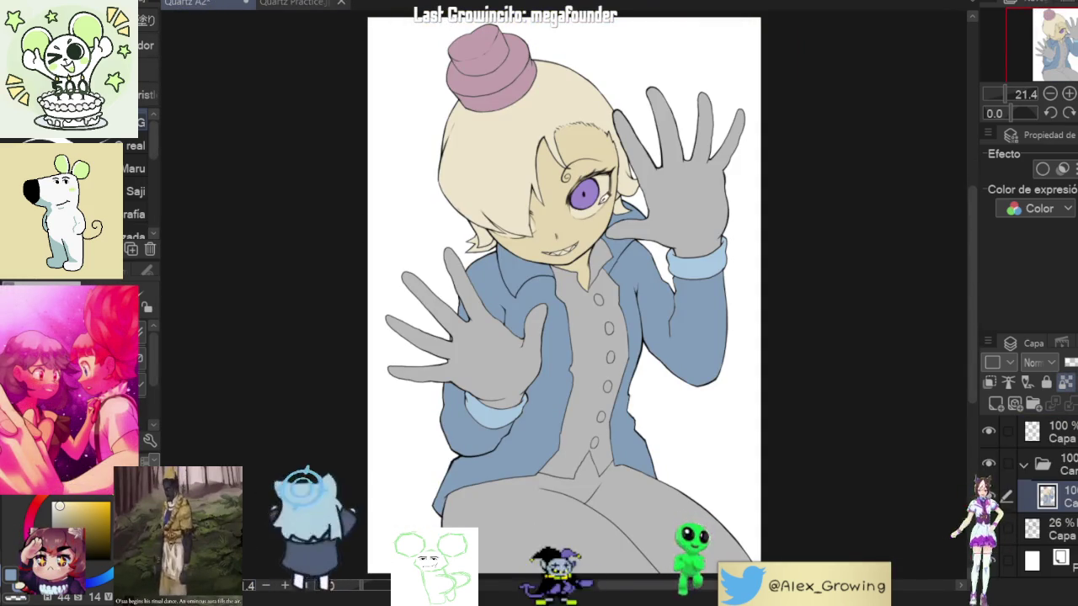
Step: Fill both of Fae's grey gloves with the cream skin tone
{"action": "scroll", "coordinate": [505, 211], "scroll_direction": "up", "scroll_amount": 2}
{"action": "mouse_move", "coordinate": [504, 212]}
{"action": "left_mouse_down"}
{"action": "mouse_move", "coordinate": [612, 283]}
{"action": "mouse_move", "coordinate": [622, 268]}
{"action": "left_mouse_up"}
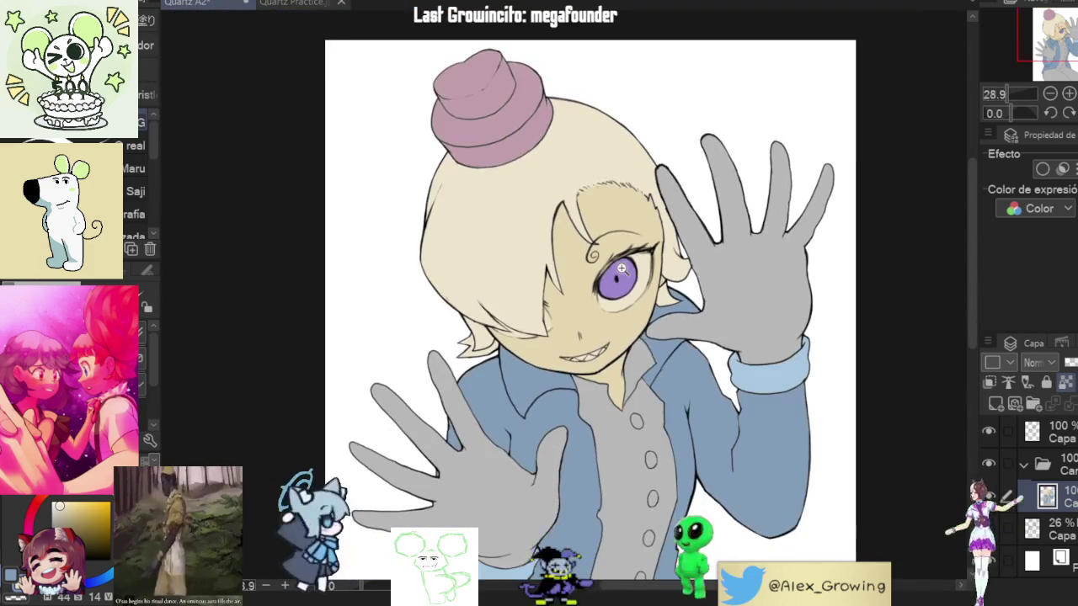
{"action": "scroll", "coordinate": [622, 267], "scroll_direction": "down", "scroll_amount": 1}
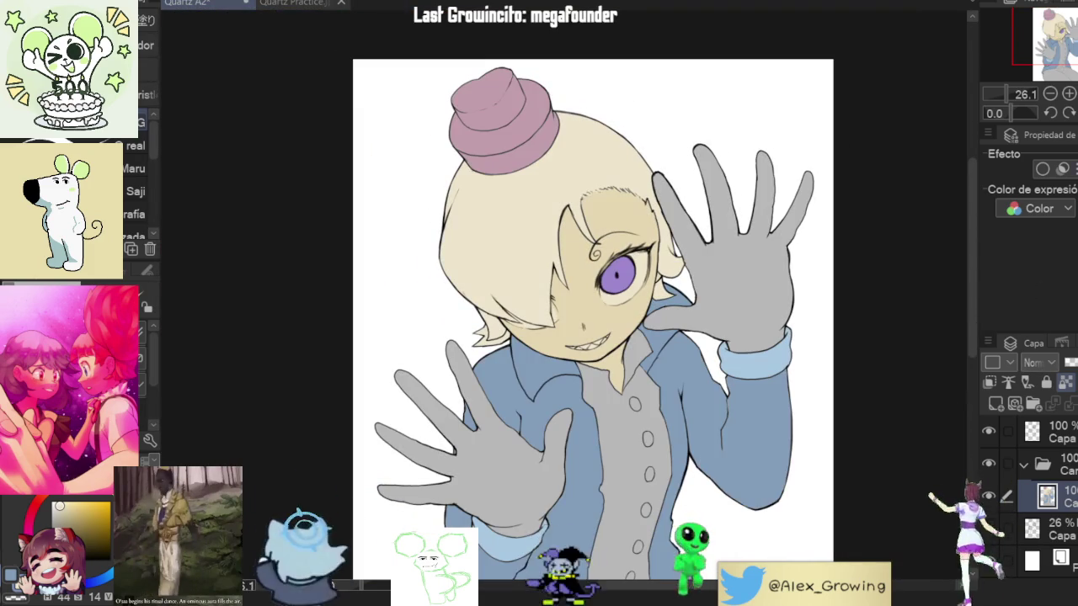
{"action": "scroll", "coordinate": [376, 165], "scroll_direction": "down", "scroll_amount": 1}
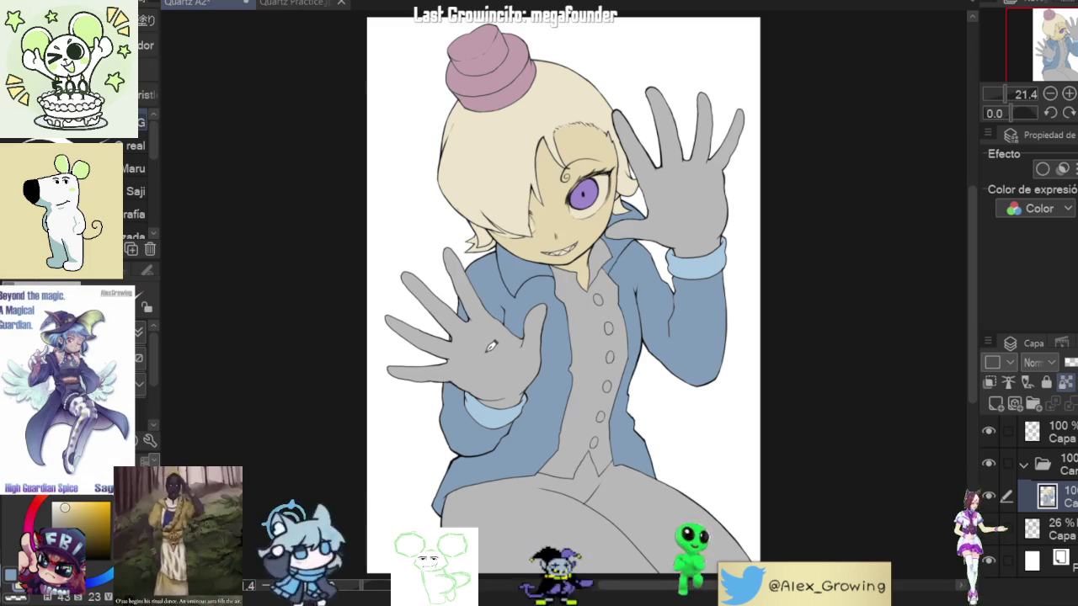
{"action": "left_click", "coordinate": [491, 346]}
{"action": "left_click", "coordinate": [684, 209]}
Step: Reframe the canvas to show Fae's whole figure, including the hat
{"action": "scroll", "coordinate": [684, 209], "scroll_direction": "up", "scroll_amount": 1}
{"action": "scroll", "coordinate": [684, 209], "scroll_direction": "up", "scroll_amount": 1}
{"action": "scroll", "coordinate": [684, 209], "scroll_direction": "down", "scroll_amount": 1}
{"action": "scroll", "coordinate": [684, 208], "scroll_direction": "down", "scroll_amount": 1}
{"action": "scroll", "coordinate": [690, 167], "scroll_direction": "up", "scroll_amount": 2}
{"action": "left_click_drag", "start_coordinate": [691, 167], "coordinate": [607, 320]}
{"action": "scroll", "coordinate": [705, 233], "scroll_direction": "down", "scroll_amount": 2}
{"action": "left_click_drag", "start_coordinate": [572, 460], "coordinate": [573, 350]}
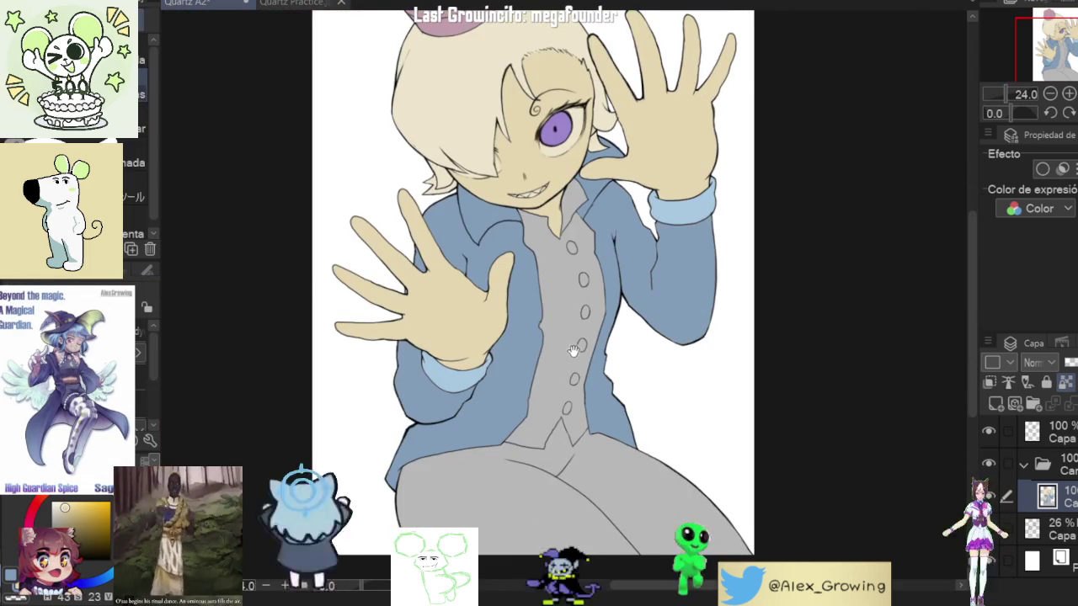
{"action": "left_click_drag", "start_coordinate": [459, 0], "coordinate": [464, 49]}
Step: Zoom into the Fae practice reference image to check colours, then return to the drawing
{"action": "left_click", "coordinate": [310, 5]}
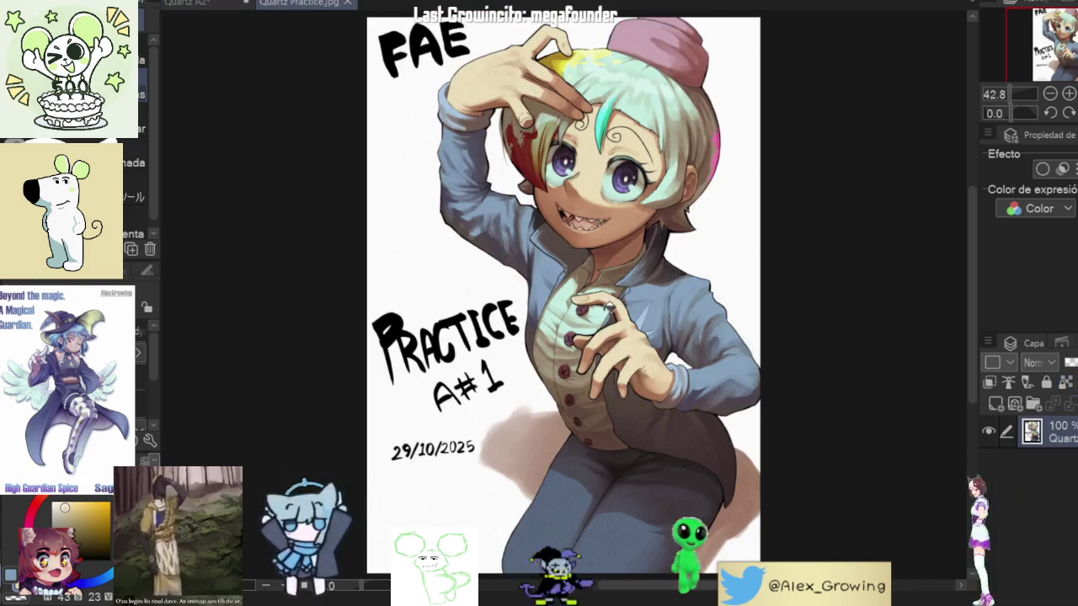
{"action": "scroll", "coordinate": [610, 307], "scroll_direction": "up", "scroll_amount": 2}
{"action": "scroll", "coordinate": [598, 320], "scroll_direction": "up", "scroll_amount": 2}
{"action": "scroll", "coordinate": [613, 255], "scroll_direction": "up", "scroll_amount": 2}
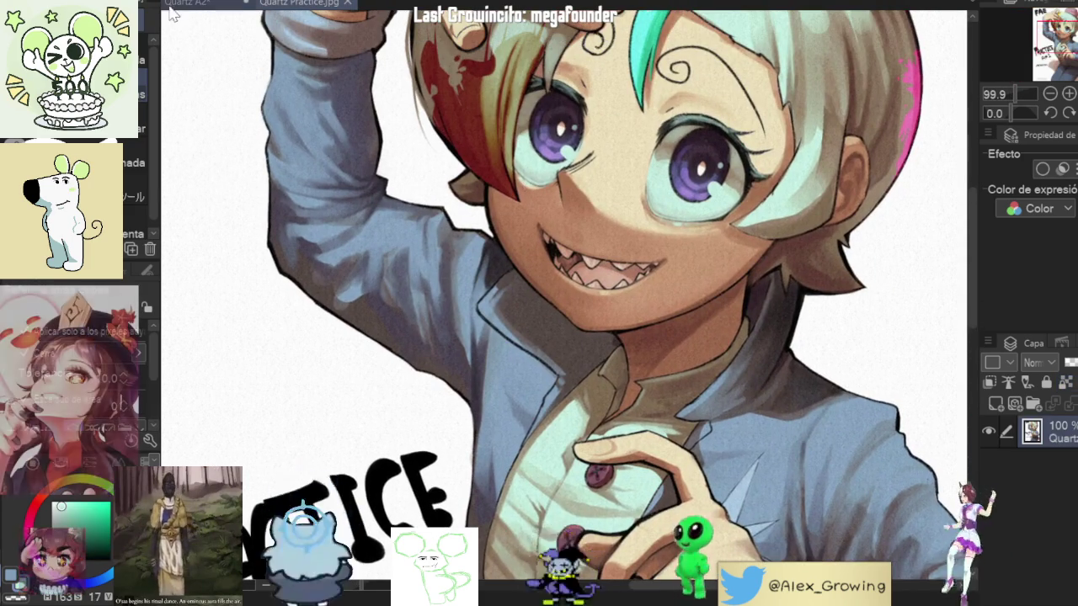
{"action": "left_click", "coordinate": [226, 8]}
Step: Eyedrop the cream skin colour from the face and fill the grey vest, rechecking the reference
{"action": "left_click", "coordinate": [578, 207], "text": "alt"}
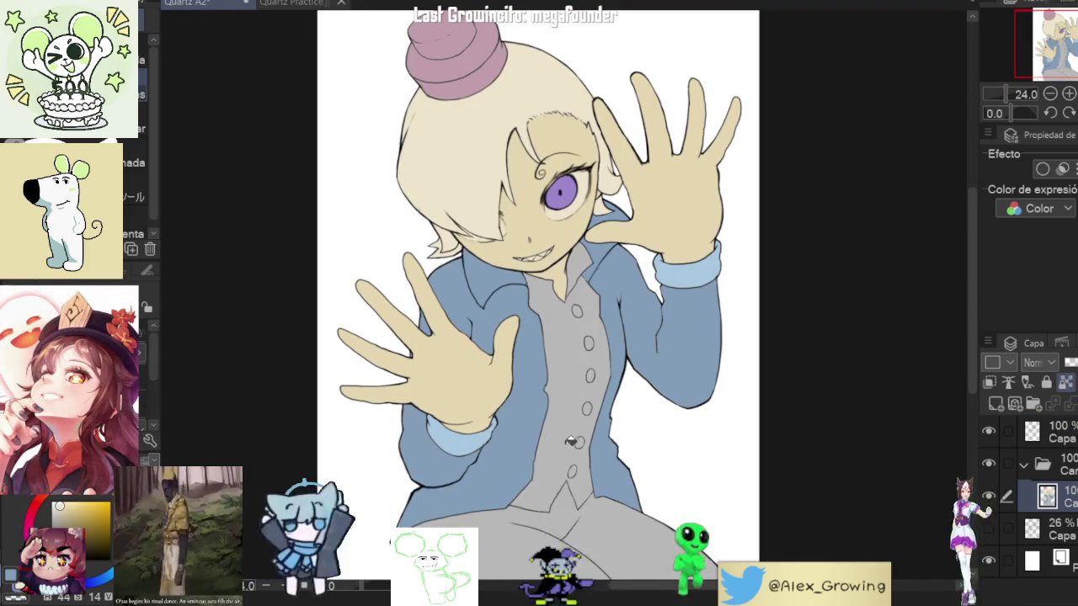
{"action": "left_click", "coordinate": [571, 386]}
{"action": "left_click_drag", "start_coordinate": [576, 371], "coordinate": [578, 301]}
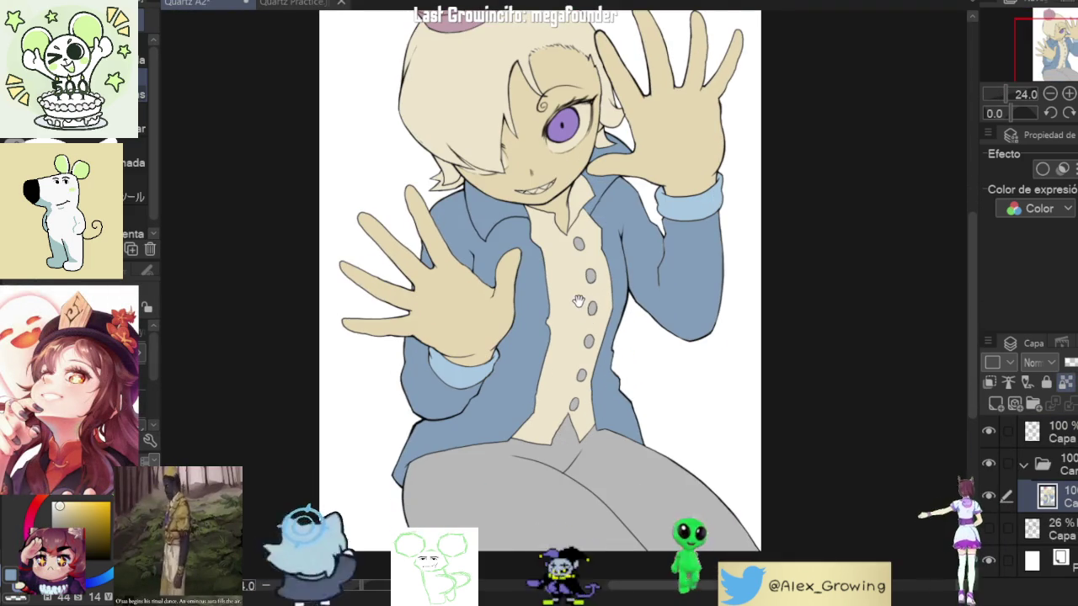
{"action": "left_click", "coordinate": [299, 6]}
{"action": "scroll", "coordinate": [560, 388], "scroll_direction": "down", "scroll_amount": 3}
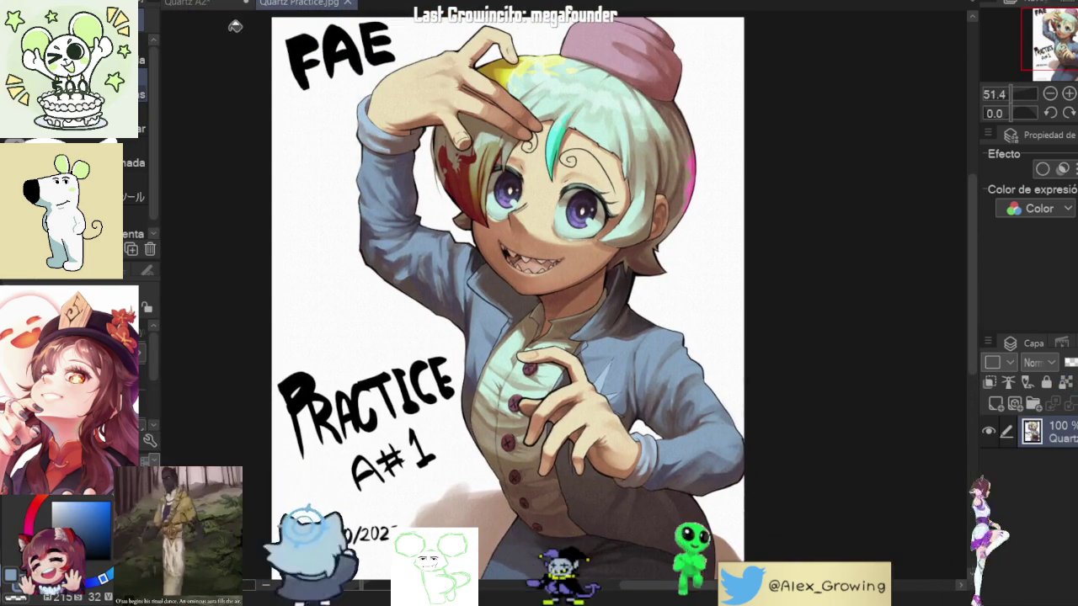
{"action": "left_click", "coordinate": [187, 4]}
Step: Fill the pants with dark blue-grey and tilt the view around them
{"action": "scroll", "coordinate": [590, 472], "scroll_direction": "up", "scroll_amount": 2}
{"action": "left_click", "coordinate": [609, 464]}
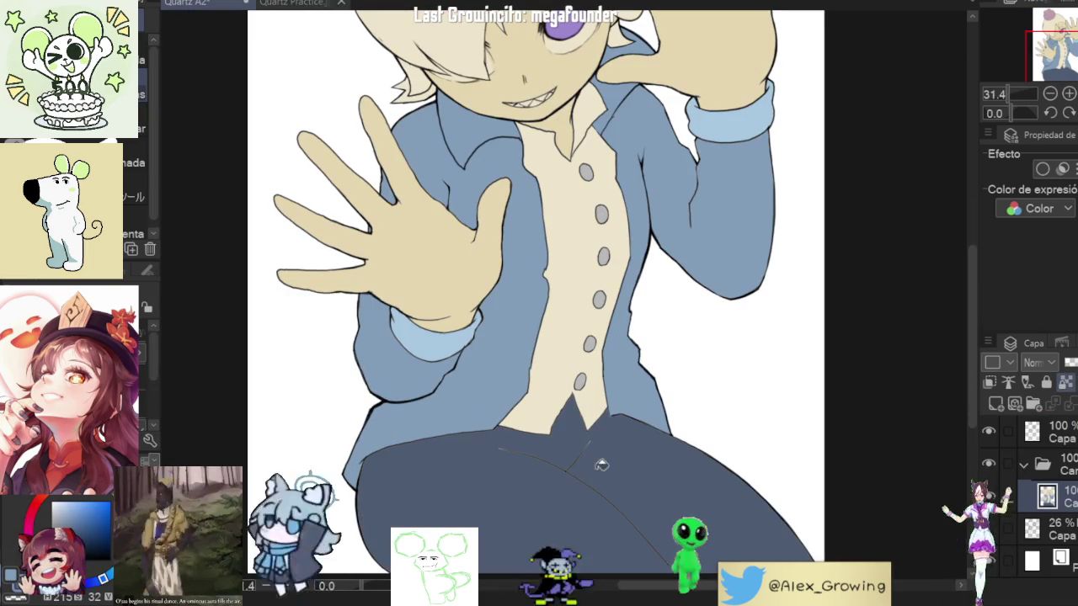
{"action": "scroll", "coordinate": [662, 498], "scroll_direction": "down", "scroll_amount": 5}
{"action": "scroll", "coordinate": [610, 471], "scroll_direction": "up", "scroll_amount": 5}
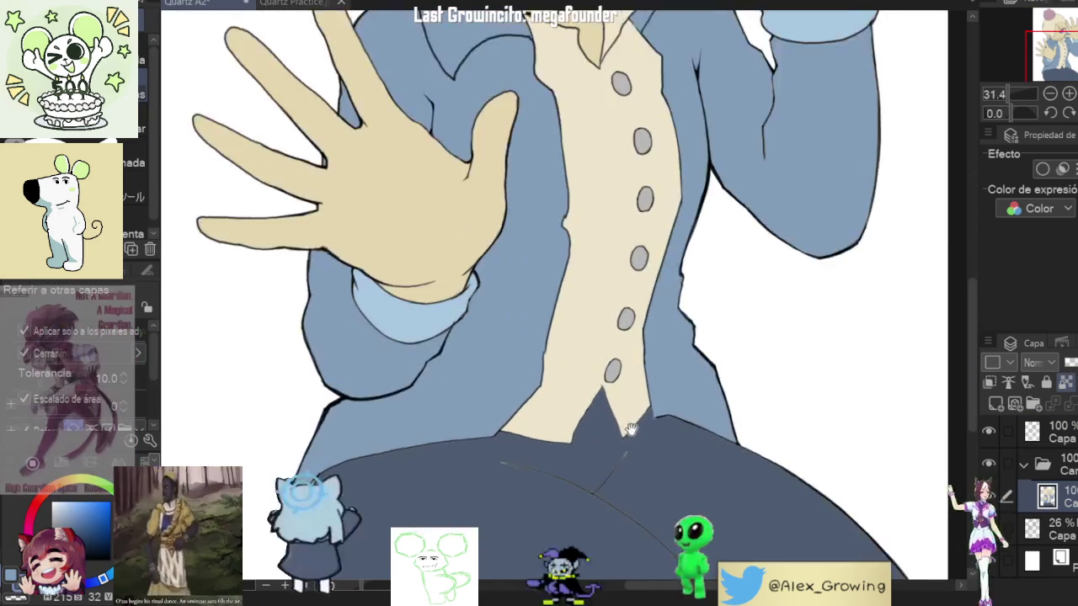
{"action": "mouse_move", "coordinate": [194, 234]}
{"action": "left_mouse_down"}
{"action": "mouse_move", "coordinate": [666, 315]}
{"action": "mouse_move", "coordinate": [591, 435]}
{"action": "left_mouse_up"}
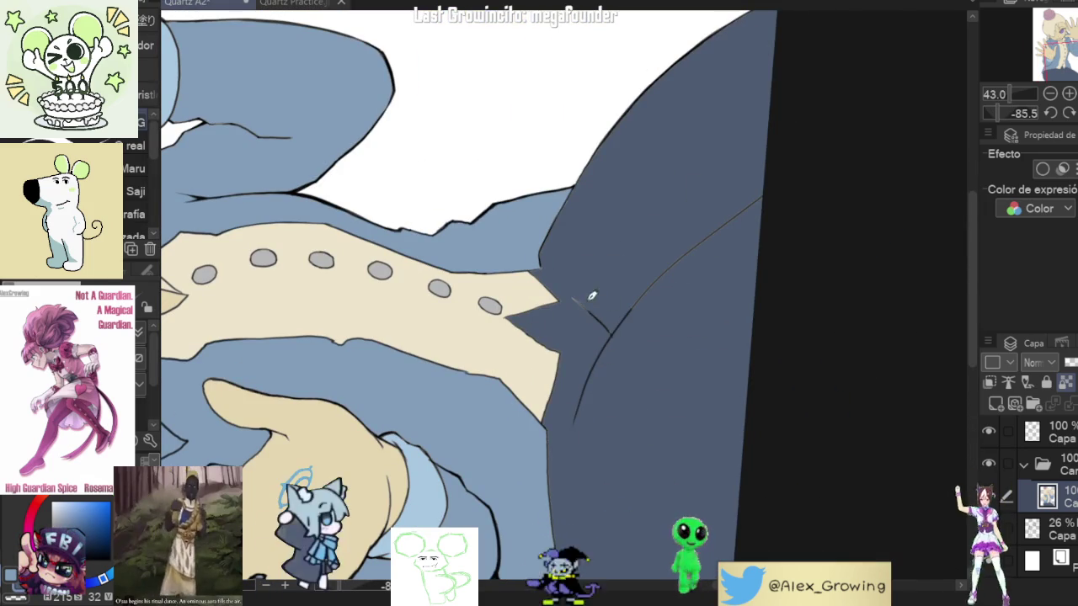
{"action": "left_click_drag", "start_coordinate": [704, 233], "coordinate": [777, 267]}
Step: Rotate and zoom along the pants outline to inspect its edges
{"action": "scroll", "coordinate": [572, 287], "scroll_direction": "up", "scroll_amount": 2}
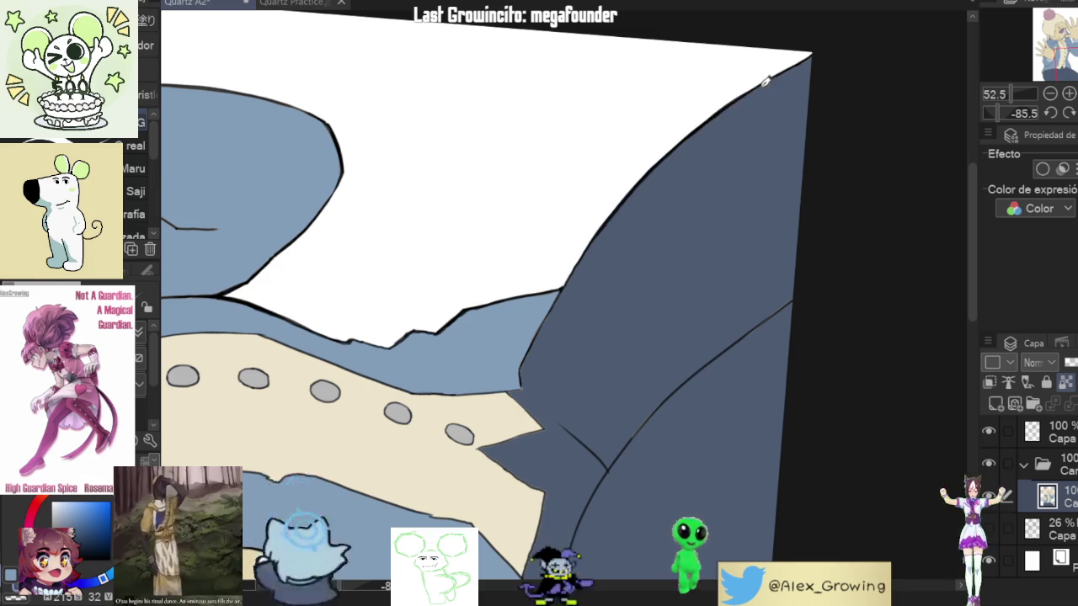
{"action": "scroll", "coordinate": [800, 64], "scroll_direction": "down", "scroll_amount": 3}
{"action": "left_click_drag", "start_coordinate": [734, 133], "coordinate": [722, 361]}
{"action": "scroll", "coordinate": [542, 413], "scroll_direction": "up", "scroll_amount": 3}
{"action": "scroll", "coordinate": [536, 469], "scroll_direction": "up", "scroll_amount": 2}
{"action": "scroll", "coordinate": [514, 324], "scroll_direction": "up", "scroll_amount": 1}
{"action": "scroll", "coordinate": [517, 337], "scroll_direction": "up", "scroll_amount": 2}
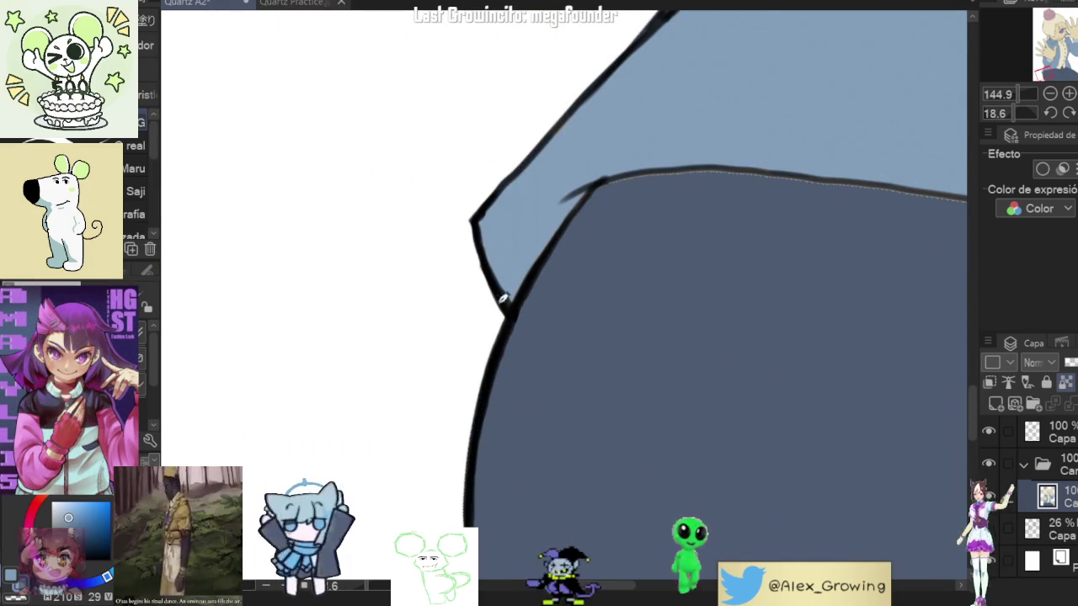
{"action": "mouse_move", "coordinate": [700, 85]}
{"action": "left_mouse_down"}
{"action": "mouse_move", "coordinate": [645, 372]}
{"action": "mouse_move", "coordinate": [722, 231]}
{"action": "mouse_move", "coordinate": [583, 355]}
{"action": "left_mouse_up"}
{"action": "left_click_drag", "start_coordinate": [699, 119], "coordinate": [557, 380]}
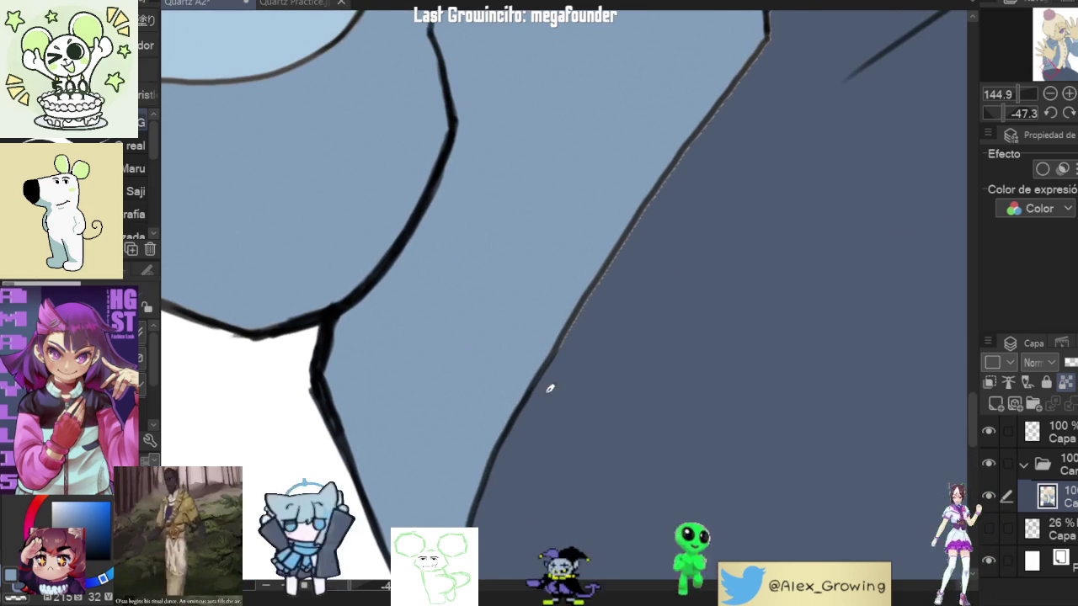
Step: Inspect the vest's tan area, tip and button outline, ending at the collar and buttons
{"action": "left_click_drag", "start_coordinate": [577, 337], "coordinate": [578, 373]}
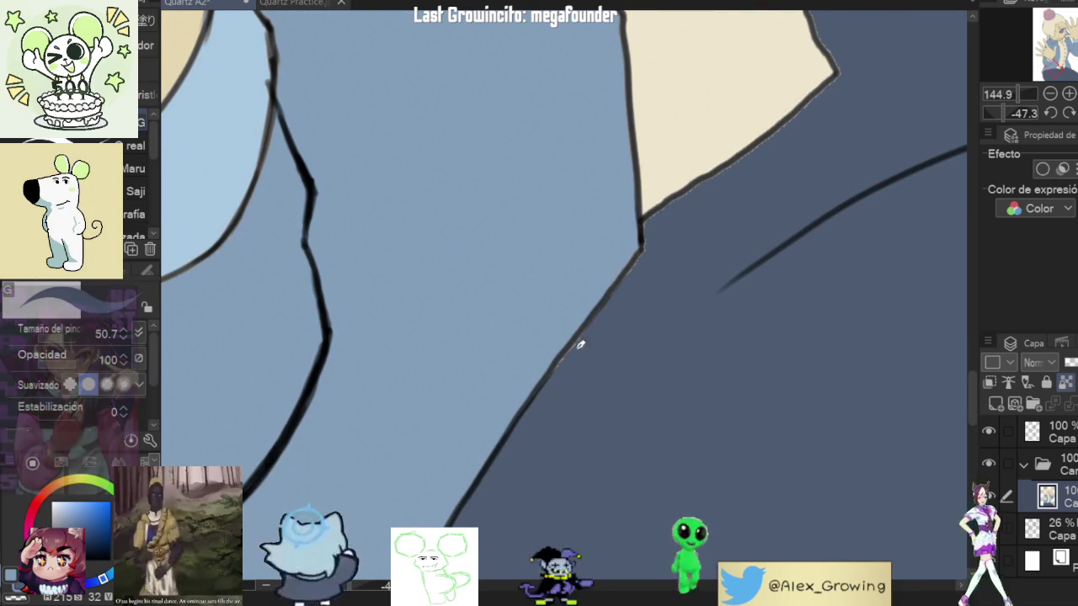
{"action": "left_click_drag", "start_coordinate": [592, 337], "coordinate": [635, 294]}
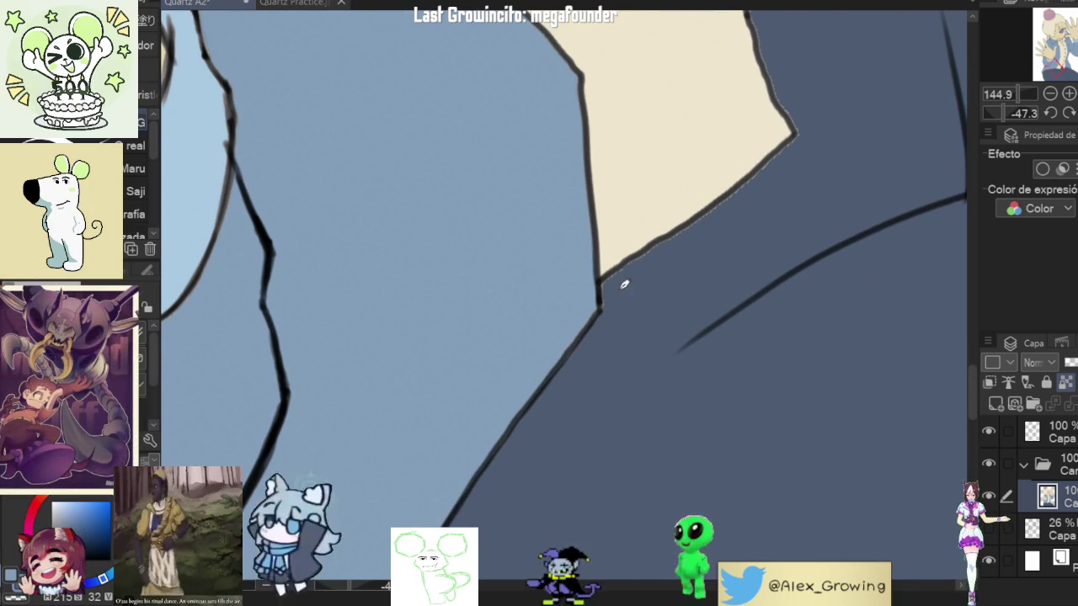
{"action": "left_click_drag", "start_coordinate": [737, 204], "coordinate": [646, 295]}
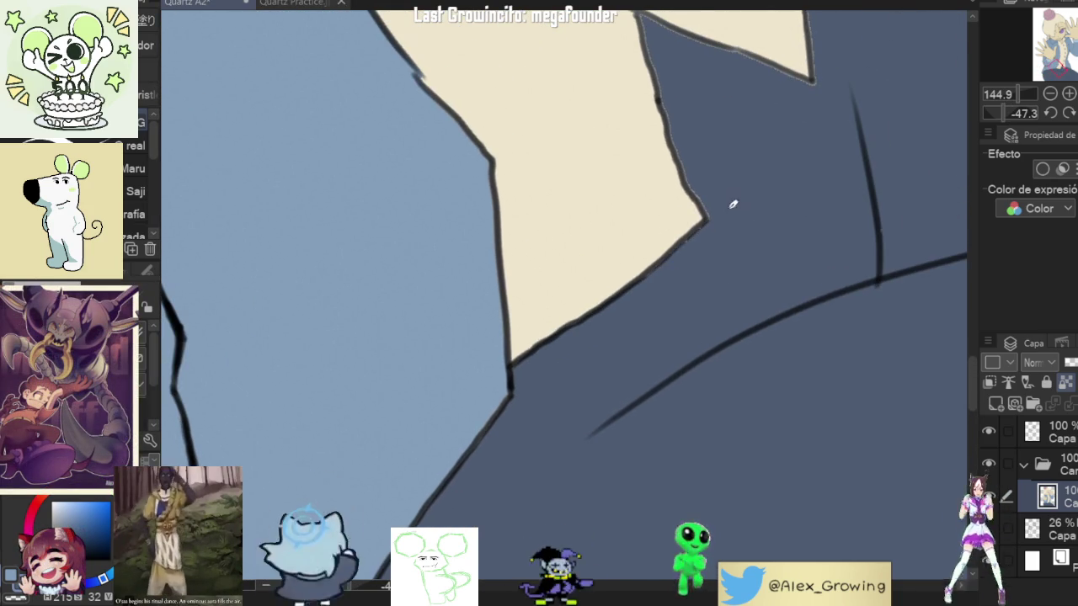
{"action": "left_click_drag", "start_coordinate": [786, 236], "coordinate": [597, 336]}
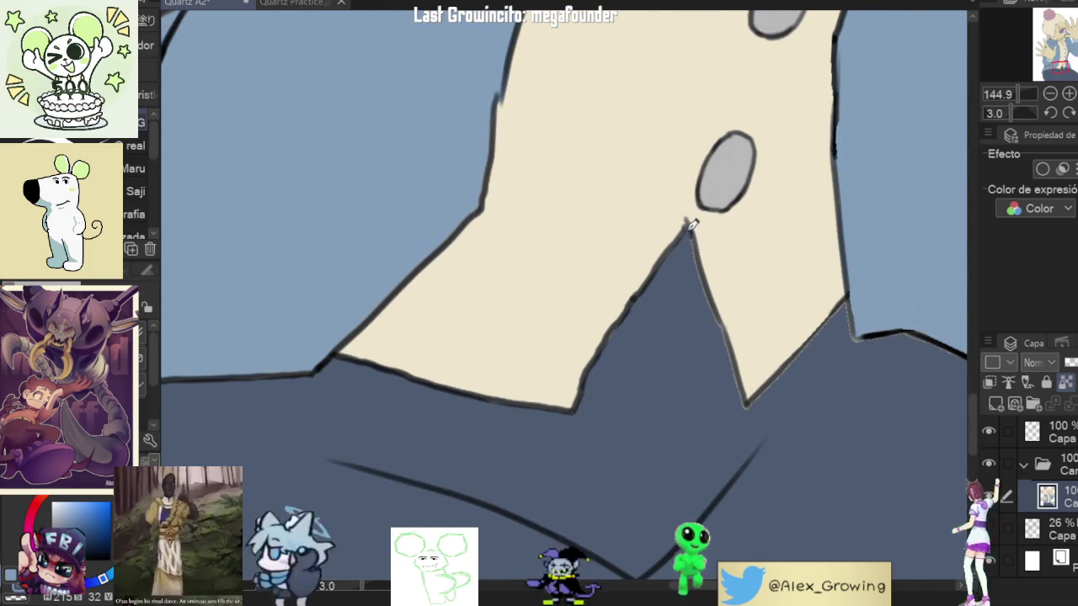
{"action": "left_click_drag", "start_coordinate": [721, 277], "coordinate": [570, 361]}
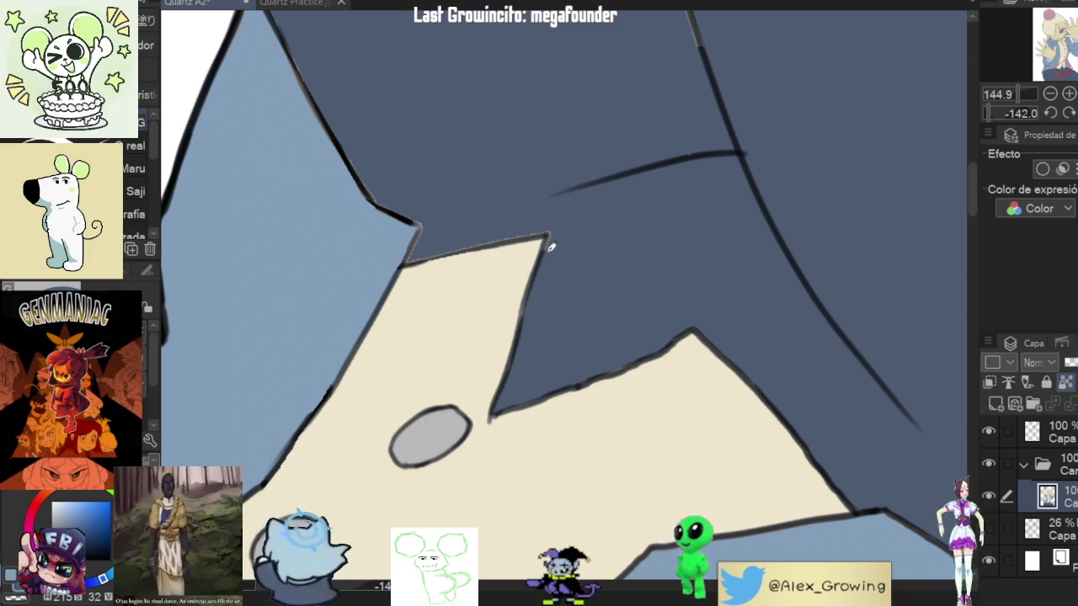
{"action": "left_click_drag", "start_coordinate": [680, 197], "coordinate": [676, 292]}
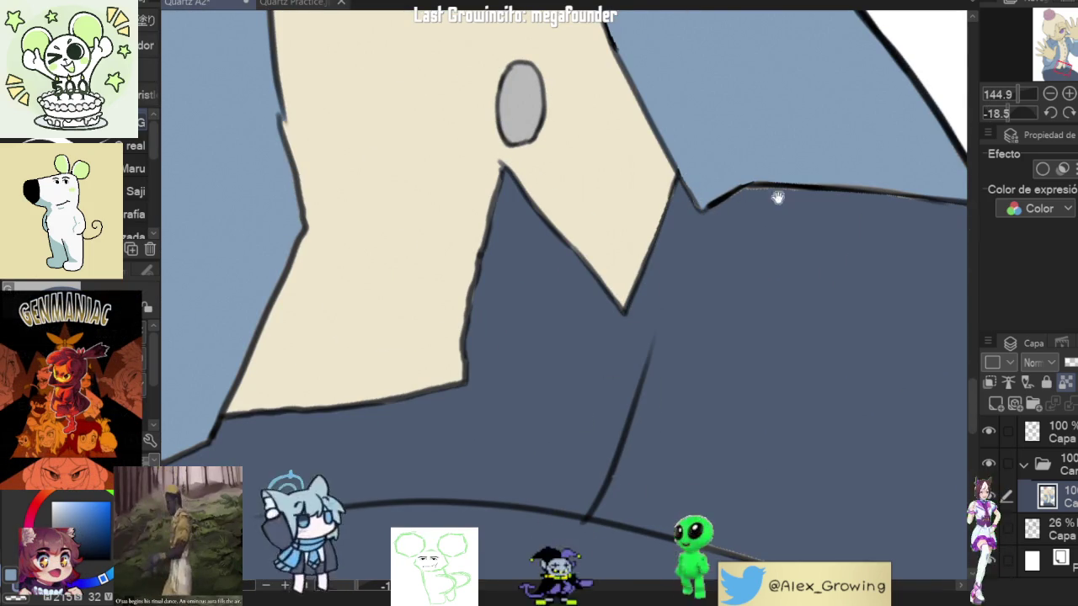
{"action": "mouse_move", "coordinate": [719, 135]}
{"action": "left_mouse_down"}
{"action": "mouse_move", "coordinate": [631, 339]}
{"action": "mouse_move", "coordinate": [553, 434]}
{"action": "left_mouse_up"}
{"action": "scroll", "coordinate": [672, 238], "scroll_direction": "up", "scroll_amount": 3}
{"action": "scroll", "coordinate": [554, 434], "scroll_direction": "down", "scroll_amount": 2}
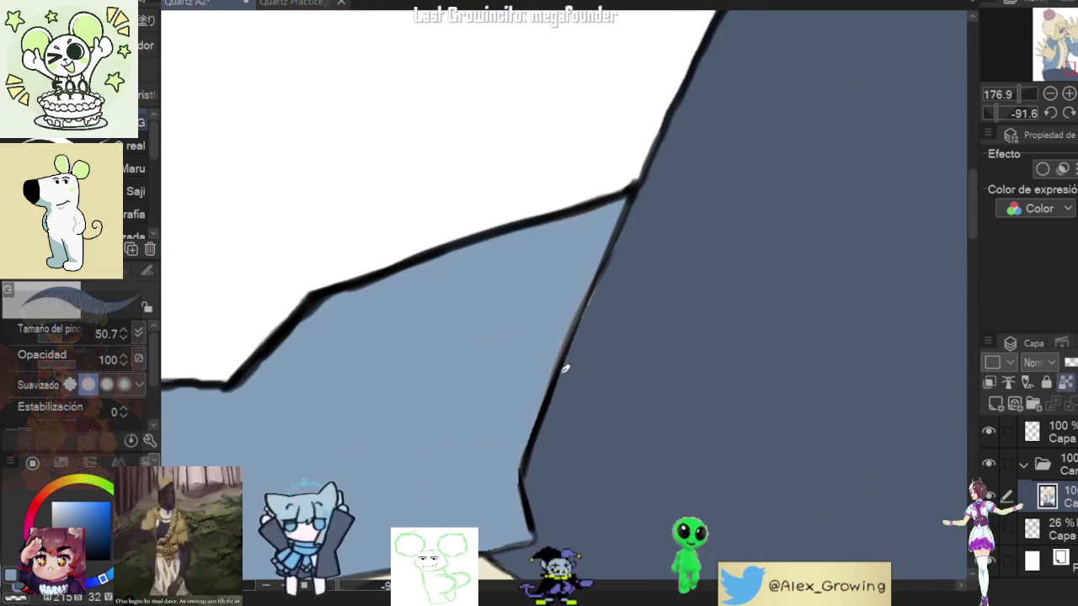
{"action": "mouse_move", "coordinate": [645, 202]}
{"action": "left_mouse_down"}
{"action": "mouse_move", "coordinate": [613, 393]}
{"action": "mouse_move", "coordinate": [703, 446]}
{"action": "left_mouse_up"}
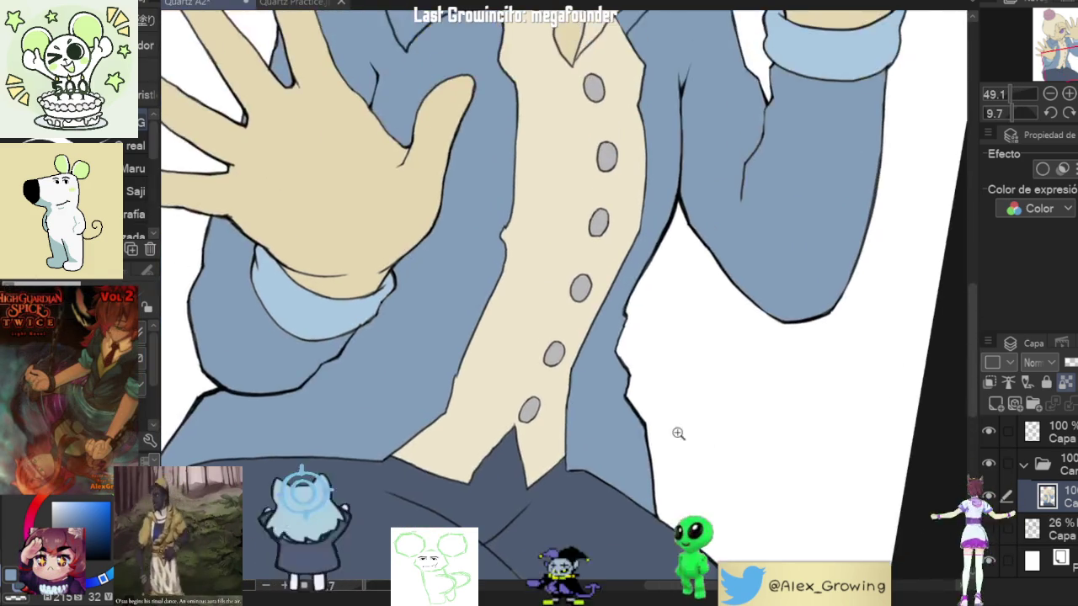
Step: Turn the view upright and zoom in on the blue jacket's fold
{"action": "scroll", "coordinate": [621, 409], "scroll_direction": "up", "scroll_amount": 3}
{"action": "left_click_drag", "start_coordinate": [621, 410], "coordinate": [618, 416]}
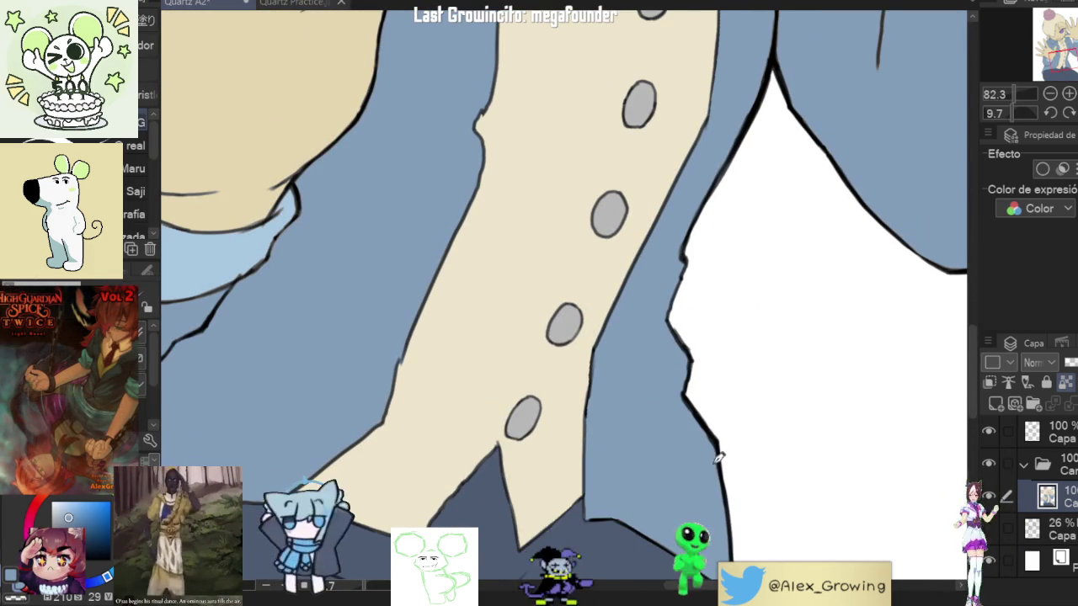
{"action": "scroll", "coordinate": [682, 337], "scroll_direction": "up", "scroll_amount": 2}
{"action": "scroll", "coordinate": [687, 325], "scroll_direction": "up", "scroll_amount": 2}
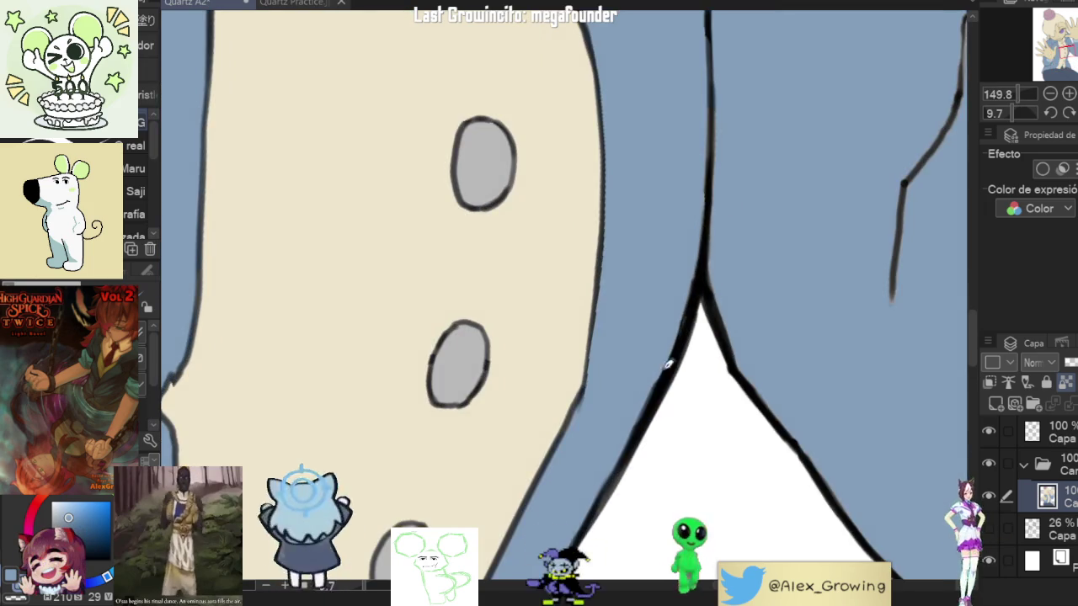
{"action": "scroll", "coordinate": [691, 307], "scroll_direction": "up", "scroll_amount": 1}
{"action": "left_click_drag", "start_coordinate": [691, 307], "coordinate": [649, 493]}
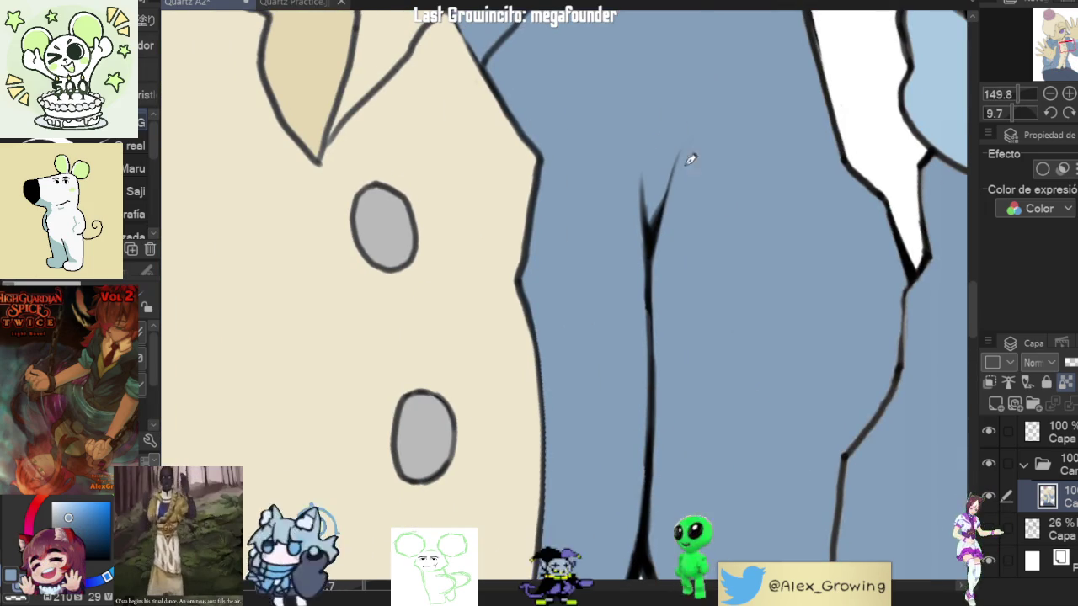
Step: Touch up the jacket fold and collar lines, zooming in and out to check them
{"action": "left_click", "coordinate": [714, 251], "text": "alt"}
{"action": "left_click", "coordinate": [680, 349]}
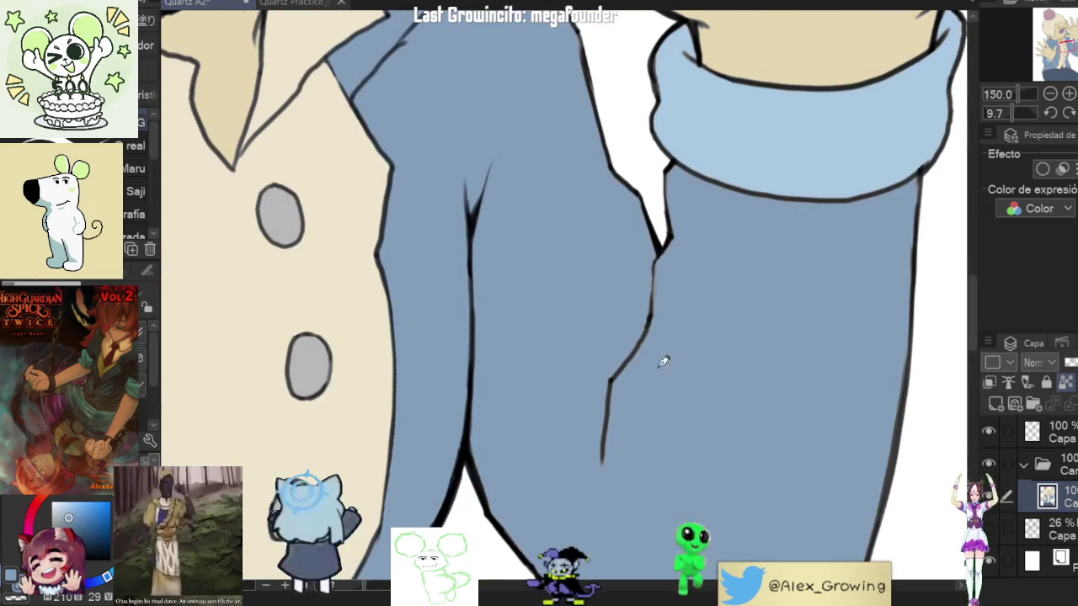
{"action": "scroll", "coordinate": [603, 473], "scroll_direction": "down", "scroll_amount": 3}
{"action": "scroll", "coordinate": [676, 368], "scroll_direction": "up", "scroll_amount": 2}
{"action": "scroll", "coordinate": [554, 277], "scroll_direction": "down", "scroll_amount": 3}
{"action": "scroll", "coordinate": [536, 288], "scroll_direction": "up", "scroll_amount": 2}
{"action": "scroll", "coordinate": [474, 336], "scroll_direction": "up", "scroll_amount": 4}
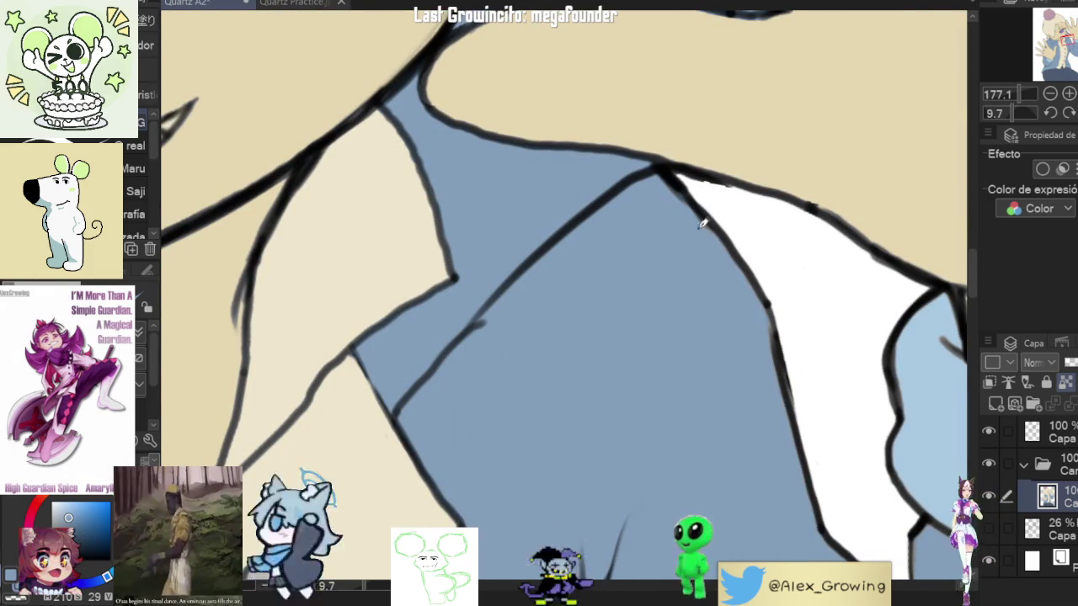
{"action": "scroll", "coordinate": [773, 400], "scroll_direction": "down", "scroll_amount": 3}
{"action": "scroll", "coordinate": [741, 337], "scroll_direction": "up", "scroll_amount": 1}
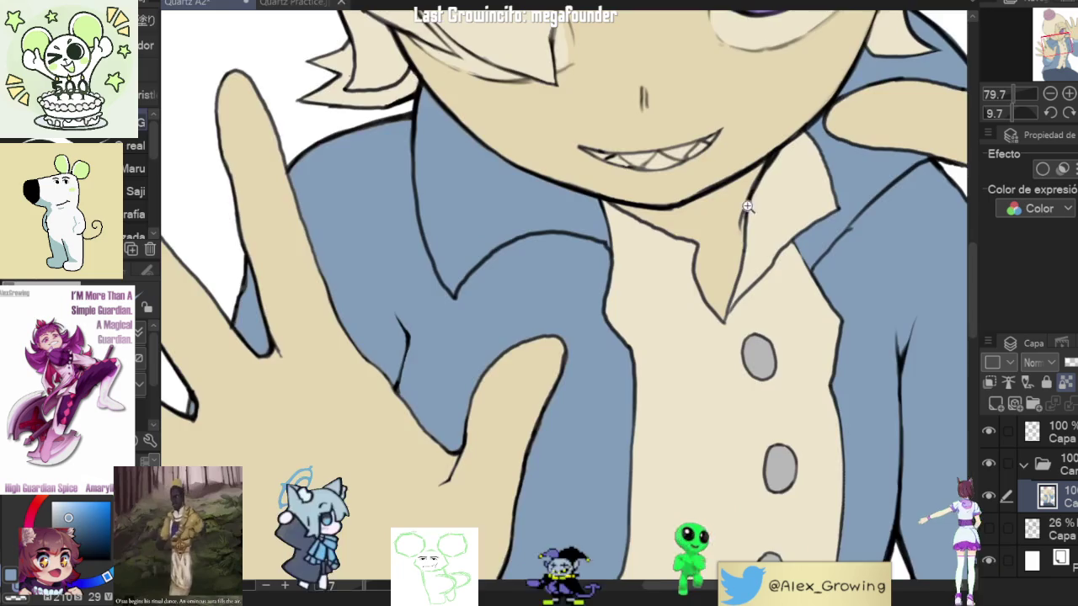
Step: Angle and zoom the view on the collar lines, inspecting a collar corner closely
{"action": "scroll", "coordinate": [717, 257], "scroll_direction": "up", "scroll_amount": 3}
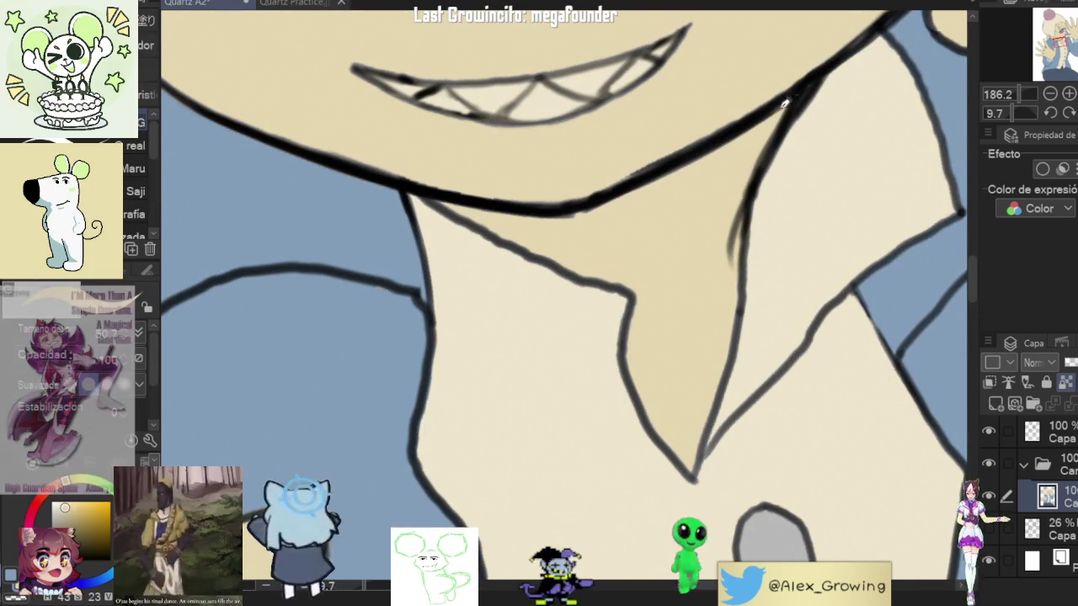
{"action": "mouse_move", "coordinate": [548, 211]}
{"action": "left_mouse_down"}
{"action": "mouse_move", "coordinate": [601, 445]}
{"action": "mouse_move", "coordinate": [693, 187]}
{"action": "left_mouse_up"}
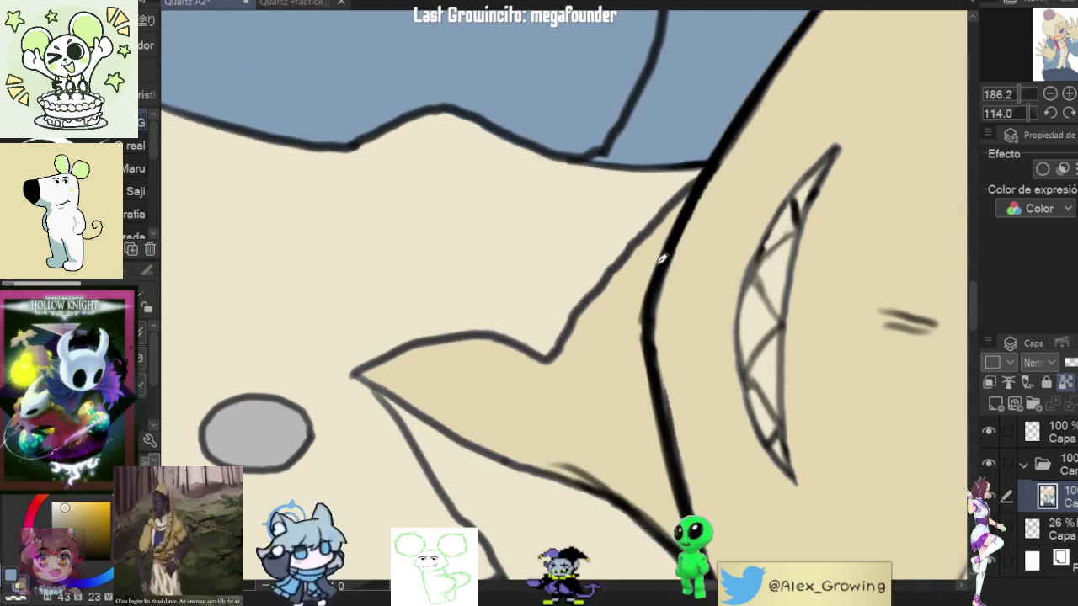
{"action": "mouse_move", "coordinate": [649, 365]}
{"action": "left_mouse_down"}
{"action": "mouse_move", "coordinate": [662, 278]}
{"action": "mouse_move", "coordinate": [621, 237]}
{"action": "left_mouse_up"}
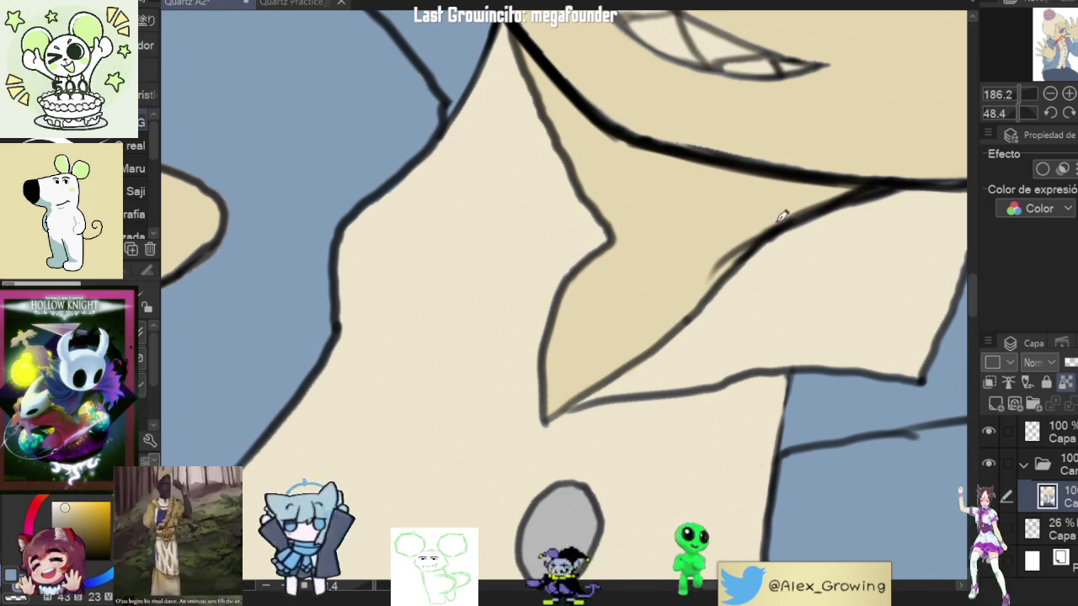
{"action": "mouse_move", "coordinate": [742, 294]}
{"action": "left_mouse_down"}
{"action": "mouse_move", "coordinate": [645, 368]}
{"action": "mouse_move", "coordinate": [741, 308]}
{"action": "left_mouse_up"}
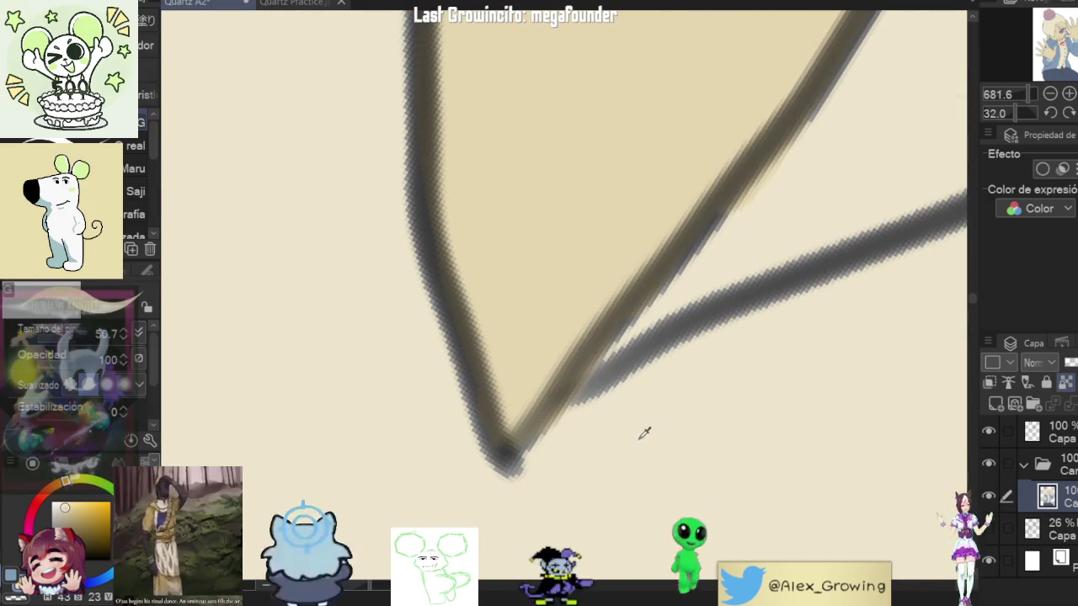
{"action": "left_click_drag", "start_coordinate": [654, 332], "coordinate": [578, 437]}
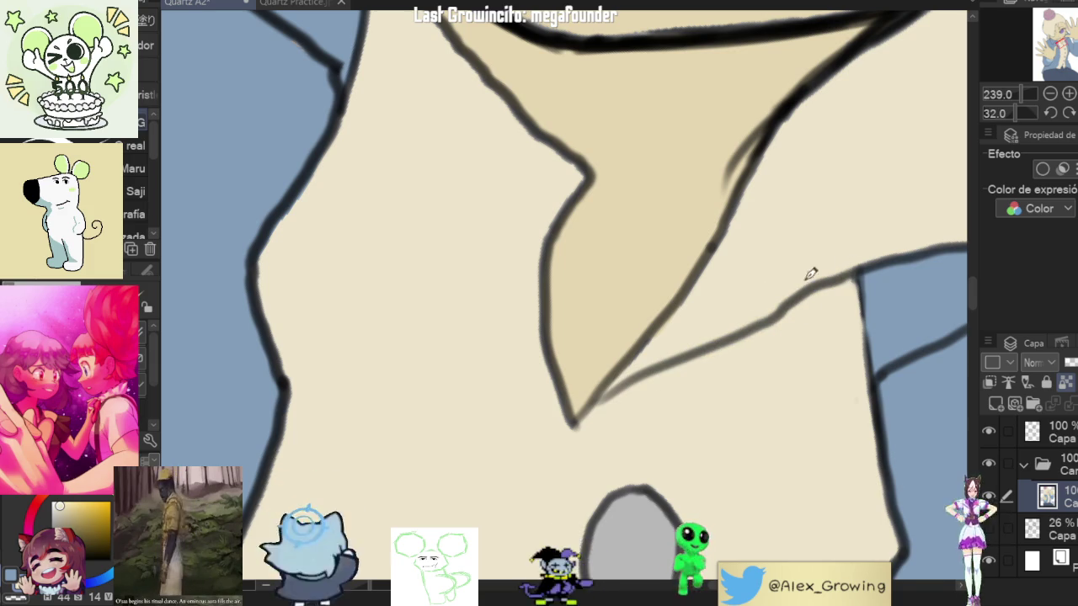
{"action": "scroll", "coordinate": [556, 404], "scroll_direction": "up", "scroll_amount": 2}
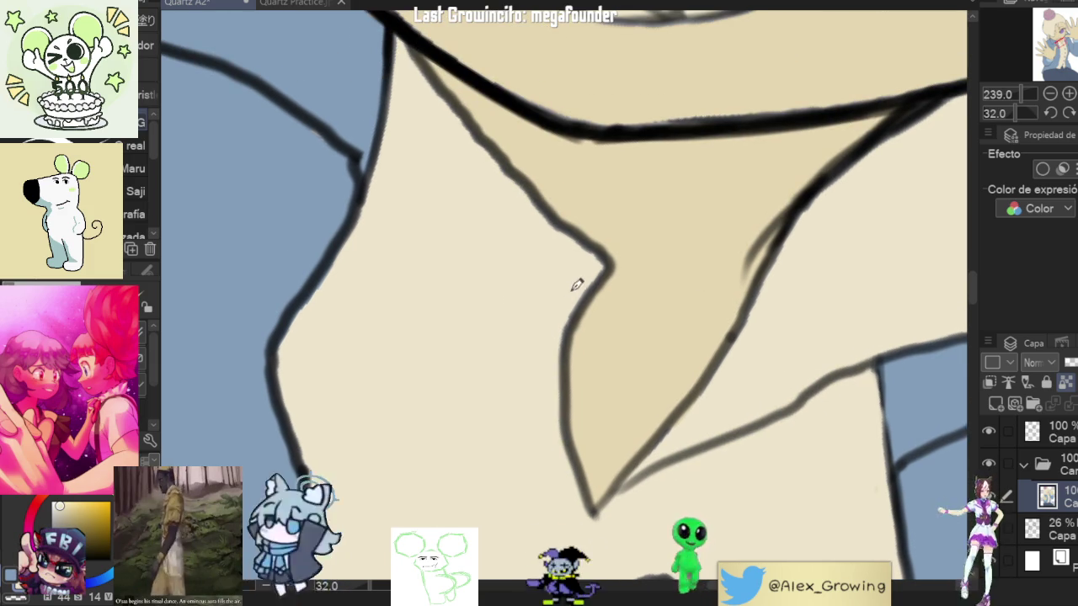
Step: Straighten the view out to the hand and buttons, then close in on the hand's edge
{"action": "mouse_move", "coordinate": [673, 255]}
{"action": "left_mouse_down"}
{"action": "mouse_move", "coordinate": [640, 412]}
{"action": "mouse_move", "coordinate": [595, 315]}
{"action": "left_mouse_up"}
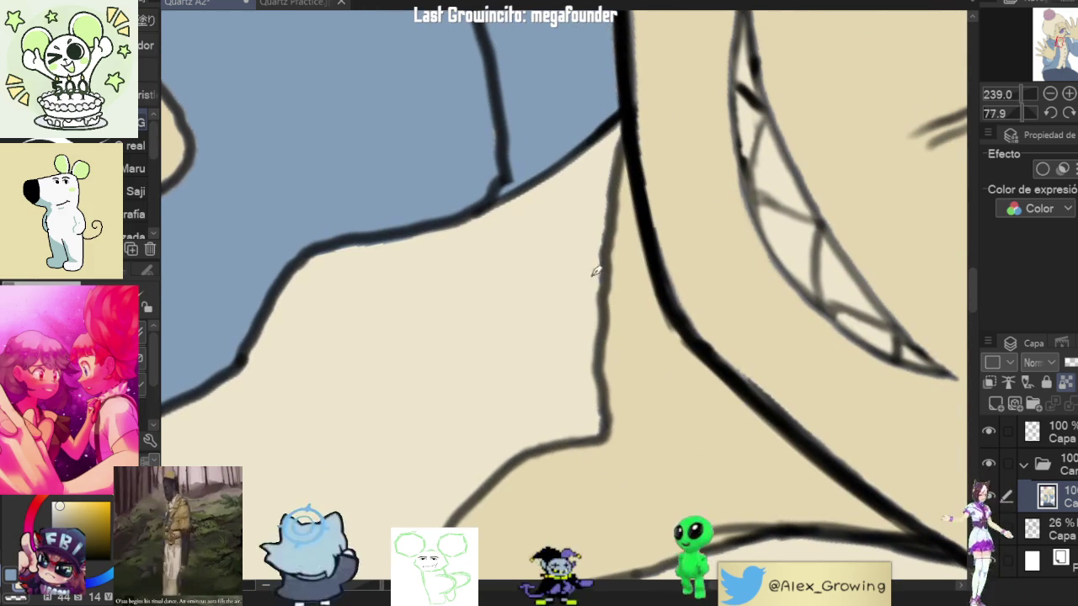
{"action": "mouse_move", "coordinate": [630, 121]}
{"action": "left_mouse_down"}
{"action": "mouse_move", "coordinate": [499, 320]}
{"action": "mouse_move", "coordinate": [462, 308]}
{"action": "left_mouse_up"}
{"action": "mouse_move", "coordinate": [537, 257]}
{"action": "left_mouse_down"}
{"action": "mouse_move", "coordinate": [520, 312]}
{"action": "mouse_move", "coordinate": [589, 237]}
{"action": "left_mouse_up"}
{"action": "left_click_drag", "start_coordinate": [527, 320], "coordinate": [452, 410]}
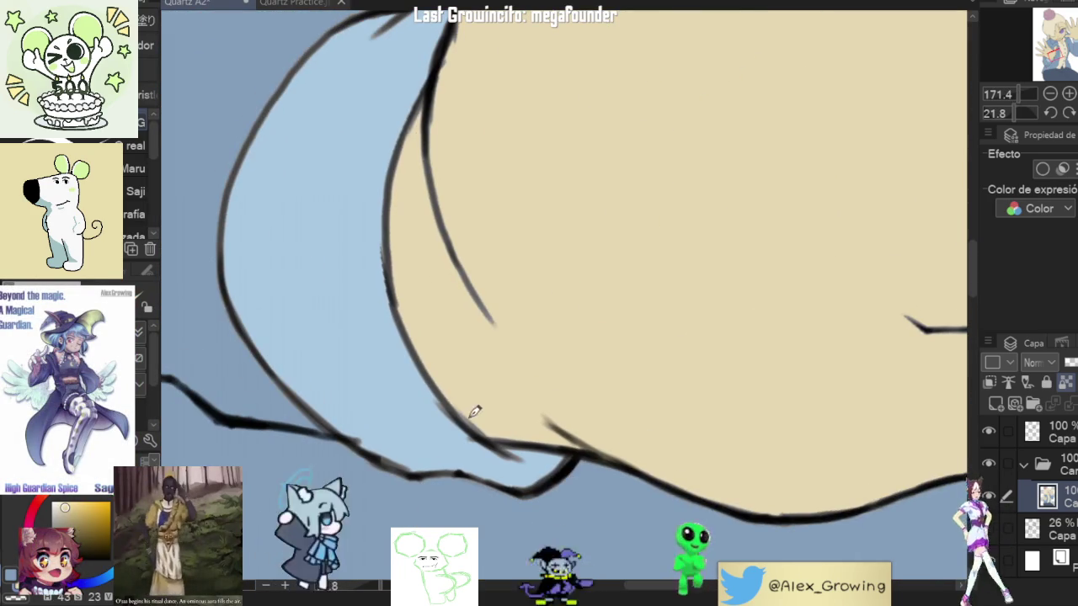
{"action": "scroll", "coordinate": [500, 385], "scroll_direction": "up", "scroll_amount": 3}
{"action": "scroll", "coordinate": [481, 306], "scroll_direction": "up", "scroll_amount": 3}
Step: Zoom further in and rotate the view onto the raised hand's fingers
{"action": "scroll", "coordinate": [494, 413], "scroll_direction": "up", "scroll_amount": 3}
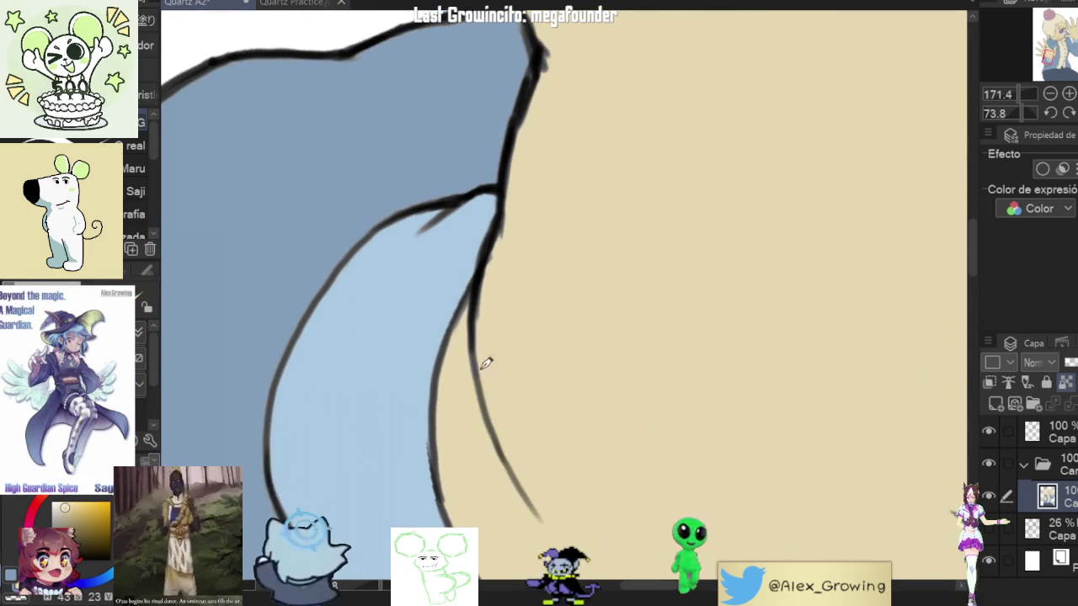
{"action": "scroll", "coordinate": [472, 366], "scroll_direction": "up", "scroll_amount": 2}
{"action": "scroll", "coordinate": [514, 353], "scroll_direction": "up", "scroll_amount": 2}
{"action": "scroll", "coordinate": [496, 353], "scroll_direction": "up", "scroll_amount": 2}
{"action": "scroll", "coordinate": [505, 337], "scroll_direction": "up", "scroll_amount": 2}
{"action": "left_click_drag", "start_coordinate": [524, 277], "coordinate": [576, 285]}
{"action": "scroll", "coordinate": [576, 285], "scroll_direction": "down", "scroll_amount": 2}
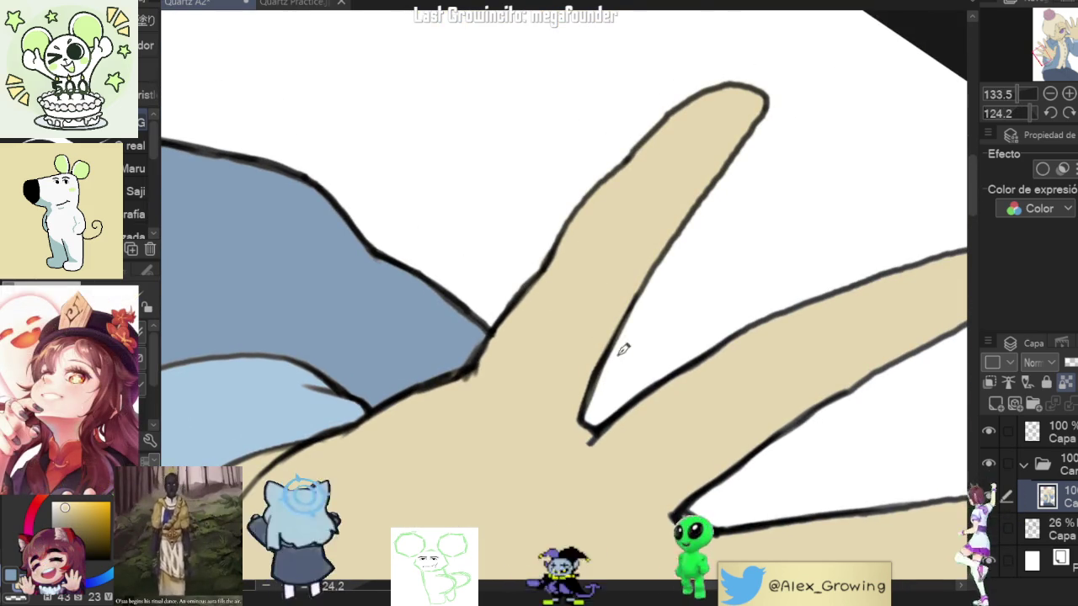
Step: Pan across the raised hand to bring the other and lower fingers into view
{"action": "left_click_drag", "start_coordinate": [601, 373], "coordinate": [565, 378]}
{"action": "left_click_drag", "start_coordinate": [818, 202], "coordinate": [593, 287]}
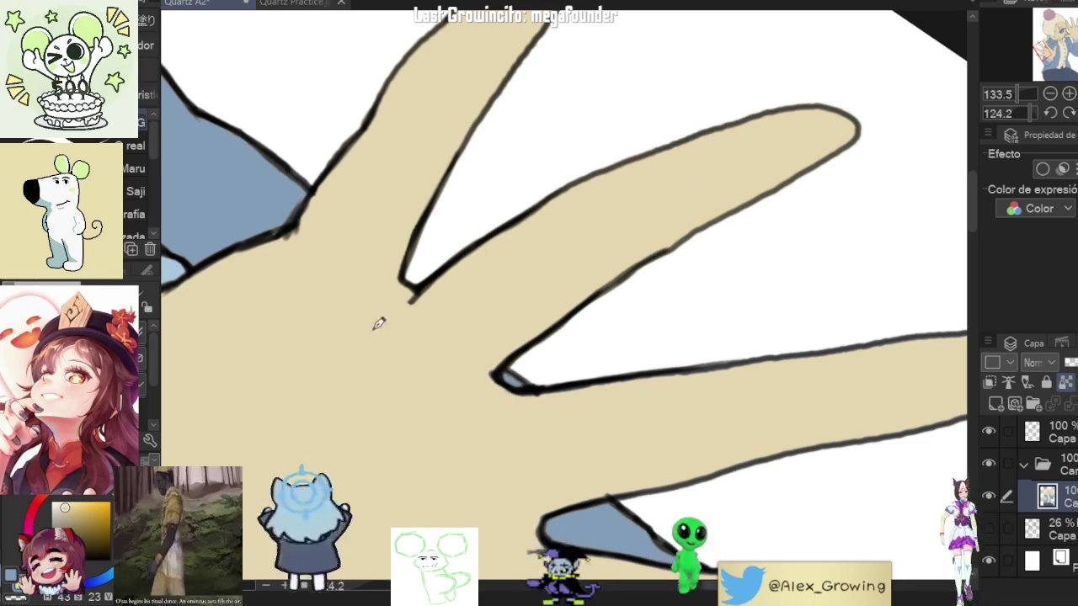
{"action": "scroll", "coordinate": [389, 312], "scroll_direction": "down", "scroll_amount": 3}
{"action": "scroll", "coordinate": [530, 266], "scroll_direction": "up", "scroll_amount": 2}
{"action": "left_click_drag", "start_coordinate": [732, 230], "coordinate": [607, 272]}
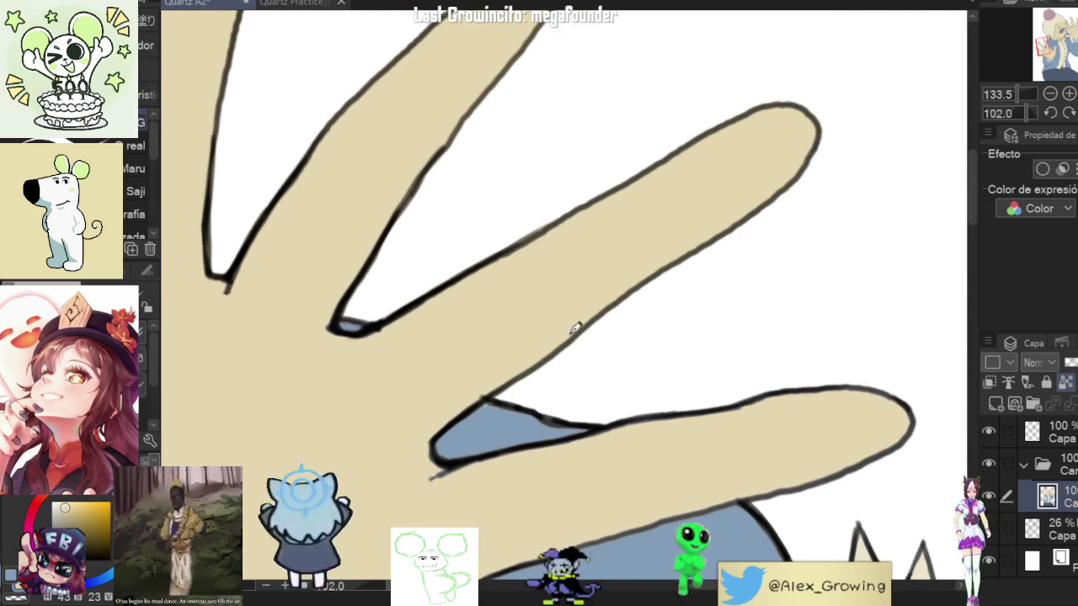
{"action": "left_click_drag", "start_coordinate": [481, 419], "coordinate": [388, 275]}
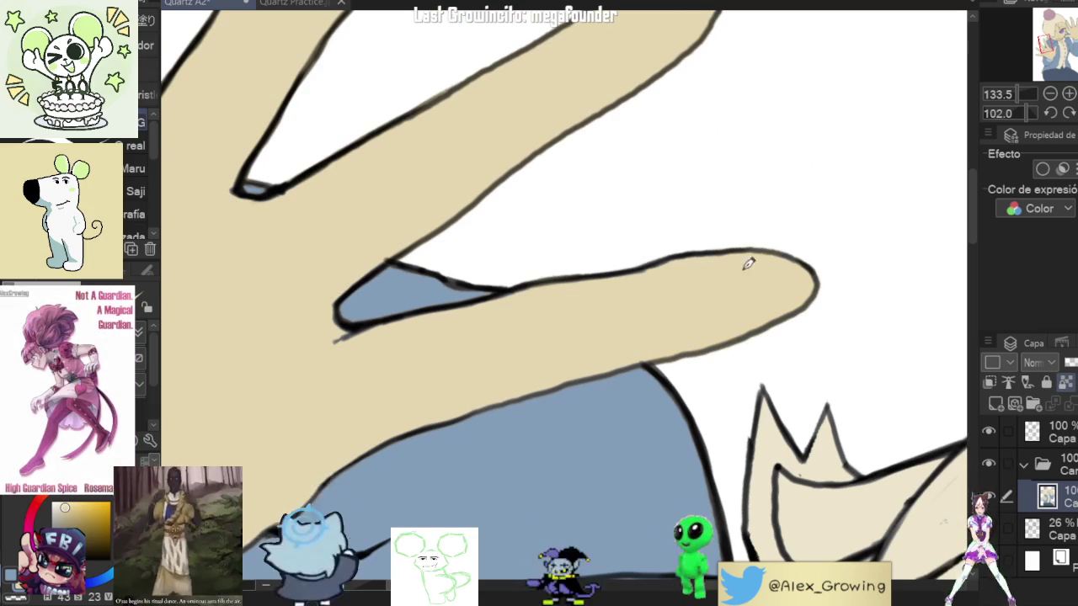
{"action": "scroll", "coordinate": [612, 289], "scroll_direction": "up", "scroll_amount": 5}
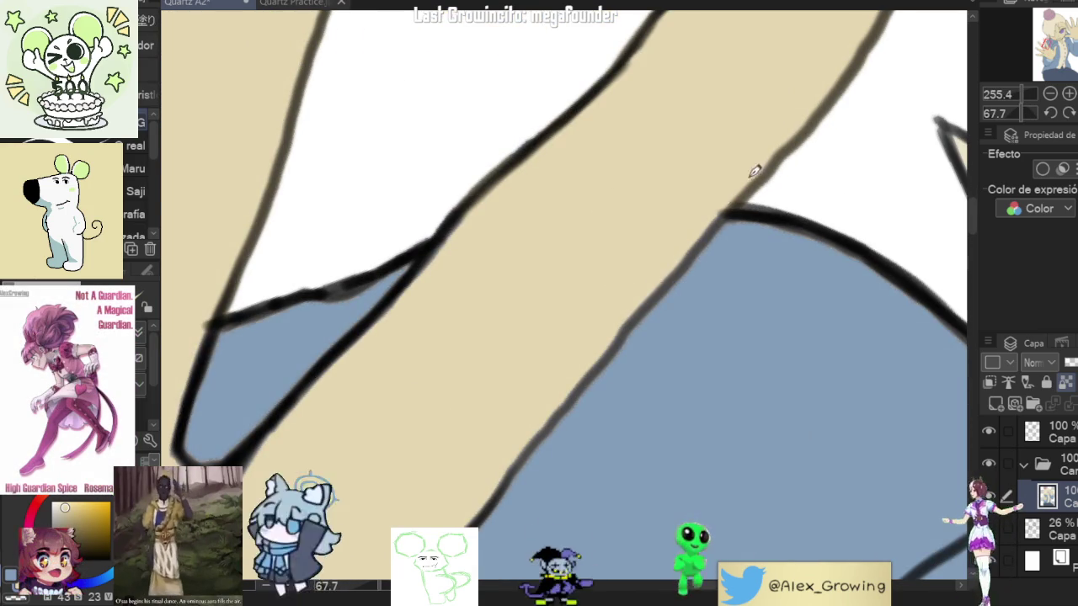
{"action": "scroll", "coordinate": [695, 227], "scroll_direction": "down", "scroll_amount": 3}
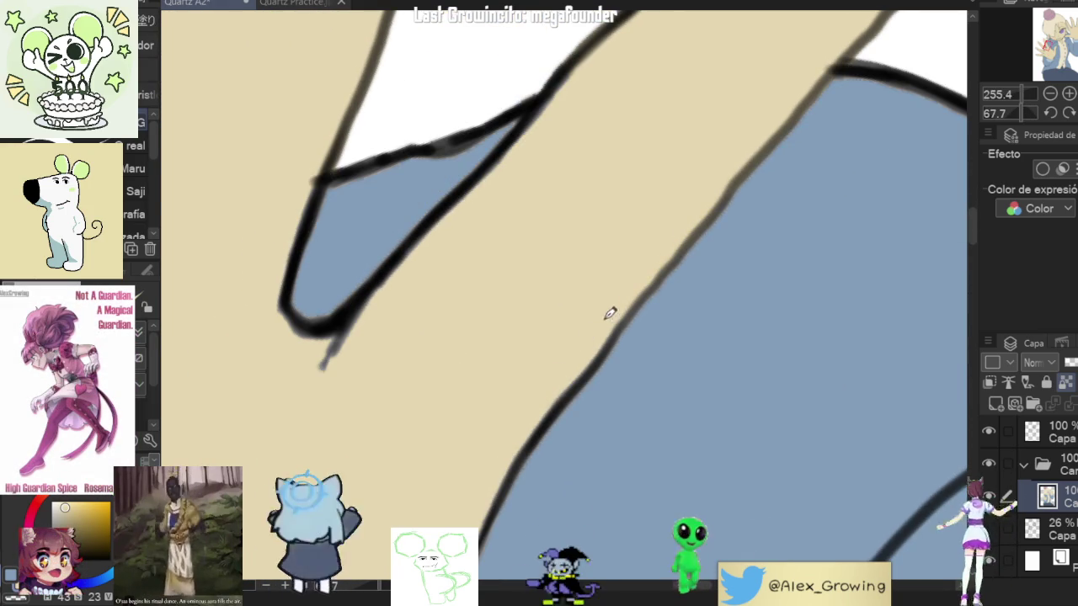
Step: Thicken the outline at the fingertip's end, zooming in and out to check the strokes
{"action": "left_click_drag", "start_coordinate": [370, 314], "coordinate": [326, 341]}
{"action": "scroll", "coordinate": [305, 337], "scroll_direction": "up", "scroll_amount": 1}
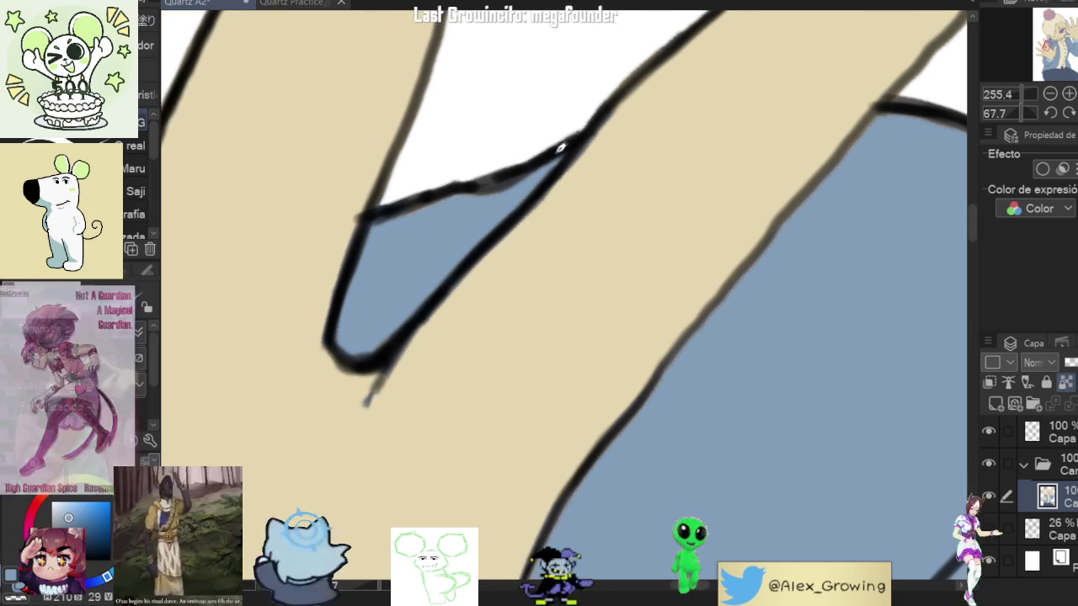
{"action": "scroll", "coordinate": [389, 251], "scroll_direction": "down", "scroll_amount": 2}
{"action": "scroll", "coordinate": [388, 251], "scroll_direction": "down", "scroll_amount": 2}
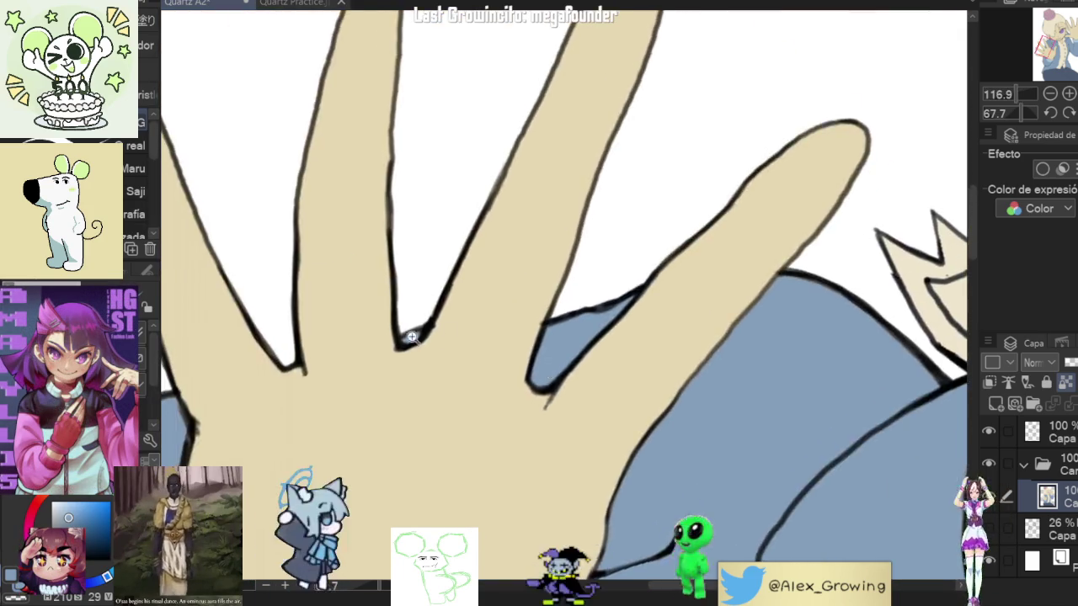
{"action": "scroll", "coordinate": [388, 251], "scroll_direction": "up", "scroll_amount": 3}
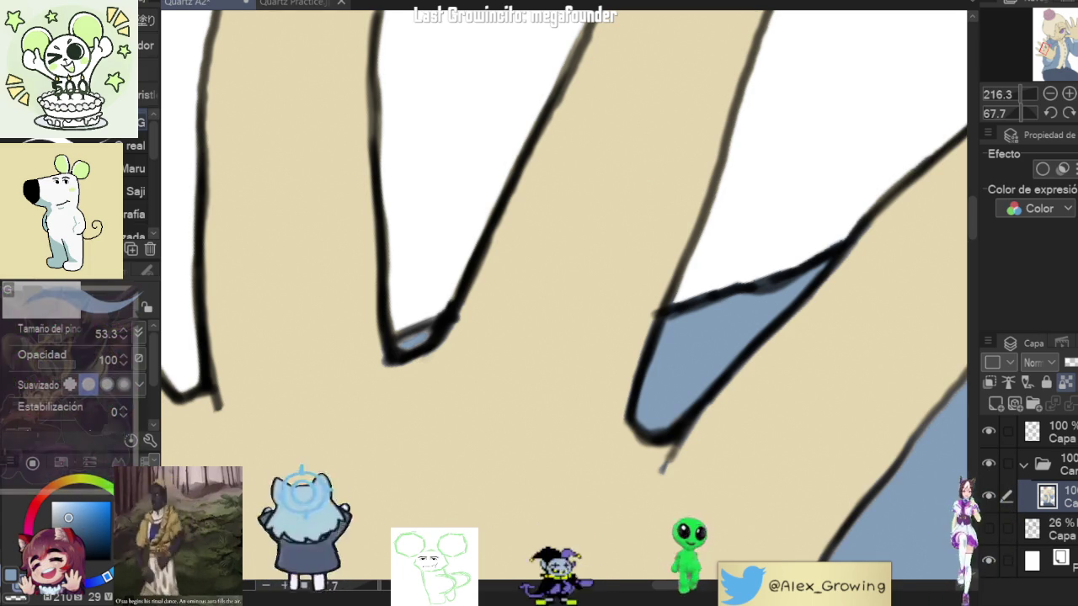
{"action": "scroll", "coordinate": [570, 339], "scroll_direction": "up", "scroll_amount": 2}
{"action": "scroll", "coordinate": [606, 350], "scroll_direction": "up", "scroll_amount": 2}
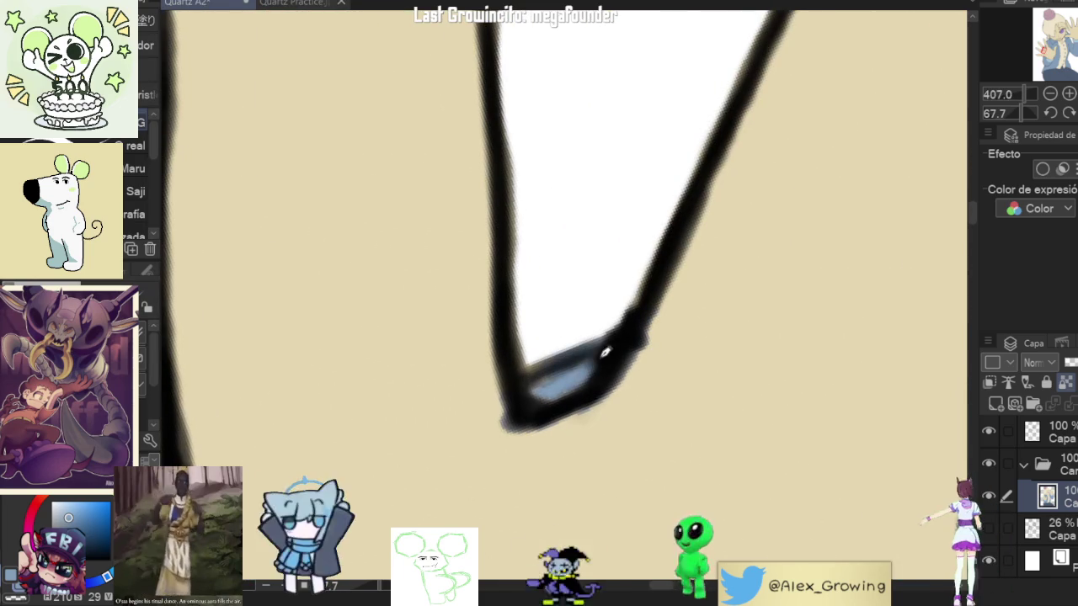
{"action": "scroll", "coordinate": [589, 362], "scroll_direction": "down", "scroll_amount": 5}
{"action": "scroll", "coordinate": [621, 390], "scroll_direction": "up", "scroll_amount": 2}
{"action": "scroll", "coordinate": [556, 361], "scroll_direction": "up", "scroll_amount": 2}
{"action": "scroll", "coordinate": [532, 376], "scroll_direction": "up", "scroll_amount": 1}
{"action": "scroll", "coordinate": [544, 401], "scroll_direction": "down", "scroll_amount": 3}
{"action": "scroll", "coordinate": [674, 312], "scroll_direction": "up", "scroll_amount": 1}
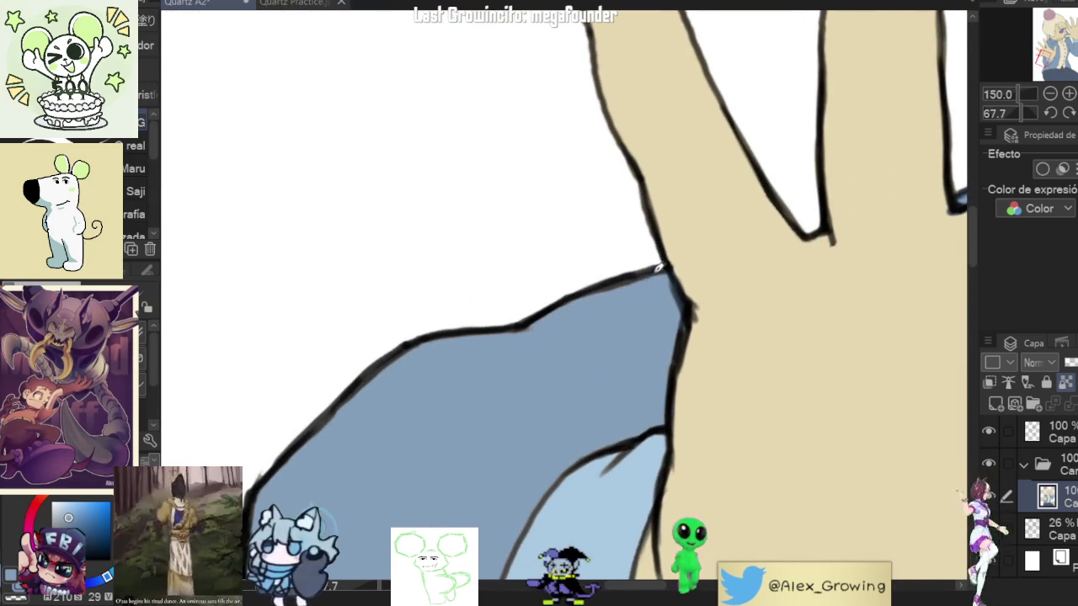
Step: Clean up the coat sleeve lines, zooming in and out to check the edges
{"action": "scroll", "coordinate": [666, 366], "scroll_direction": "up", "scroll_amount": 2}
{"action": "scroll", "coordinate": [652, 289], "scroll_direction": "up", "scroll_amount": 2}
{"action": "scroll", "coordinate": [632, 312], "scroll_direction": "down", "scroll_amount": 1}
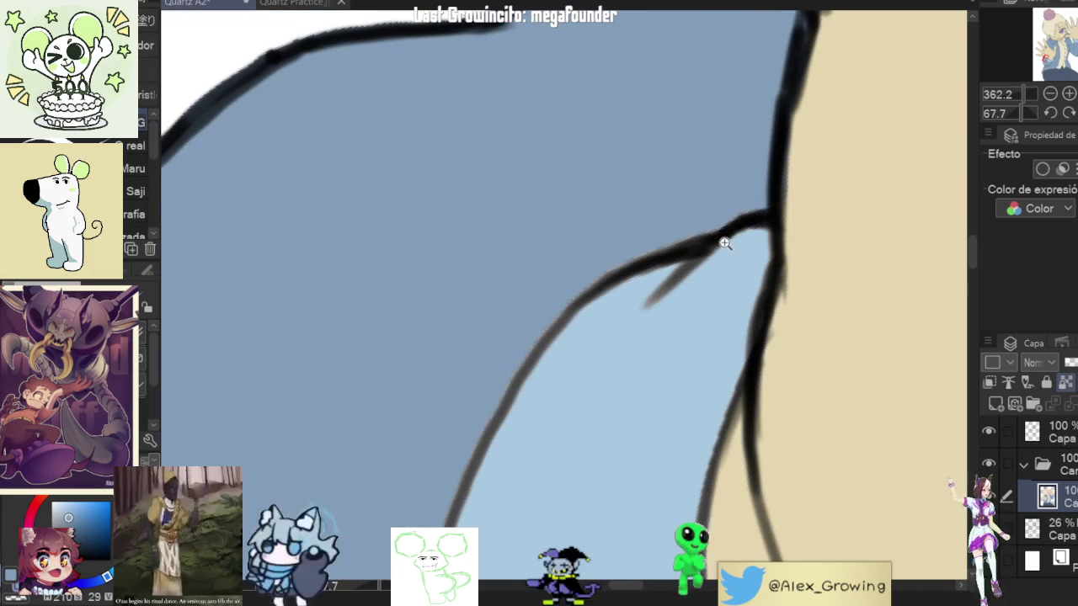
{"action": "scroll", "coordinate": [537, 384], "scroll_direction": "down", "scroll_amount": 2}
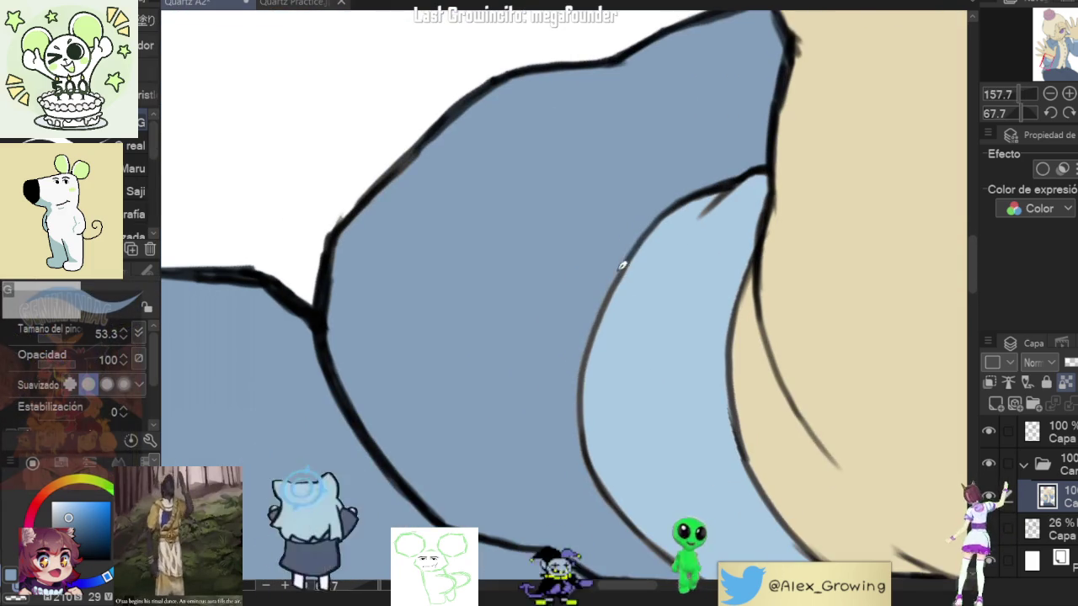
{"action": "scroll", "coordinate": [616, 405], "scroll_direction": "up", "scroll_amount": 1}
{"action": "scroll", "coordinate": [649, 443], "scroll_direction": "up", "scroll_amount": 1}
{"action": "scroll", "coordinate": [647, 453], "scroll_direction": "down", "scroll_amount": 3}
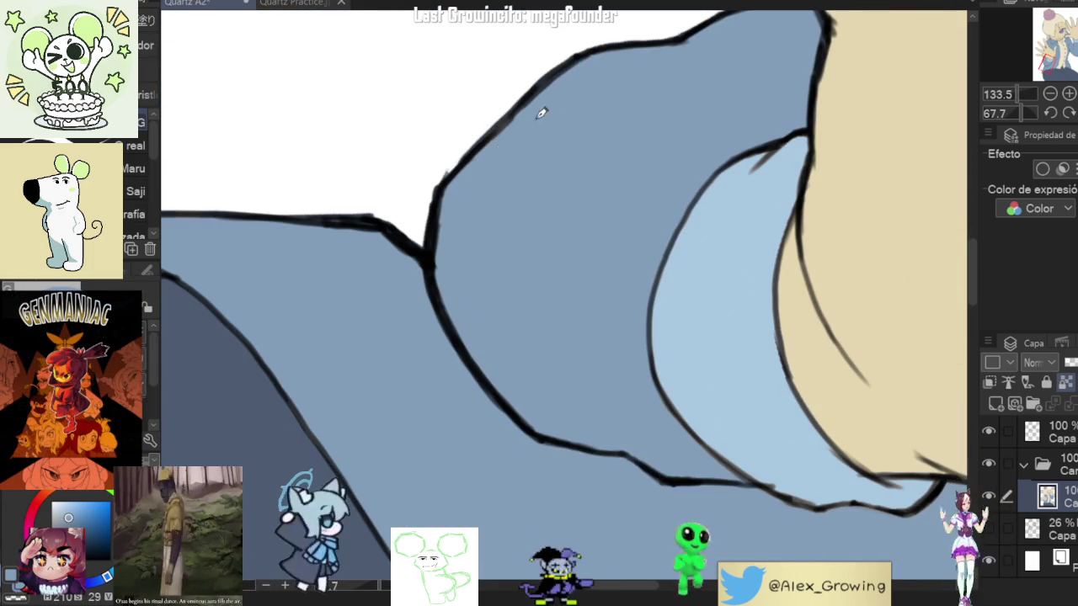
{"action": "scroll", "coordinate": [607, 450], "scroll_direction": "up", "scroll_amount": 1}
{"action": "scroll", "coordinate": [760, 299], "scroll_direction": "up", "scroll_amount": 1}
{"action": "scroll", "coordinate": [616, 250], "scroll_direction": "up", "scroll_amount": 1}
{"action": "scroll", "coordinate": [600, 226], "scroll_direction": "up", "scroll_amount": 1}
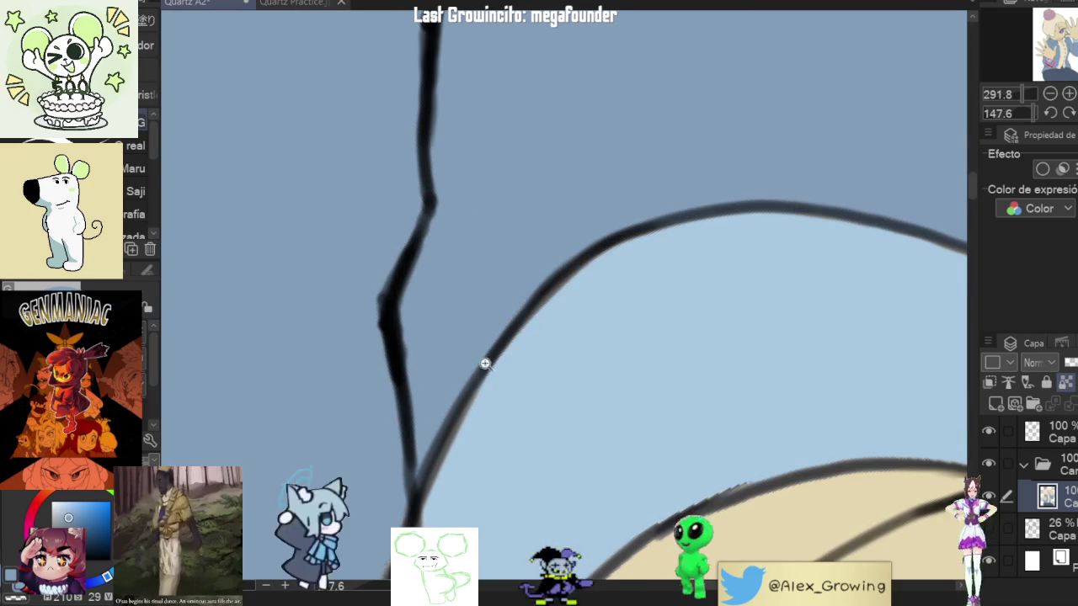
{"action": "scroll", "coordinate": [486, 354], "scroll_direction": "down", "scroll_amount": 2}
{"action": "scroll", "coordinate": [510, 344], "scroll_direction": "down", "scroll_amount": 1}
{"action": "scroll", "coordinate": [603, 385], "scroll_direction": "down", "scroll_amount": 1}
{"action": "scroll", "coordinate": [673, 487], "scroll_direction": "up", "scroll_amount": 2}
Step: Rotate the canvas around the cuff and upper sleeve, ending with the whole arm visible
{"action": "left_click_drag", "start_coordinate": [561, 337], "coordinate": [491, 203]}
{"action": "scroll", "coordinate": [491, 203], "scroll_direction": "up", "scroll_amount": 2}
{"action": "left_click_drag", "start_coordinate": [561, 292], "coordinate": [689, 160]}
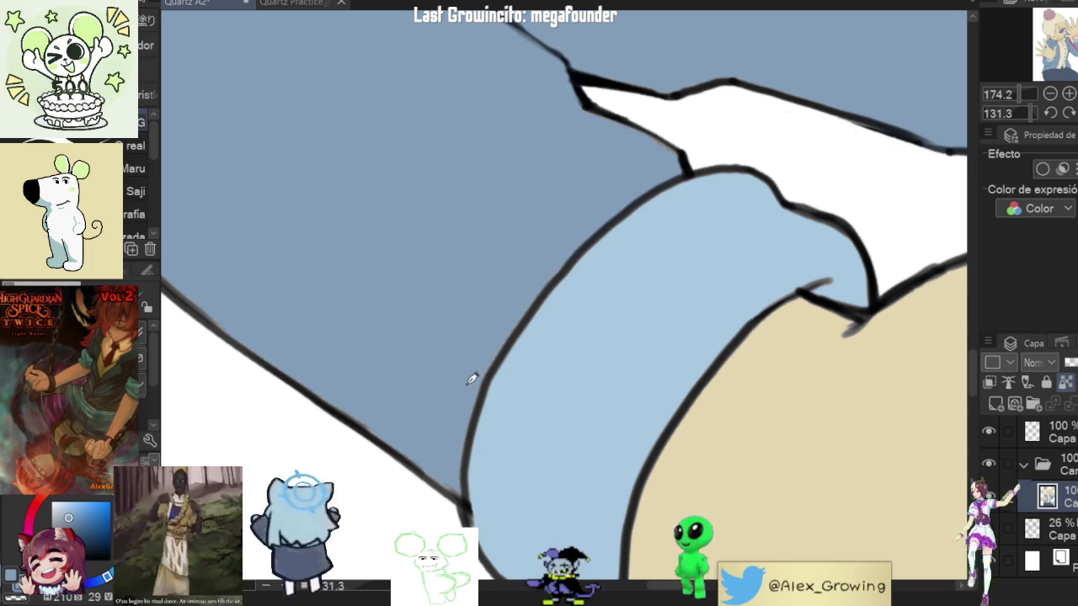
{"action": "left_click_drag", "start_coordinate": [469, 372], "coordinate": [429, 300]}
{"action": "left_click_drag", "start_coordinate": [425, 186], "coordinate": [378, 344]}
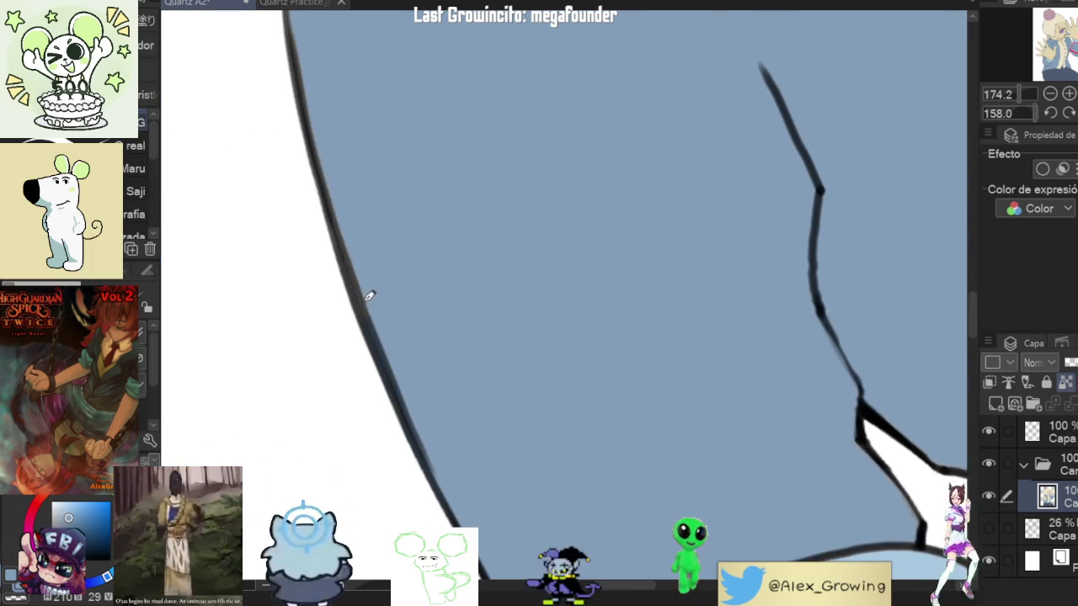
{"action": "scroll", "coordinate": [489, 59], "scroll_direction": "down", "scroll_amount": 3}
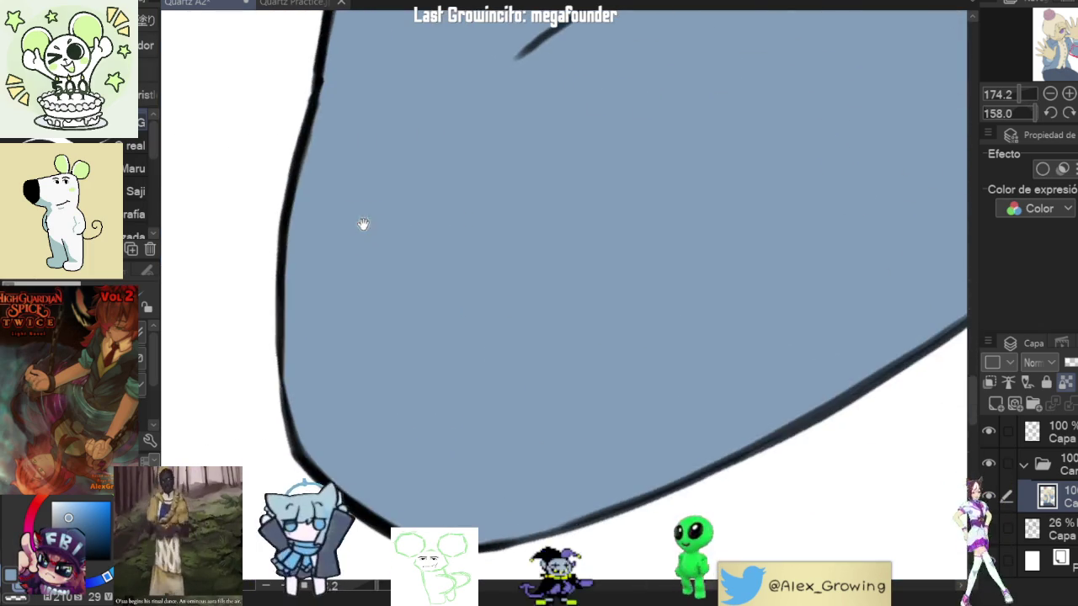
{"action": "mouse_move", "coordinate": [589, 145]}
{"action": "left_mouse_down"}
{"action": "mouse_move", "coordinate": [522, 274]}
{"action": "mouse_move", "coordinate": [623, 352]}
{"action": "left_mouse_up"}
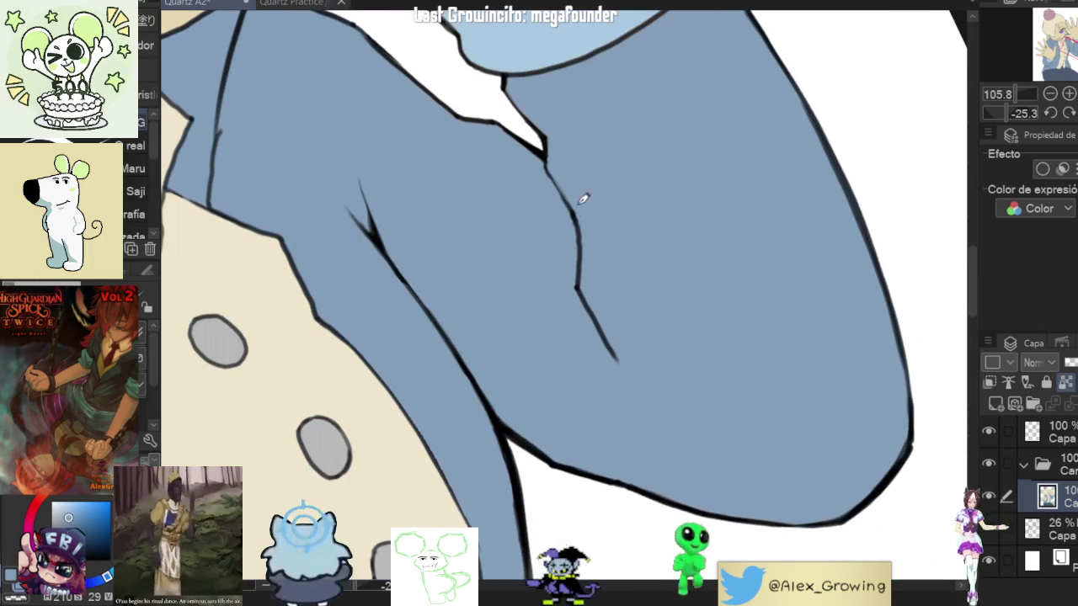
Step: Set the canvas upright and move the view over the collar and sleeve edge
{"action": "scroll", "coordinate": [578, 213], "scroll_direction": "down", "scroll_amount": 3}
{"action": "left_click_drag", "start_coordinate": [685, 282], "coordinate": [676, 301]}
{"action": "scroll", "coordinate": [676, 301], "scroll_direction": "up", "scroll_amount": 5}
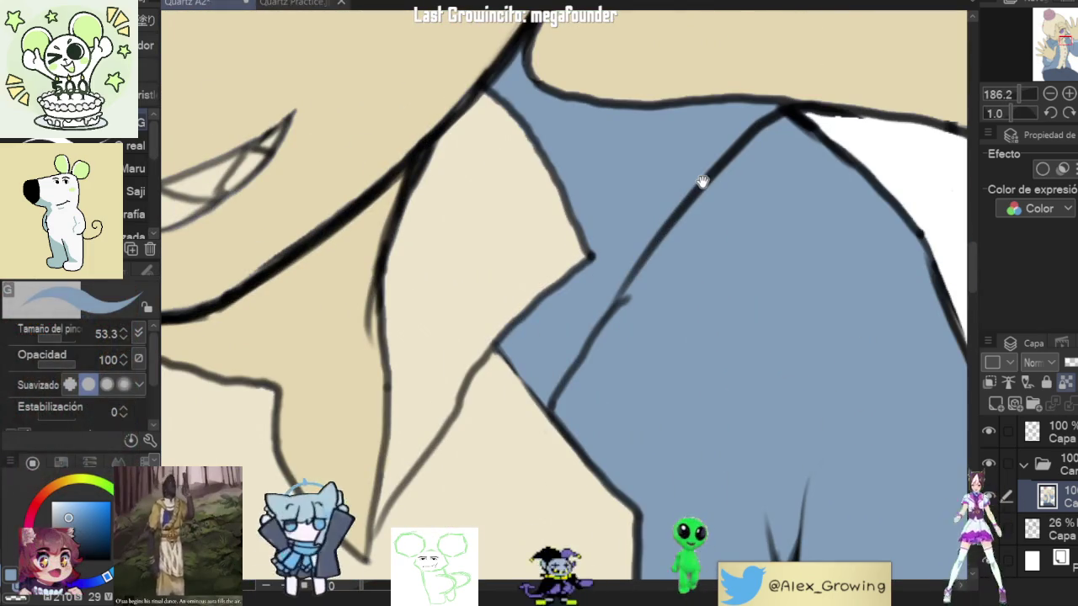
{"action": "left_click_drag", "start_coordinate": [702, 182], "coordinate": [736, 207]}
{"action": "scroll", "coordinate": [590, 332], "scroll_direction": "up", "scroll_amount": 4}
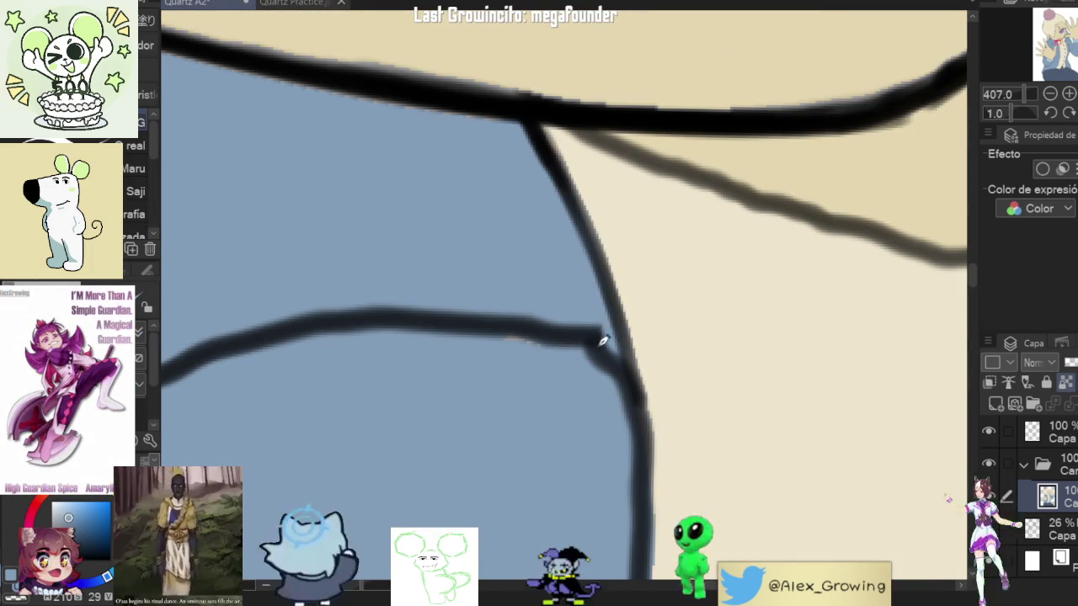
{"action": "scroll", "coordinate": [564, 350], "scroll_direction": "down", "scroll_amount": 3}
Step: Rotate the view around the jawline and neck, then undo the middle button's grey fill
{"action": "scroll", "coordinate": [477, 403], "scroll_direction": "down", "scroll_amount": 2}
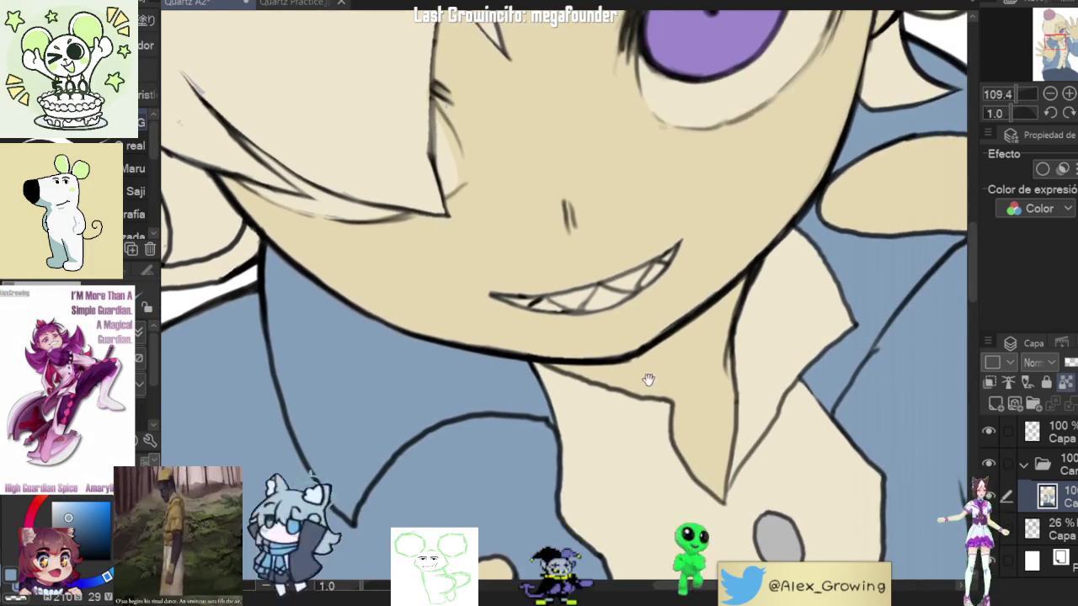
{"action": "scroll", "coordinate": [630, 399], "scroll_direction": "down", "scroll_amount": 1}
{"action": "scroll", "coordinate": [716, 385], "scroll_direction": "up", "scroll_amount": 4}
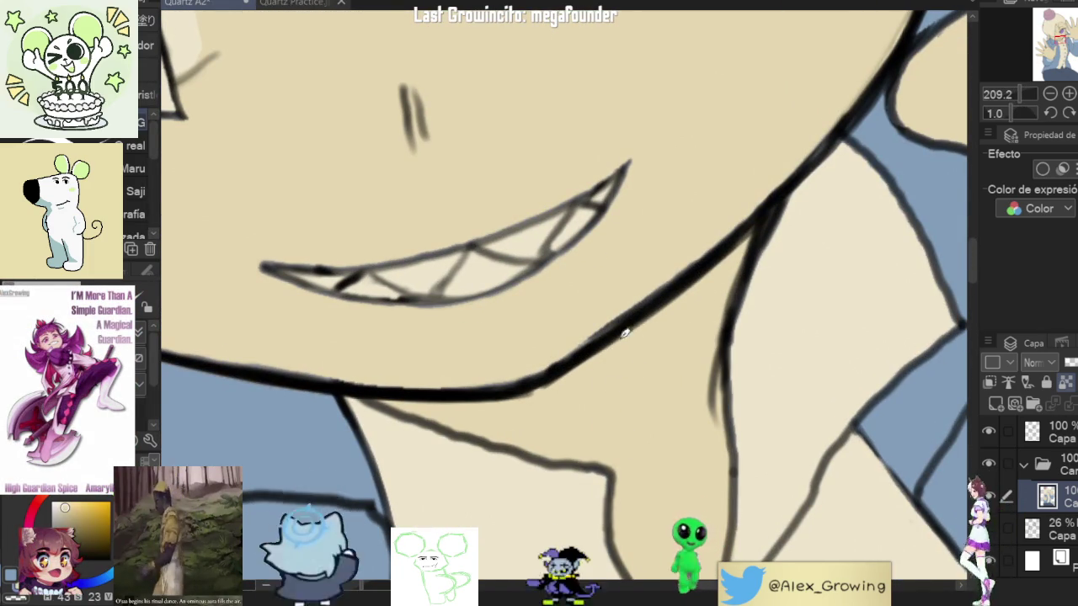
{"action": "mouse_move", "coordinate": [658, 345]}
{"action": "left_mouse_down"}
{"action": "mouse_move", "coordinate": [503, 320]}
{"action": "mouse_move", "coordinate": [504, 291]}
{"action": "left_mouse_up"}
{"action": "left_click_drag", "start_coordinate": [624, 172], "coordinate": [565, 240]}
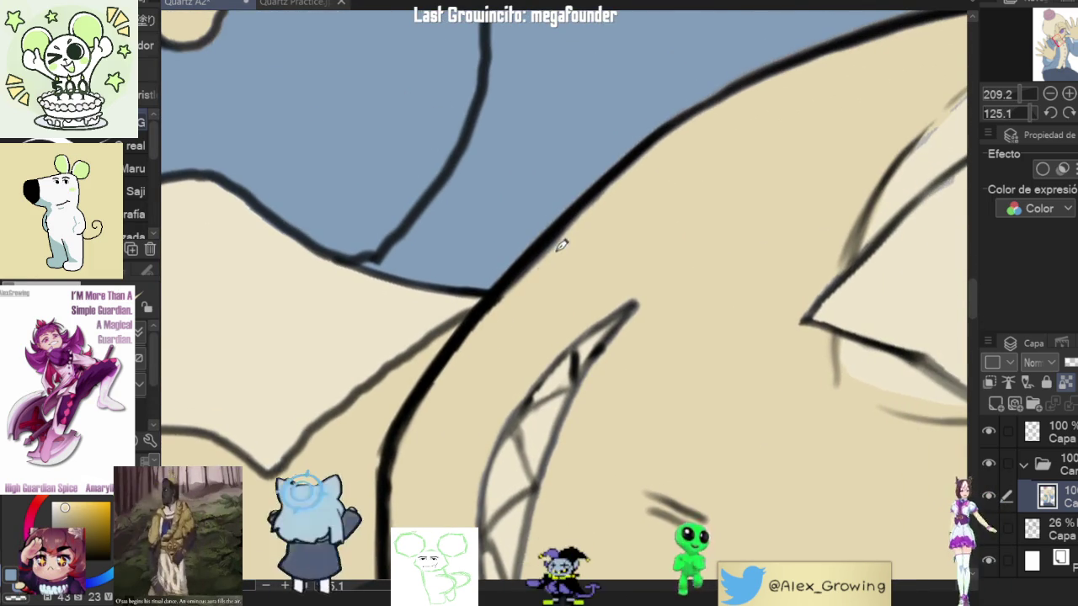
{"action": "mouse_move", "coordinate": [643, 157]}
{"action": "left_mouse_down"}
{"action": "mouse_move", "coordinate": [680, 212]}
{"action": "mouse_move", "coordinate": [711, 366]}
{"action": "mouse_move", "coordinate": [758, 306]}
{"action": "mouse_move", "coordinate": [748, 299]}
{"action": "mouse_move", "coordinate": [775, 312]}
{"action": "mouse_move", "coordinate": [735, 267]}
{"action": "mouse_move", "coordinate": [681, 380]}
{"action": "left_mouse_up"}
{"action": "key", "text": "ctrl+z"}
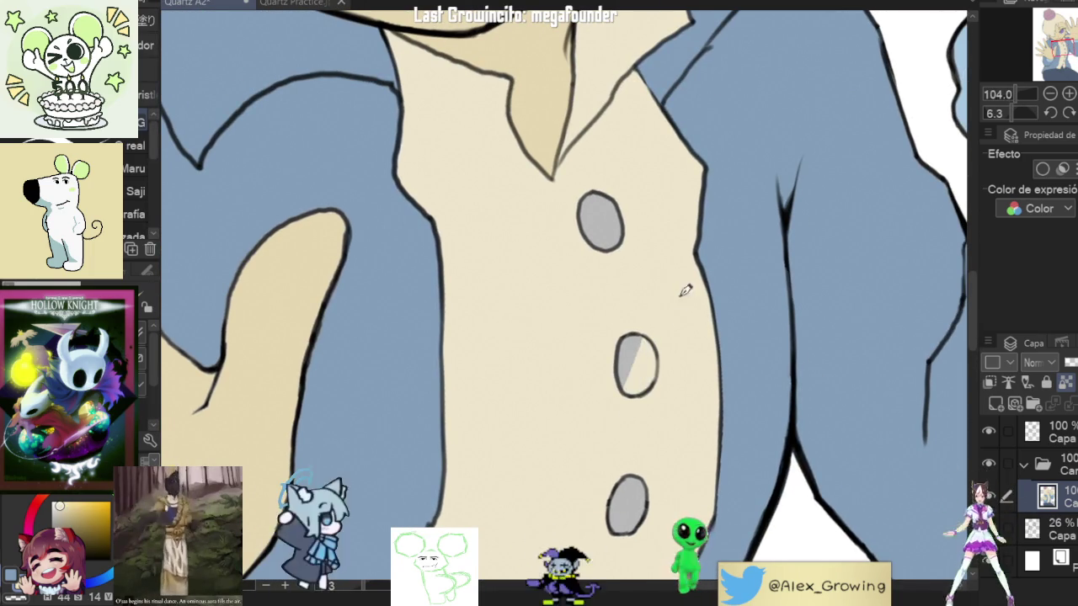
Step: Clear the grey fill from the middle and top chest buttons
{"action": "key", "text": "ctrl+z"}
{"action": "key", "text": "ctrl+z"}
{"action": "key", "text": "ctrl+z"}
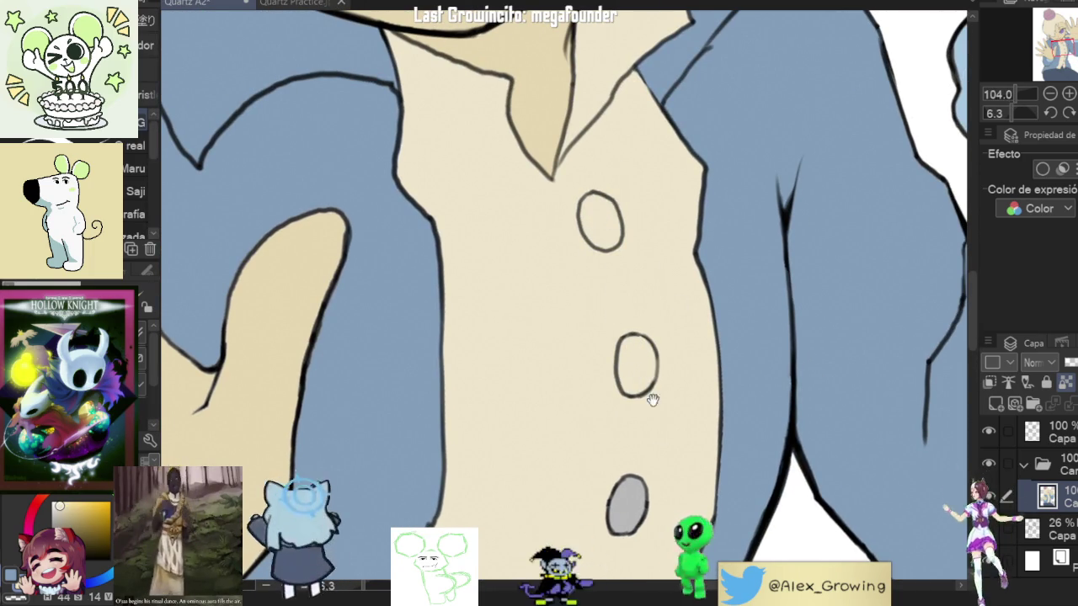
{"action": "left_click_drag", "start_coordinate": [632, 352], "coordinate": [621, 178]}
{"action": "key", "text": "ctrl+z"}
{"action": "key", "text": "ctrl+z"}
{"action": "key", "text": "ctrl+z"}
{"action": "key", "text": "ctrl+z"}
{"action": "key", "text": "ctrl+z"}
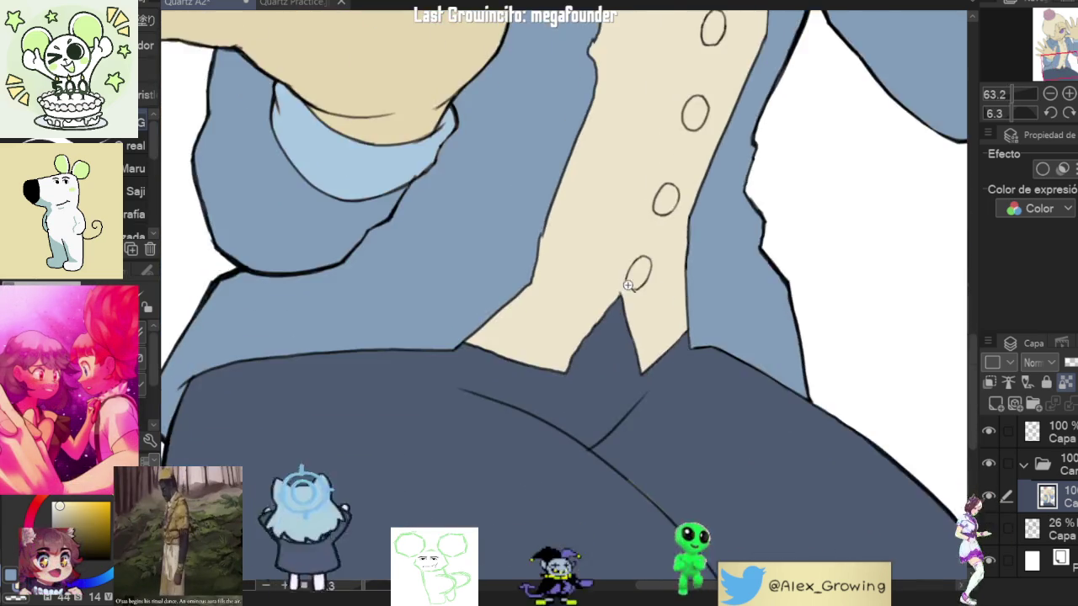
{"action": "scroll", "coordinate": [673, 270], "scroll_direction": "up", "scroll_amount": 5}
{"action": "scroll", "coordinate": [665, 282], "scroll_direction": "down", "scroll_amount": 2}
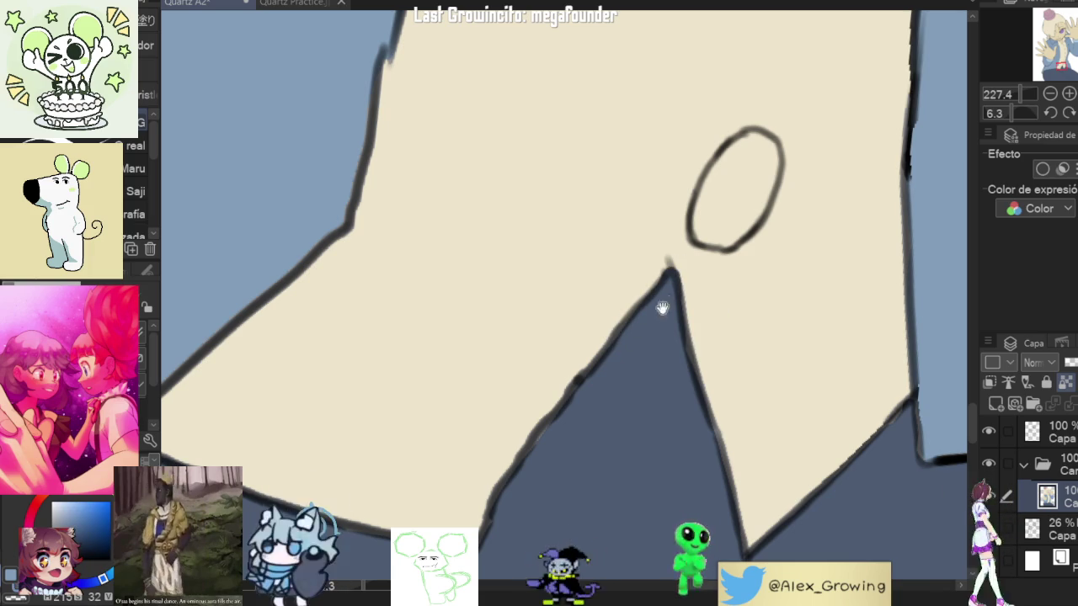
Step: Inspect the trouser folds up close, then zoom out to review the coat and buttons
{"action": "scroll", "coordinate": [665, 300], "scroll_direction": "down", "scroll_amount": 1}
{"action": "scroll", "coordinate": [666, 286], "scroll_direction": "up", "scroll_amount": 2}
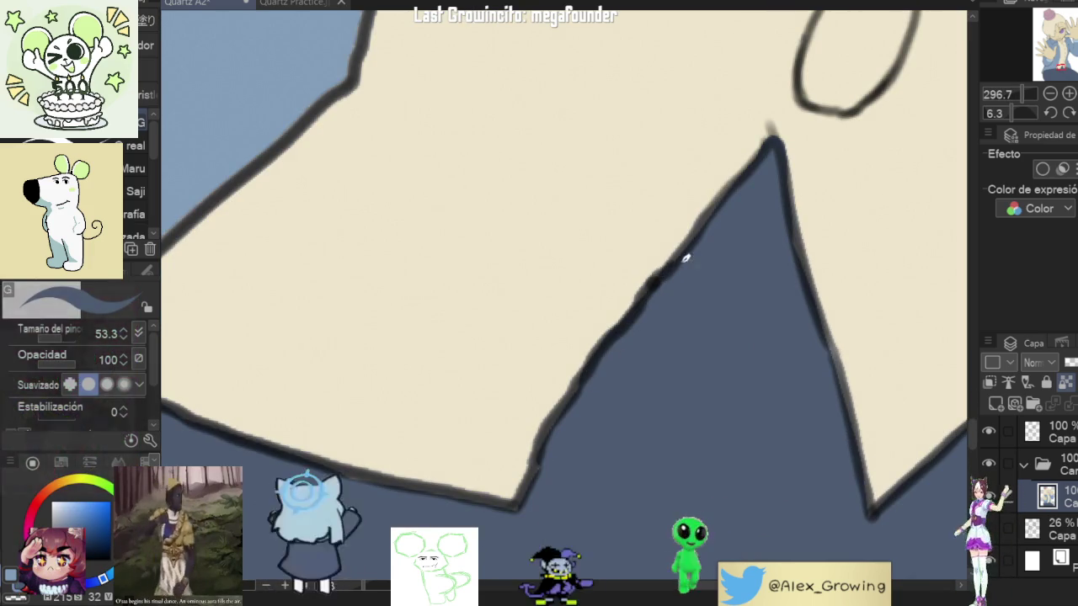
{"action": "scroll", "coordinate": [665, 282], "scroll_direction": "down", "scroll_amount": 2}
{"action": "scroll", "coordinate": [592, 427], "scroll_direction": "down", "scroll_amount": 3}
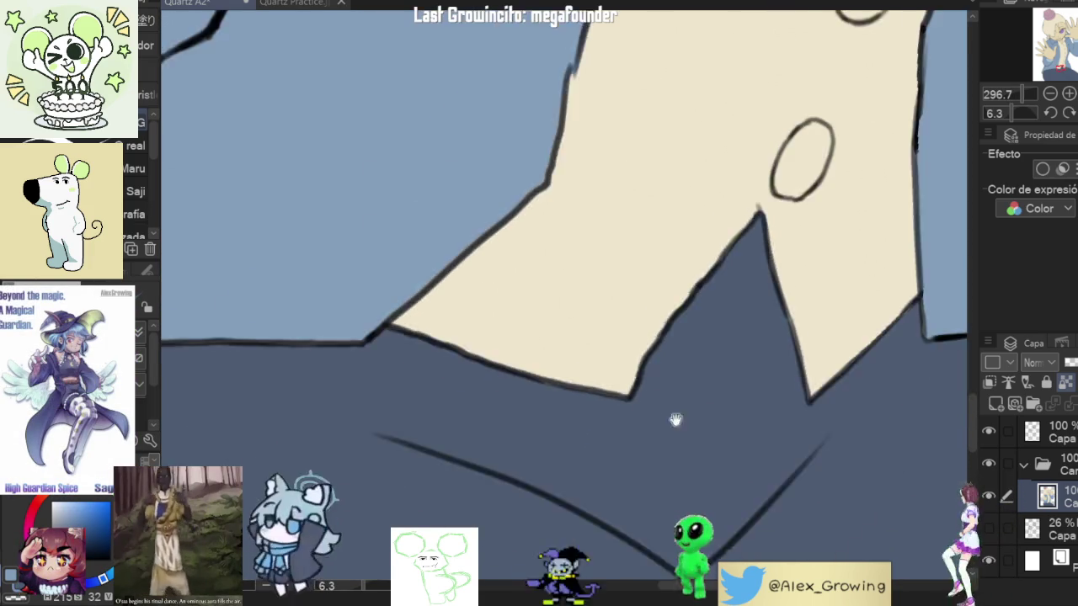
{"action": "left_click_drag", "start_coordinate": [649, 421], "coordinate": [618, 316]}
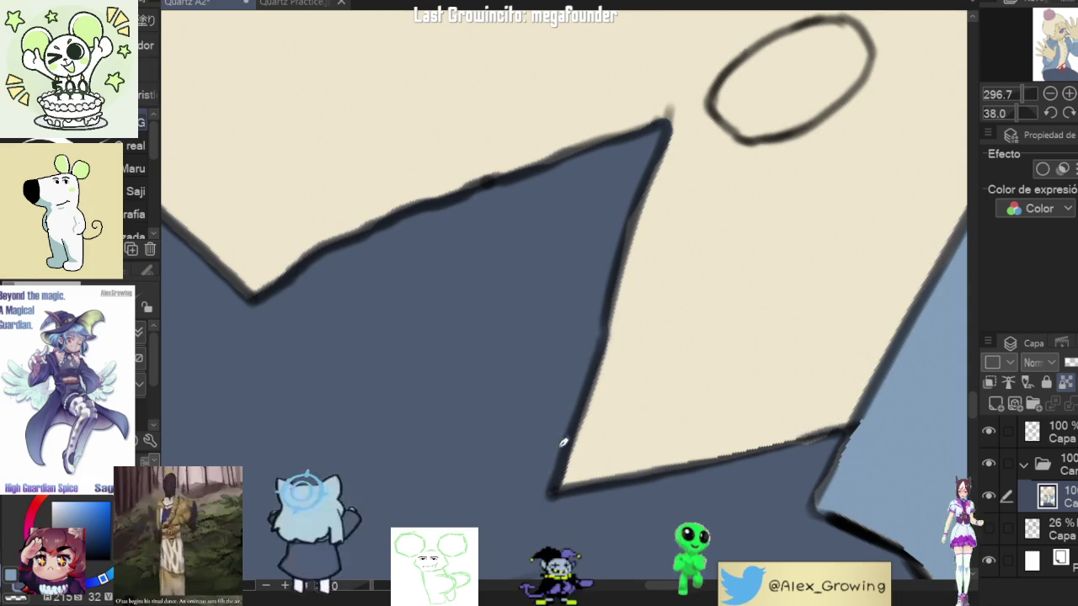
{"action": "scroll", "coordinate": [563, 444], "scroll_direction": "down", "scroll_amount": 1}
{"action": "scroll", "coordinate": [564, 413], "scroll_direction": "down", "scroll_amount": 2}
{"action": "scroll", "coordinate": [640, 353], "scroll_direction": "down", "scroll_amount": 2}
{"action": "mouse_move", "coordinate": [716, 290]}
{"action": "left_mouse_down"}
{"action": "mouse_move", "coordinate": [673, 402]}
{"action": "mouse_move", "coordinate": [700, 395]}
{"action": "mouse_move", "coordinate": [777, 219]}
{"action": "mouse_move", "coordinate": [735, 251]}
{"action": "left_mouse_up"}
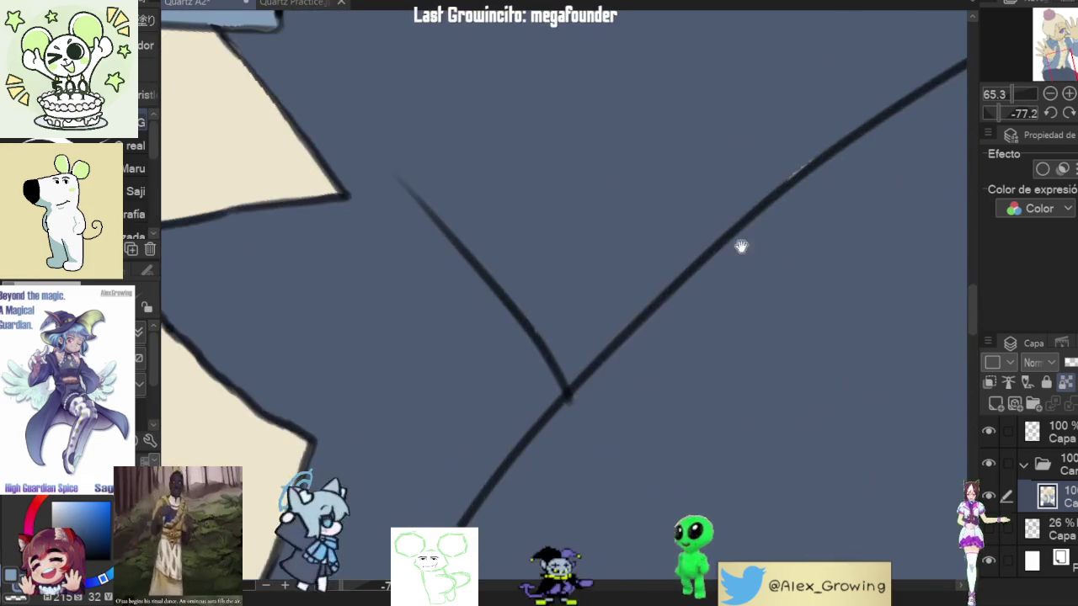
{"action": "scroll", "coordinate": [613, 347], "scroll_direction": "up", "scroll_amount": 2}
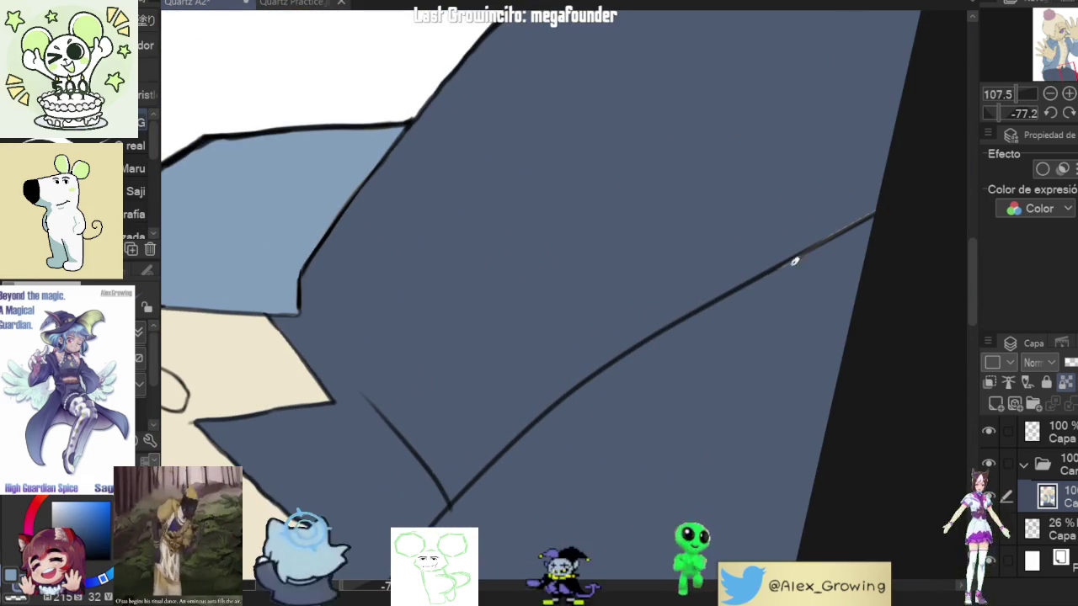
{"action": "left_click_drag", "start_coordinate": [799, 263], "coordinate": [698, 413]}
{"action": "scroll", "coordinate": [698, 414], "scroll_direction": "down", "scroll_amount": 3}
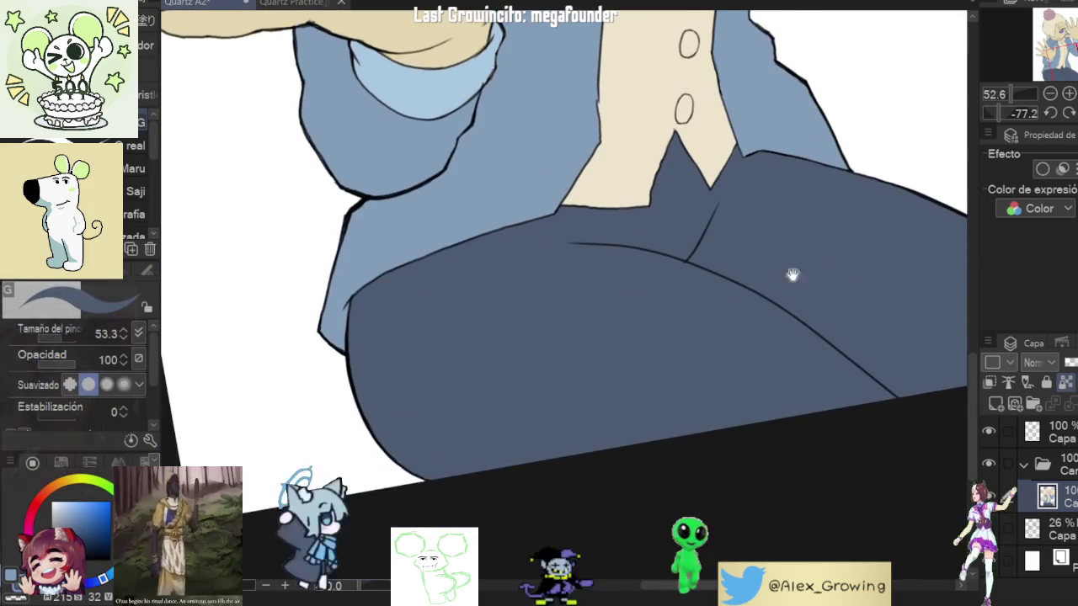
Step: Undo the last stroke at the coat's line junction
{"action": "scroll", "coordinate": [452, 475], "scroll_direction": "up", "scroll_amount": 3}
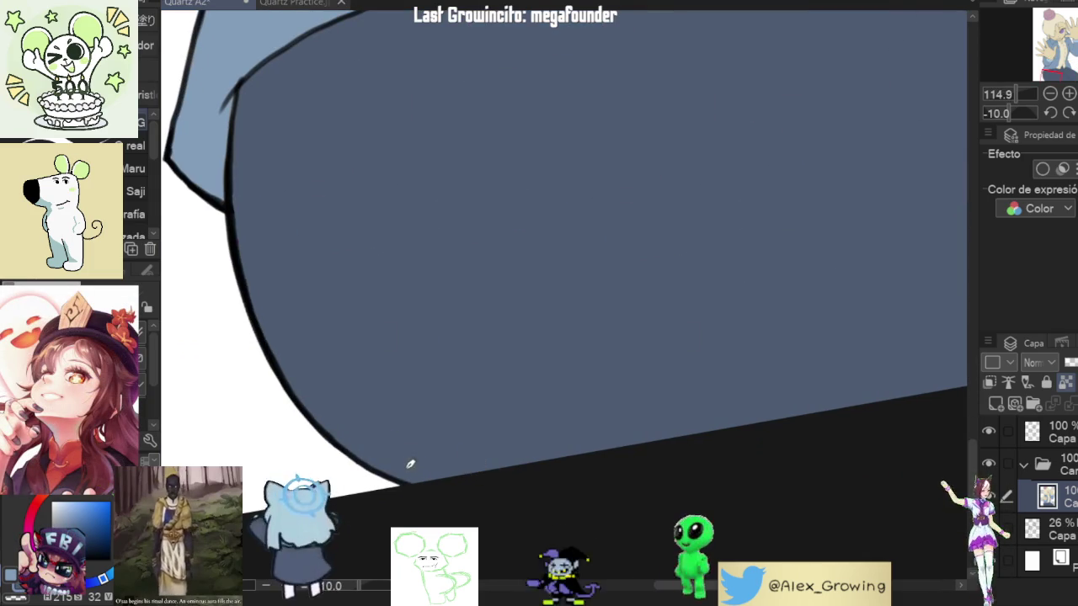
{"action": "scroll", "coordinate": [519, 337], "scroll_direction": "down", "scroll_amount": 3}
{"action": "scroll", "coordinate": [578, 393], "scroll_direction": "up", "scroll_amount": 4}
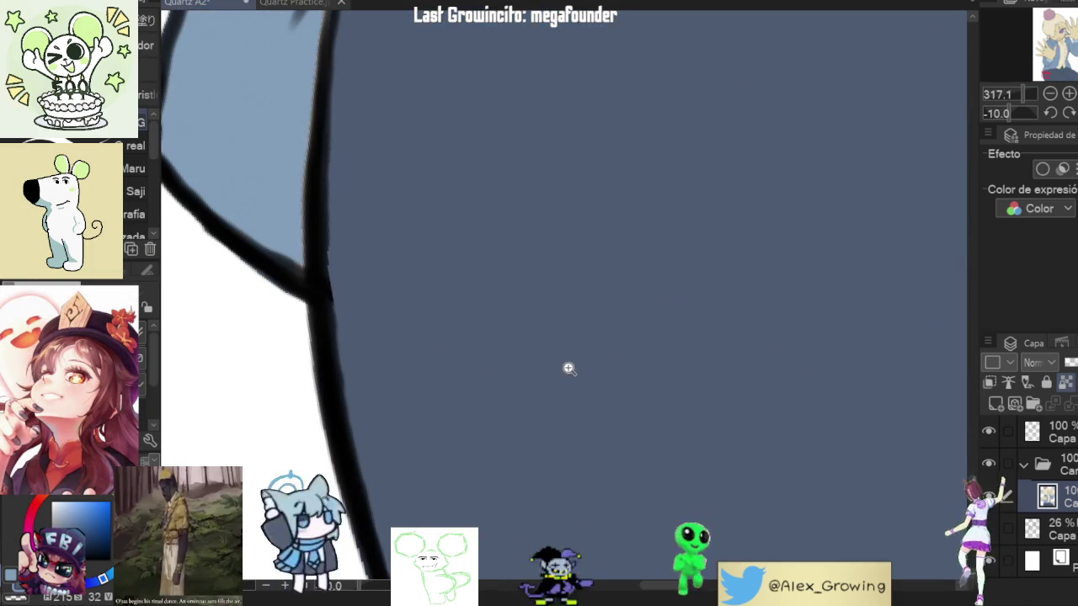
{"action": "scroll", "coordinate": [722, 385], "scroll_direction": "down", "scroll_amount": 3}
{"action": "scroll", "coordinate": [717, 317], "scroll_direction": "up", "scroll_amount": 4}
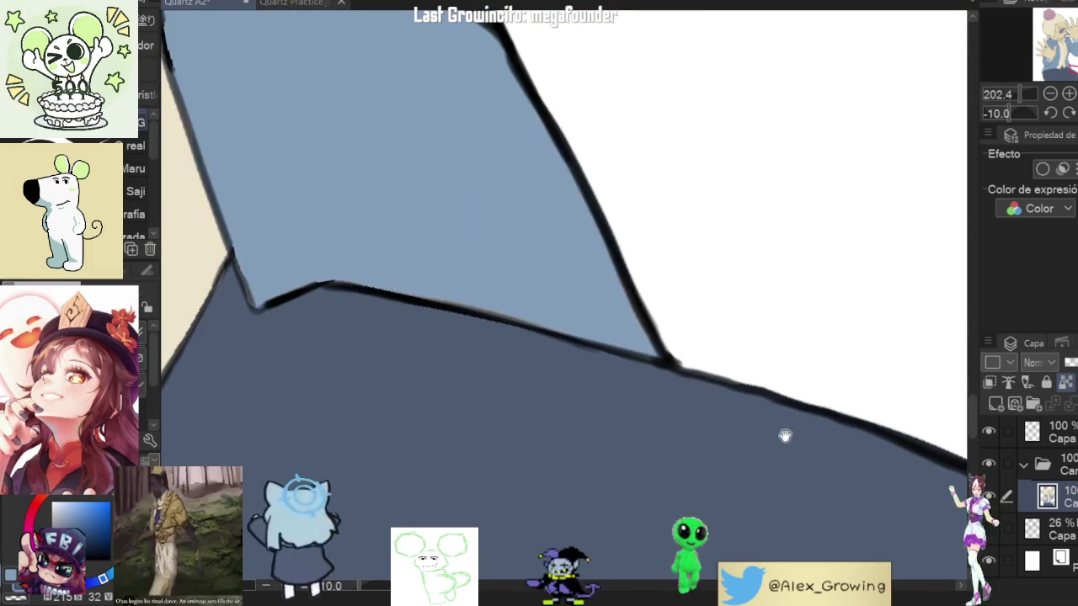
{"action": "key", "text": "ctrl+z"}
{"action": "scroll", "coordinate": [749, 408], "scroll_direction": "down", "scroll_amount": 2}
Step: Follow the coat edge to its corner junction, then fit the whole drawing in view
{"action": "left_click_drag", "start_coordinate": [741, 440], "coordinate": [571, 381]}
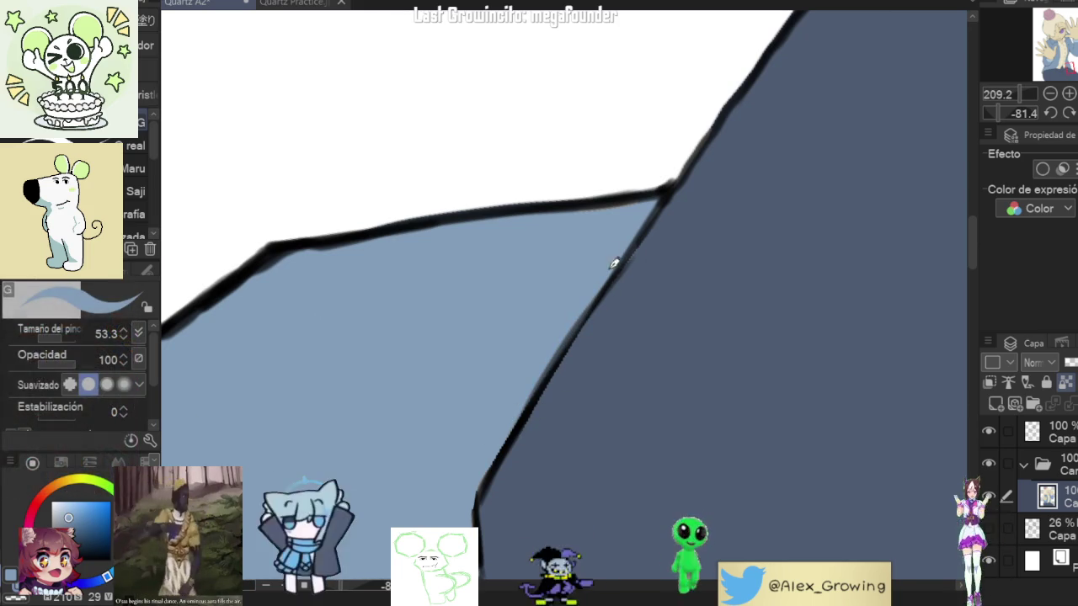
{"action": "mouse_move", "coordinate": [553, 338]}
{"action": "left_mouse_down"}
{"action": "mouse_move", "coordinate": [642, 224]}
{"action": "mouse_move", "coordinate": [794, 270]}
{"action": "mouse_move", "coordinate": [760, 207]}
{"action": "left_mouse_up"}
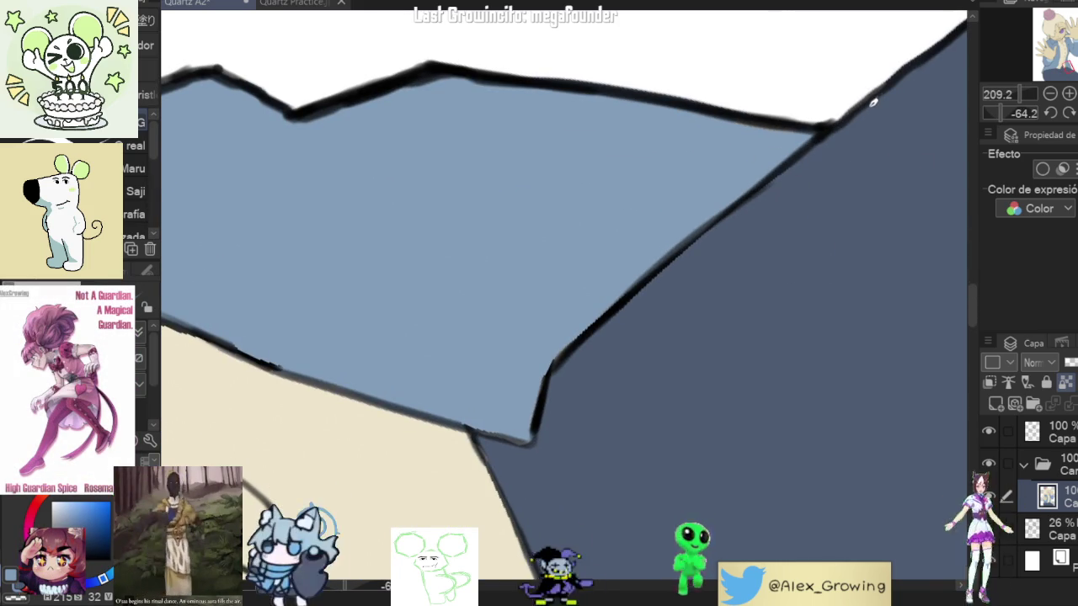
{"action": "mouse_move", "coordinate": [543, 419]}
{"action": "left_mouse_down"}
{"action": "mouse_move", "coordinate": [618, 435]}
{"action": "mouse_move", "coordinate": [441, 345]}
{"action": "mouse_move", "coordinate": [500, 360]}
{"action": "left_mouse_up"}
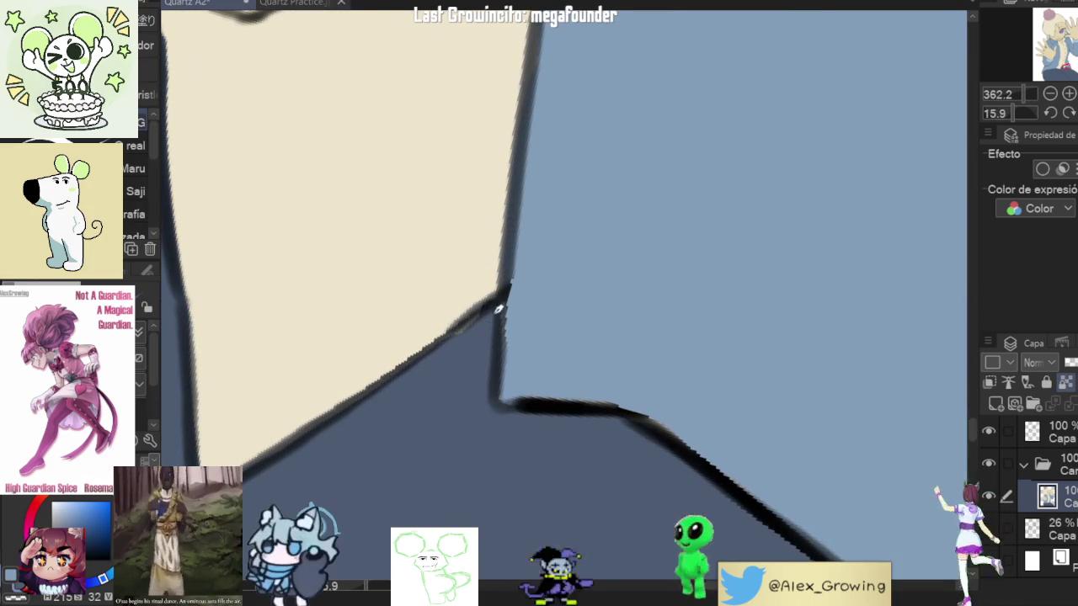
{"action": "scroll", "coordinate": [468, 331], "scroll_direction": "down", "scroll_amount": 10}
{"action": "mouse_move", "coordinate": [424, 423]}
{"action": "left_mouse_down"}
{"action": "mouse_move", "coordinate": [669, 404]}
{"action": "mouse_move", "coordinate": [722, 361]}
{"action": "mouse_move", "coordinate": [732, 370]}
{"action": "left_mouse_up"}
{"action": "key", "text": "ctrl+0"}
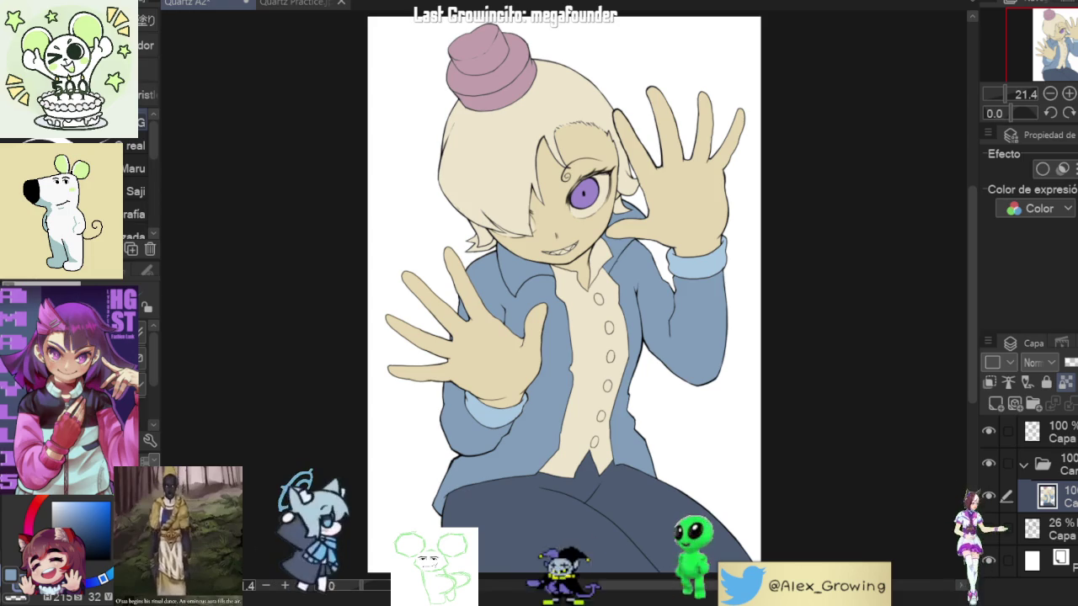
Step: Add a new face-shading layer clipped to the colours below
{"action": "scroll", "coordinate": [547, 181], "scroll_direction": "up", "scroll_amount": 5}
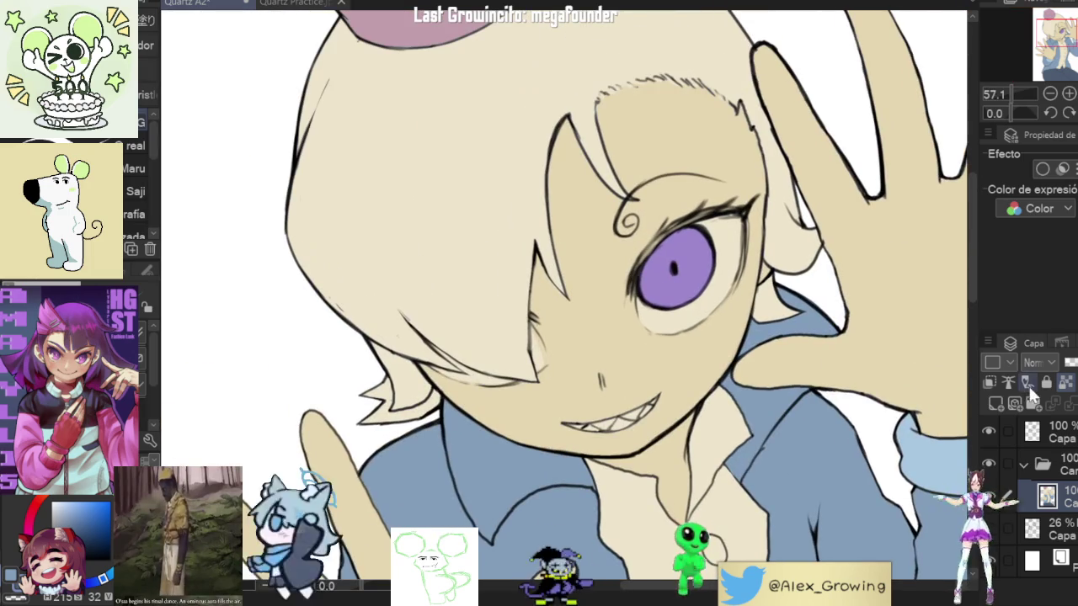
{"action": "left_click", "coordinate": [996, 404]}
{"action": "left_click", "coordinate": [989, 383]}
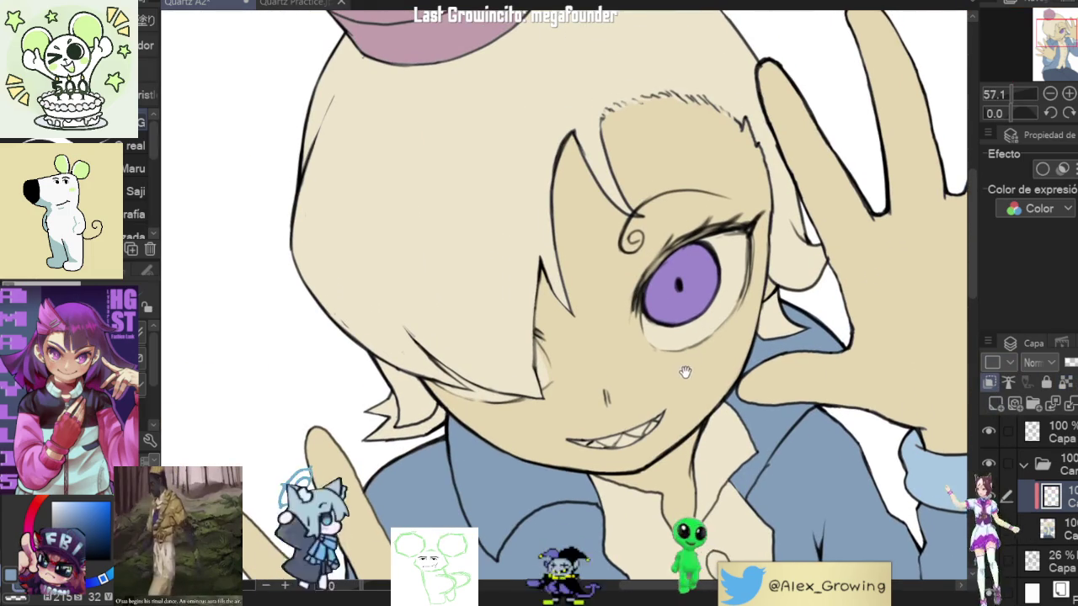
Step: Sample the skin beige and paint a small brown shadow near the mouth
{"action": "left_click", "coordinate": [663, 362], "text": "alt"}
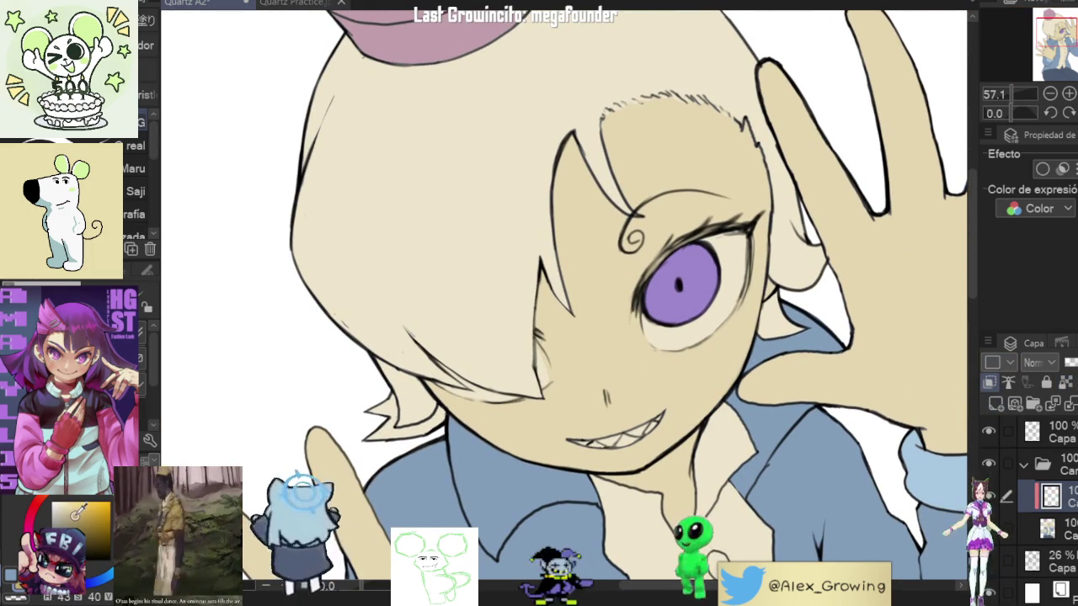
{"action": "left_click_drag", "start_coordinate": [653, 372], "coordinate": [596, 430]}
{"action": "key", "text": "ctrl+z"}
{"action": "key", "text": "ctrl+z"}
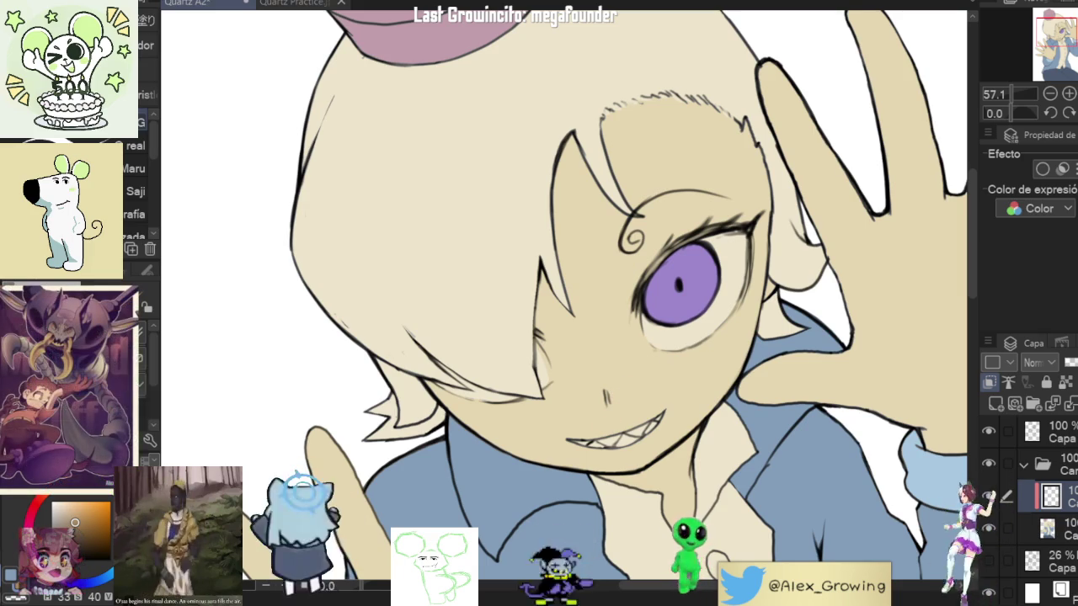
{"action": "left_click_drag", "start_coordinate": [674, 252], "coordinate": [590, 379]}
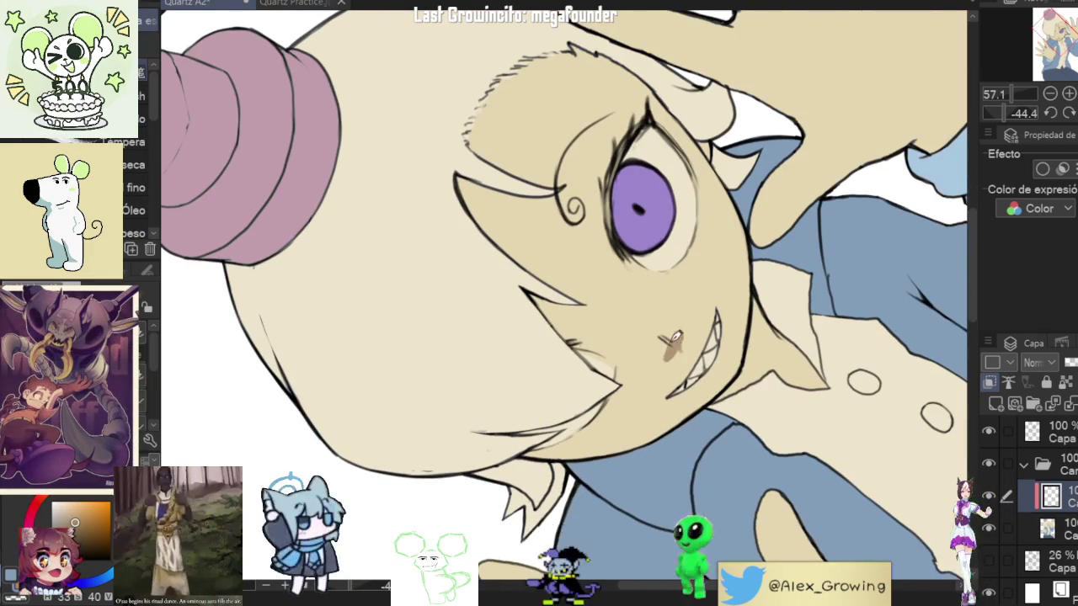
{"action": "left_click_drag", "start_coordinate": [667, 345], "coordinate": [665, 342]}
Step: Build the brown shadow beside and above the eye, darkening its hairline edge
{"action": "mouse_move", "coordinate": [748, 341]}
{"action": "left_mouse_down"}
{"action": "mouse_move", "coordinate": [640, 379]}
{"action": "mouse_move", "coordinate": [520, 341]}
{"action": "left_mouse_up"}
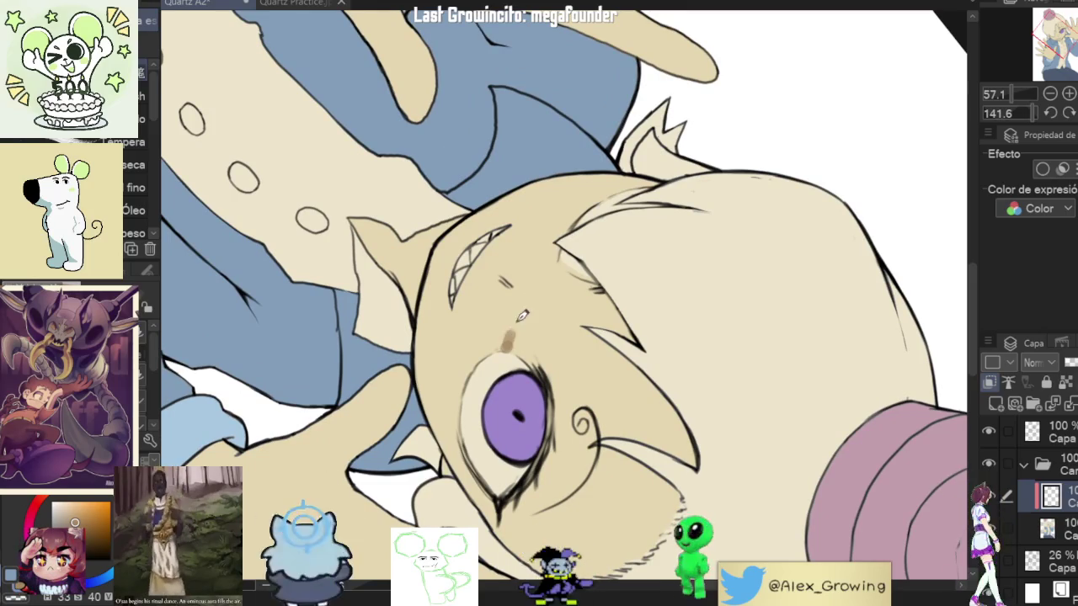
{"action": "mouse_move", "coordinate": [553, 276]}
{"action": "left_mouse_down"}
{"action": "mouse_move", "coordinate": [511, 352]}
{"action": "mouse_move", "coordinate": [561, 281]}
{"action": "left_mouse_up"}
{"action": "mouse_move", "coordinate": [524, 362]}
{"action": "left_mouse_down"}
{"action": "mouse_move", "coordinate": [533, 335]}
{"action": "mouse_move", "coordinate": [547, 354]}
{"action": "mouse_move", "coordinate": [564, 304]}
{"action": "mouse_move", "coordinate": [597, 286]}
{"action": "left_mouse_up"}
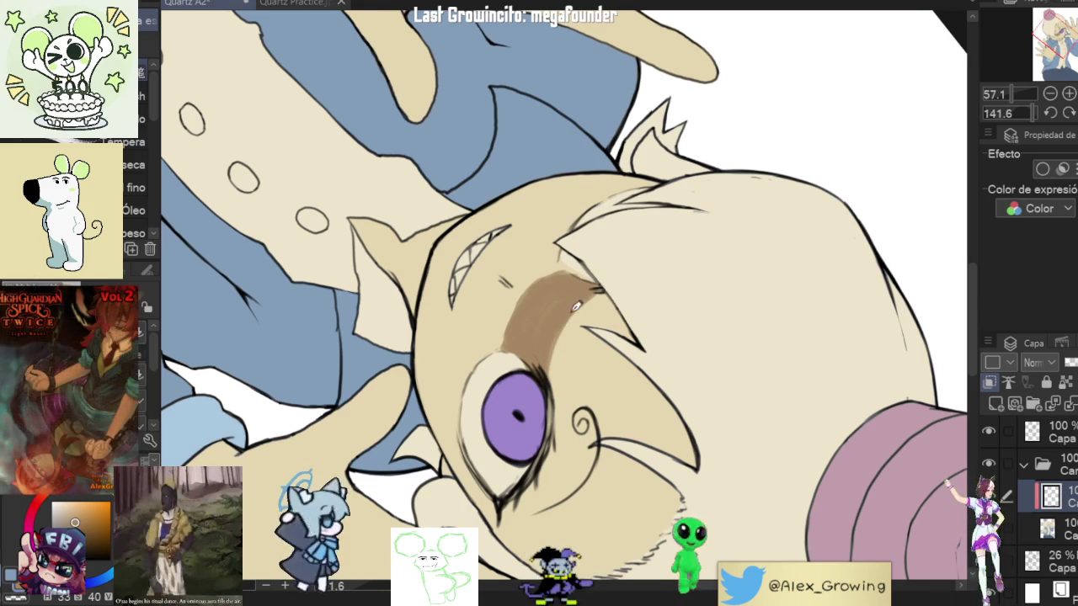
{"action": "left_click_drag", "start_coordinate": [537, 352], "coordinate": [601, 352]}
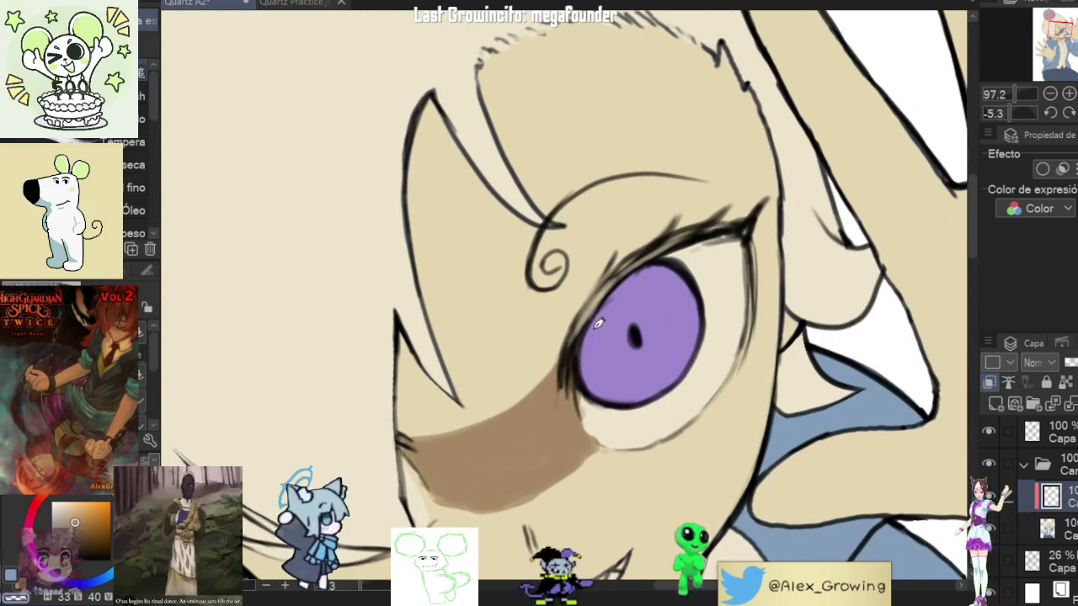
{"action": "mouse_move", "coordinate": [756, 301]}
{"action": "left_mouse_down"}
{"action": "mouse_move", "coordinate": [652, 327]}
{"action": "mouse_move", "coordinate": [634, 363]}
{"action": "mouse_move", "coordinate": [588, 340]}
{"action": "mouse_move", "coordinate": [590, 385]}
{"action": "mouse_move", "coordinate": [597, 320]}
{"action": "mouse_move", "coordinate": [584, 349]}
{"action": "left_mouse_up"}
{"action": "left_click_drag", "start_coordinate": [630, 388], "coordinate": [725, 234]}
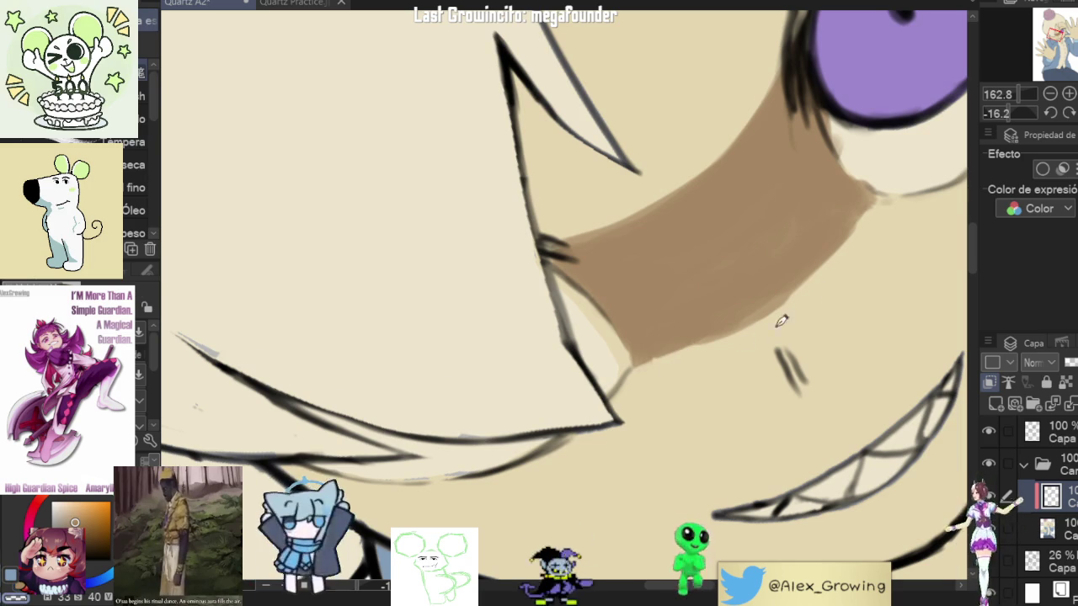
{"action": "scroll", "coordinate": [907, 202], "scroll_direction": "down", "scroll_amount": 5}
{"action": "scroll", "coordinate": [907, 202], "scroll_direction": "down", "scroll_amount": 3}
{"action": "left_click_drag", "start_coordinate": [907, 203], "coordinate": [758, 337]}
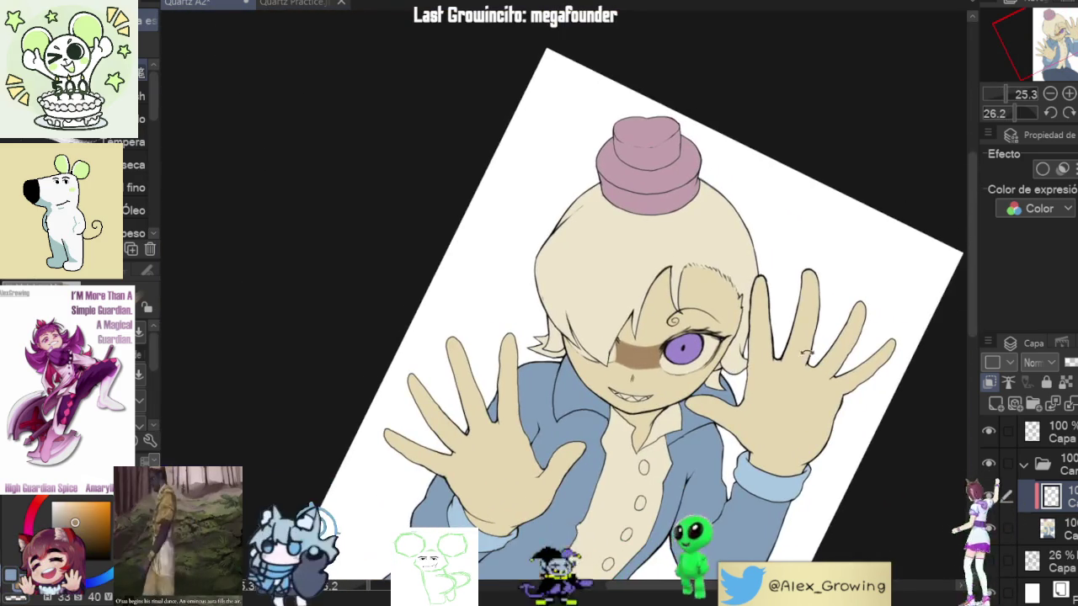
Step: Paint and darken brown shadow left of the eye, extending it upward
{"action": "left_click_drag", "start_coordinate": [729, 374], "coordinate": [506, 413]}
{"action": "scroll", "coordinate": [506, 413], "scroll_direction": "up", "scroll_amount": 5}
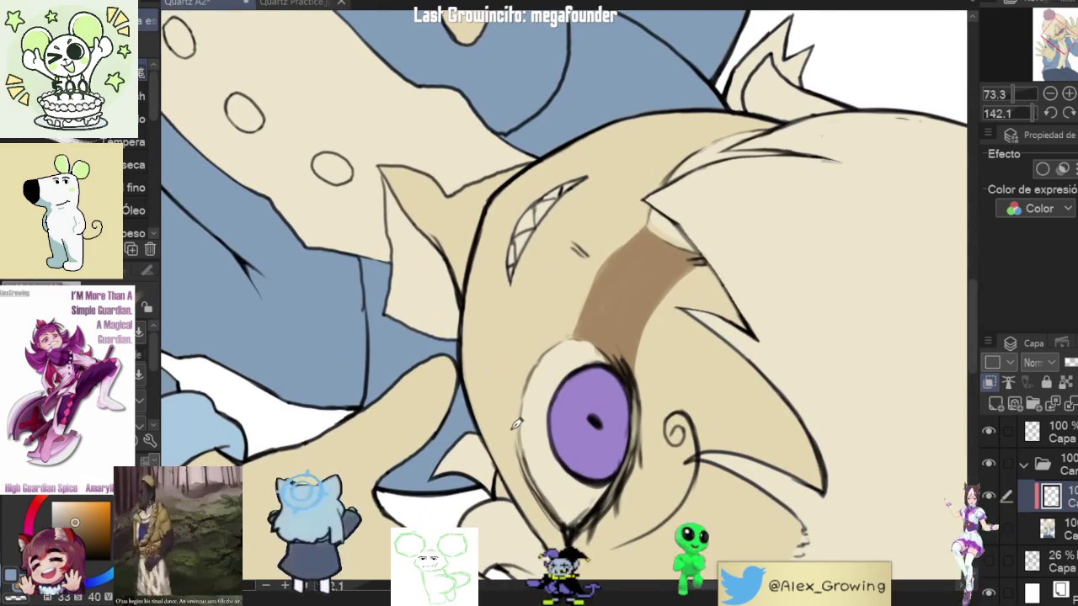
{"action": "mouse_move", "coordinate": [516, 424]}
{"action": "left_mouse_down"}
{"action": "mouse_move", "coordinate": [498, 461]}
{"action": "mouse_move", "coordinate": [488, 402]}
{"action": "left_mouse_up"}
{"action": "key", "text": "ctrl+z"}
{"action": "left_click_drag", "start_coordinate": [488, 505], "coordinate": [487, 440]}
{"action": "mouse_move", "coordinate": [496, 395]}
{"action": "left_mouse_down"}
{"action": "mouse_move", "coordinate": [501, 483]}
{"action": "mouse_move", "coordinate": [509, 448]}
{"action": "left_mouse_up"}
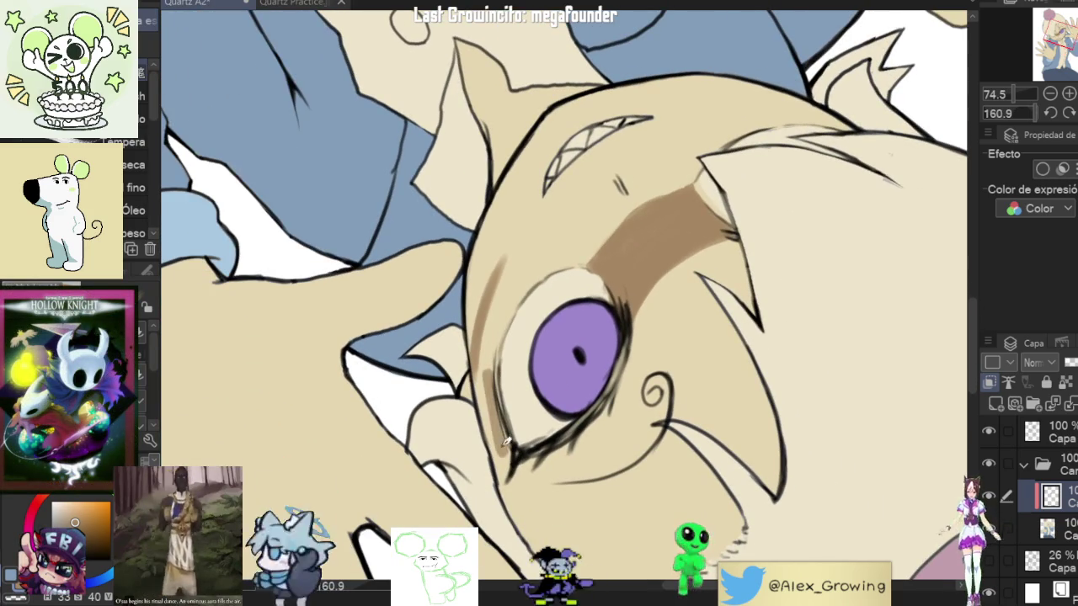
{"action": "left_click_drag", "start_coordinate": [499, 446], "coordinate": [481, 354]}
{"action": "left_click_drag", "start_coordinate": [495, 417], "coordinate": [485, 316]}
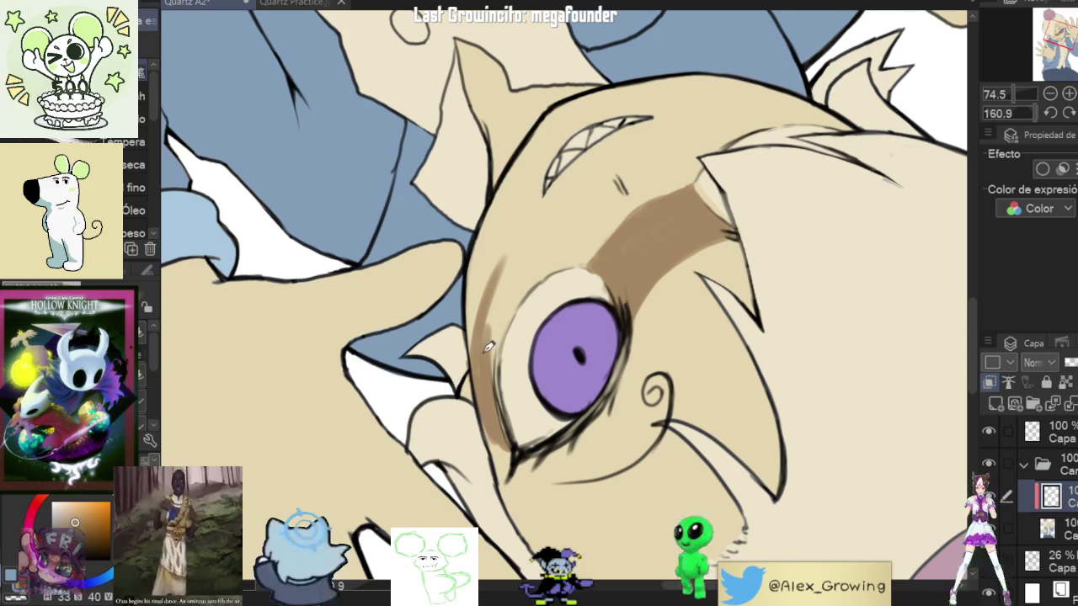
Step: Extend and widen the shadow band toward the hair and eyebrow
{"action": "mouse_move", "coordinate": [528, 388]}
{"action": "left_mouse_down"}
{"action": "mouse_move", "coordinate": [547, 436]}
{"action": "mouse_move", "coordinate": [512, 341]}
{"action": "left_mouse_up"}
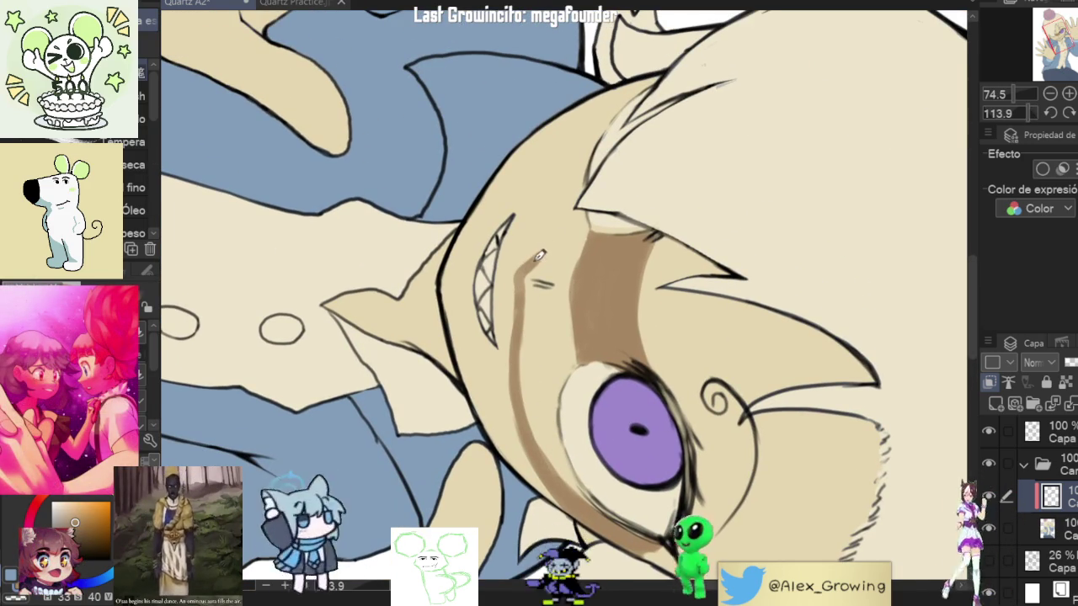
{"action": "mouse_move", "coordinate": [546, 244]}
{"action": "left_mouse_down"}
{"action": "mouse_move", "coordinate": [529, 318]}
{"action": "mouse_move", "coordinate": [563, 211]}
{"action": "mouse_move", "coordinate": [602, 164]}
{"action": "left_mouse_up"}
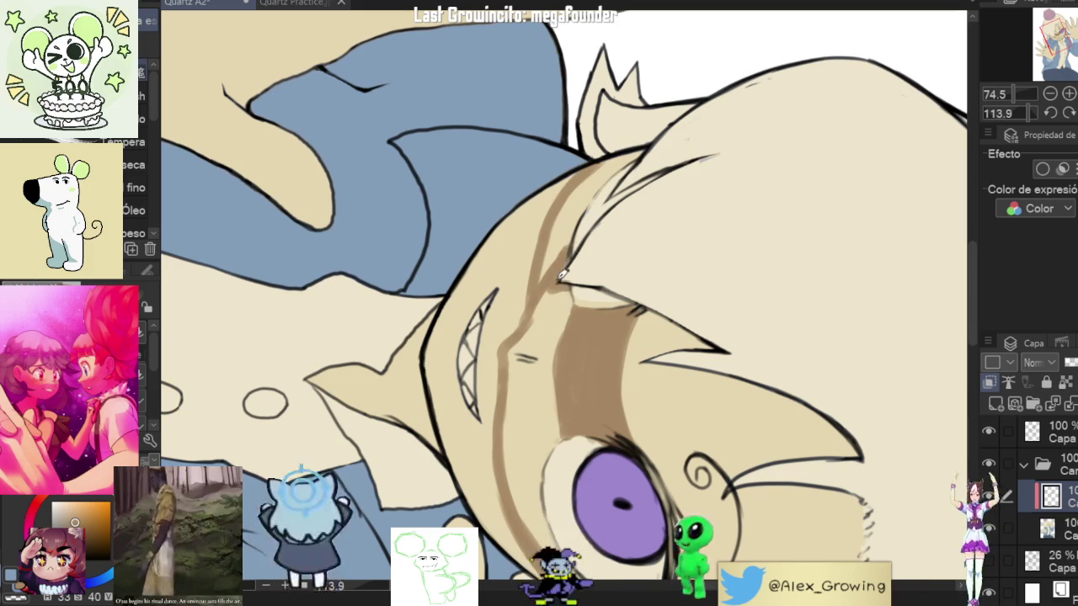
{"action": "mouse_move", "coordinate": [552, 271]}
{"action": "left_mouse_down"}
{"action": "mouse_move", "coordinate": [577, 204]}
{"action": "mouse_move", "coordinate": [545, 331]}
{"action": "left_mouse_up"}
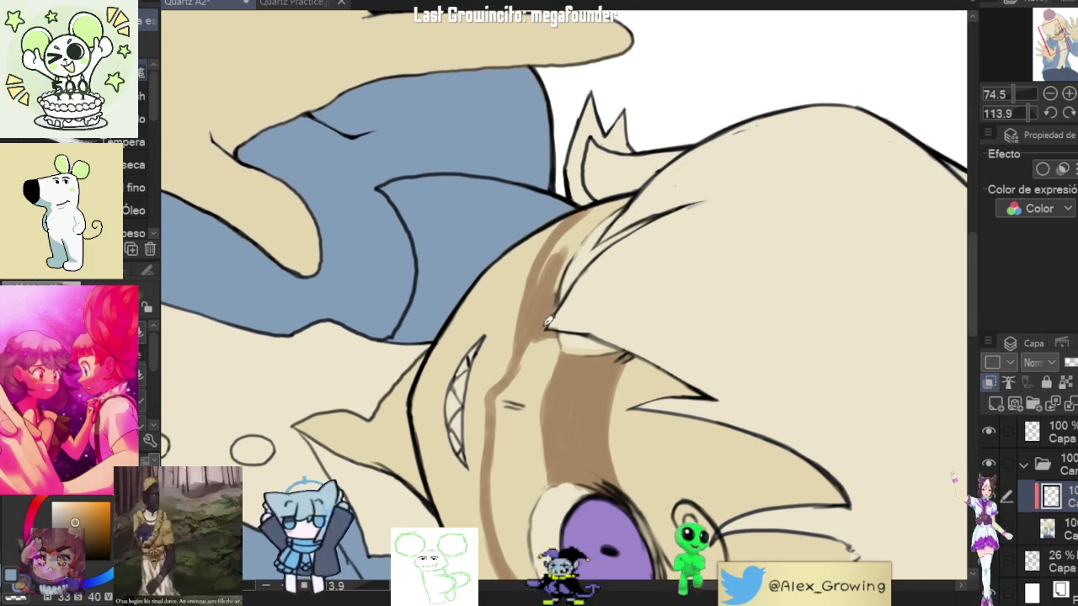
{"action": "left_click_drag", "start_coordinate": [558, 287], "coordinate": [589, 227]}
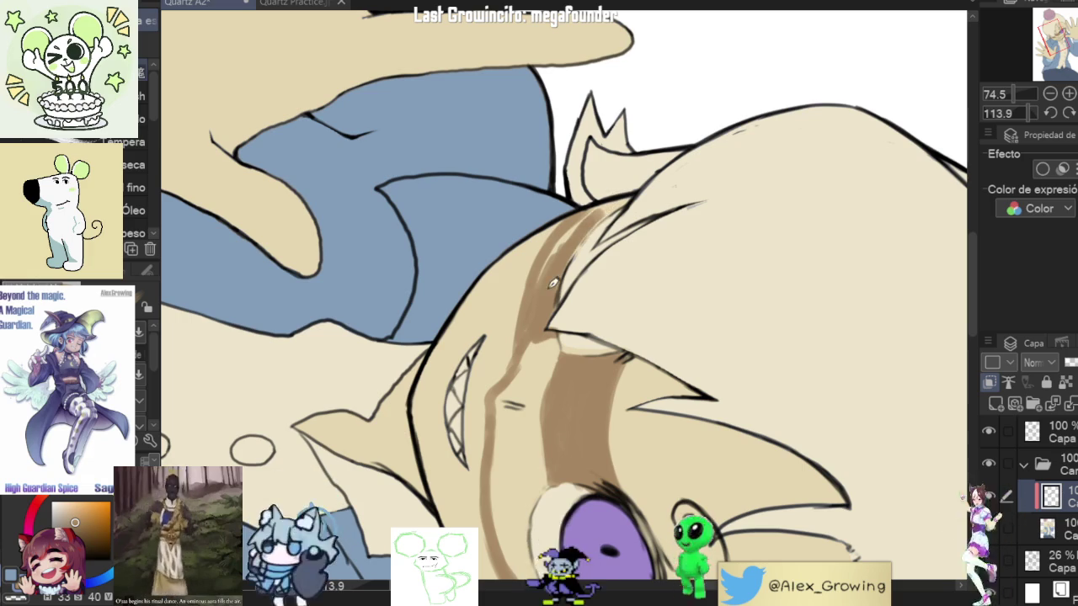
{"action": "left_click_drag", "start_coordinate": [614, 199], "coordinate": [590, 211]}
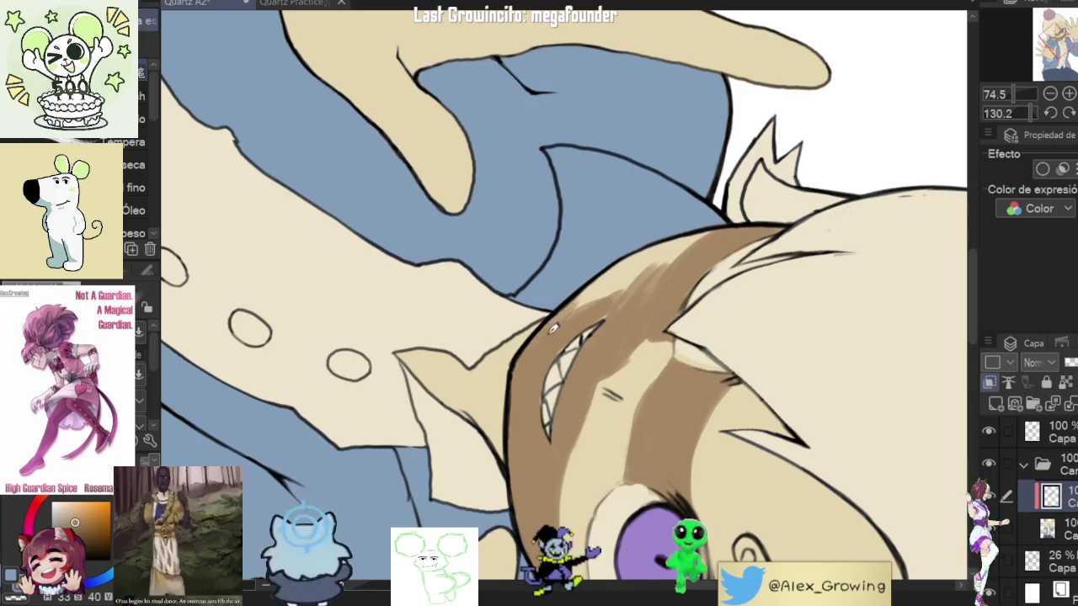
{"action": "left_click_drag", "start_coordinate": [556, 324], "coordinate": [640, 271]}
{"action": "mouse_move", "coordinate": [614, 304]}
{"action": "left_mouse_down"}
{"action": "mouse_move", "coordinate": [661, 269]}
{"action": "mouse_move", "coordinate": [649, 248]}
{"action": "left_mouse_up"}
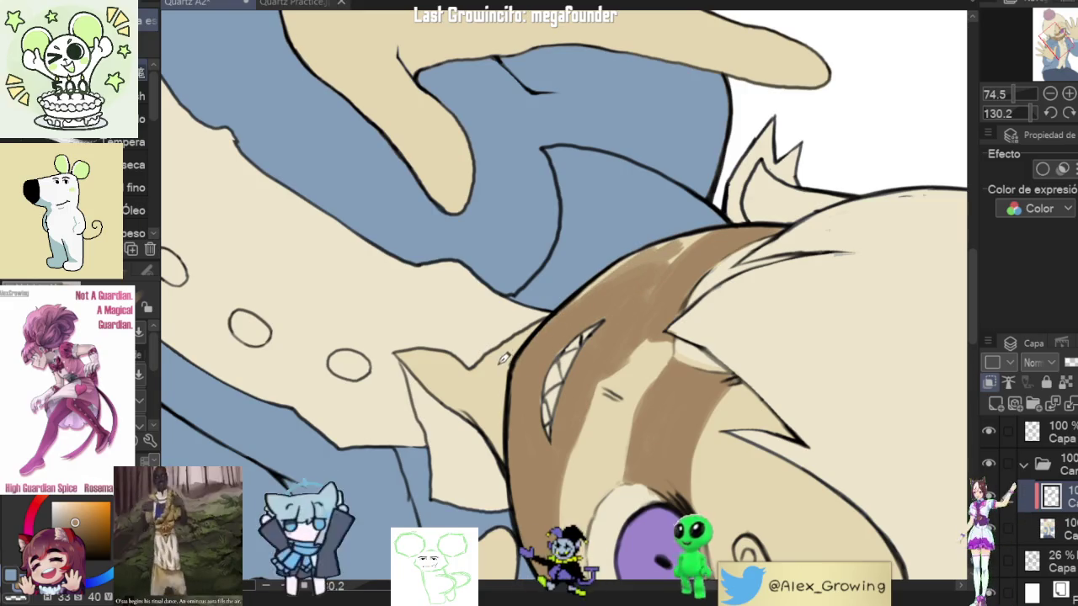
Step: Fill the pointed hair tip brown, then return to the brush to check the shadow
{"action": "key", "text": "g"}
{"action": "left_click", "coordinate": [493, 348]}
{"action": "key", "text": "b"}
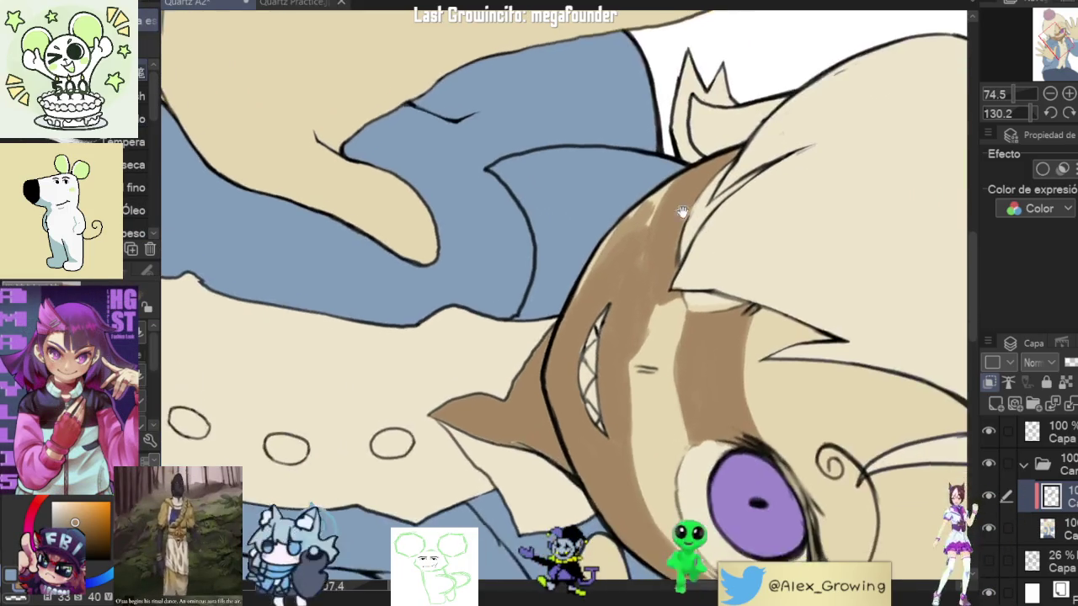
{"action": "mouse_move", "coordinate": [674, 278]}
{"action": "left_mouse_down"}
{"action": "mouse_move", "coordinate": [638, 321]}
{"action": "mouse_move", "coordinate": [581, 339]}
{"action": "left_mouse_up"}
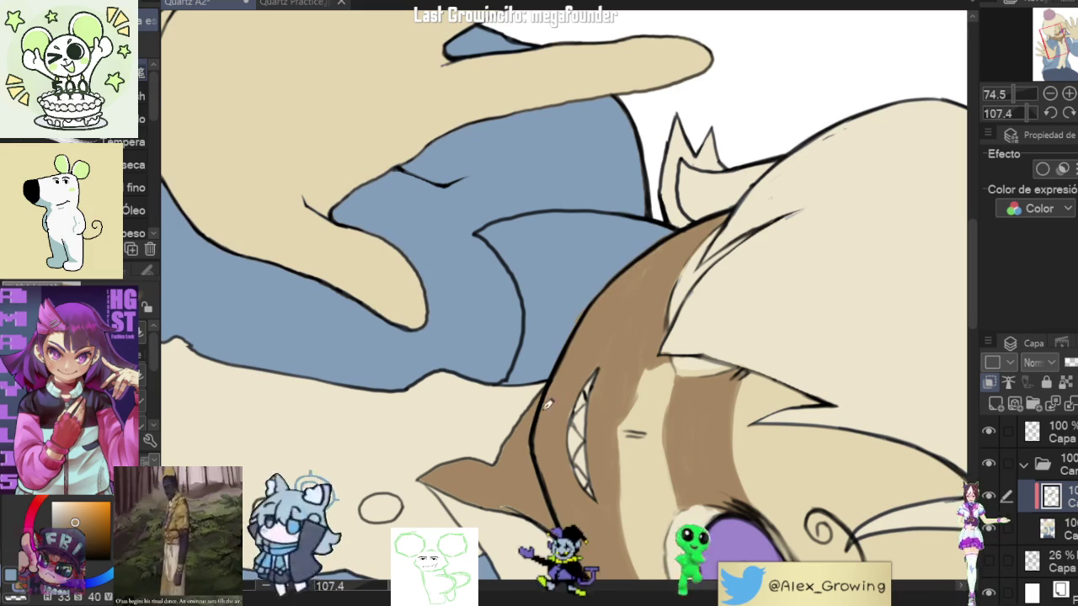
{"action": "left_click_drag", "start_coordinate": [557, 511], "coordinate": [686, 344]}
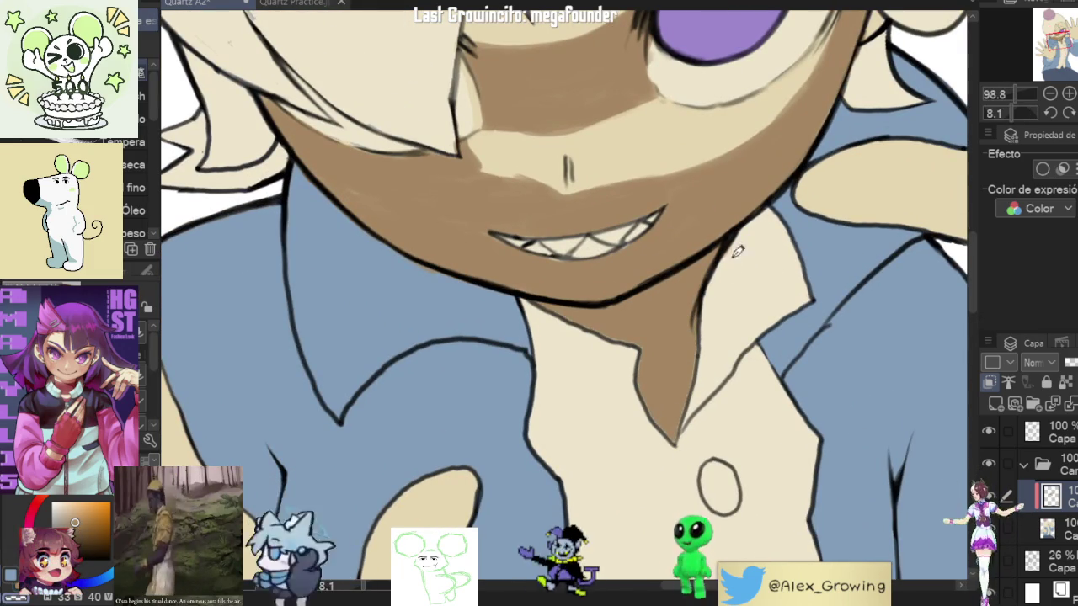
Step: Zoom in on the neck and darken the left edge of its shadow
{"action": "left_click_drag", "start_coordinate": [752, 229], "coordinate": [654, 484]}
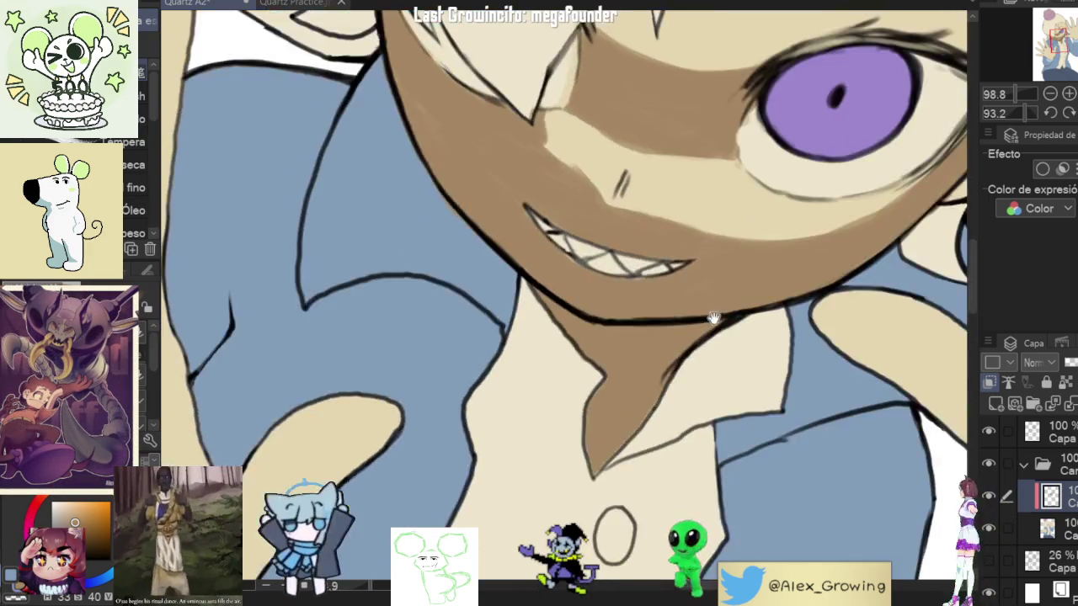
{"action": "mouse_move", "coordinate": [576, 344]}
{"action": "left_mouse_down"}
{"action": "mouse_move", "coordinate": [715, 265]}
{"action": "mouse_move", "coordinate": [657, 308]}
{"action": "left_mouse_up"}
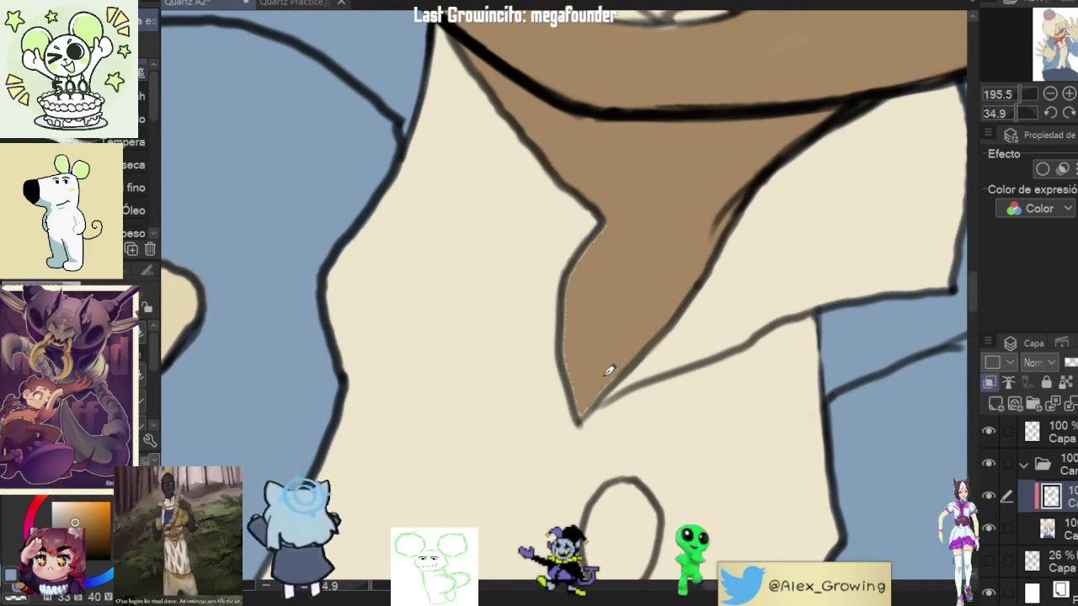
{"action": "left_click_drag", "start_coordinate": [584, 348], "coordinate": [601, 233]}
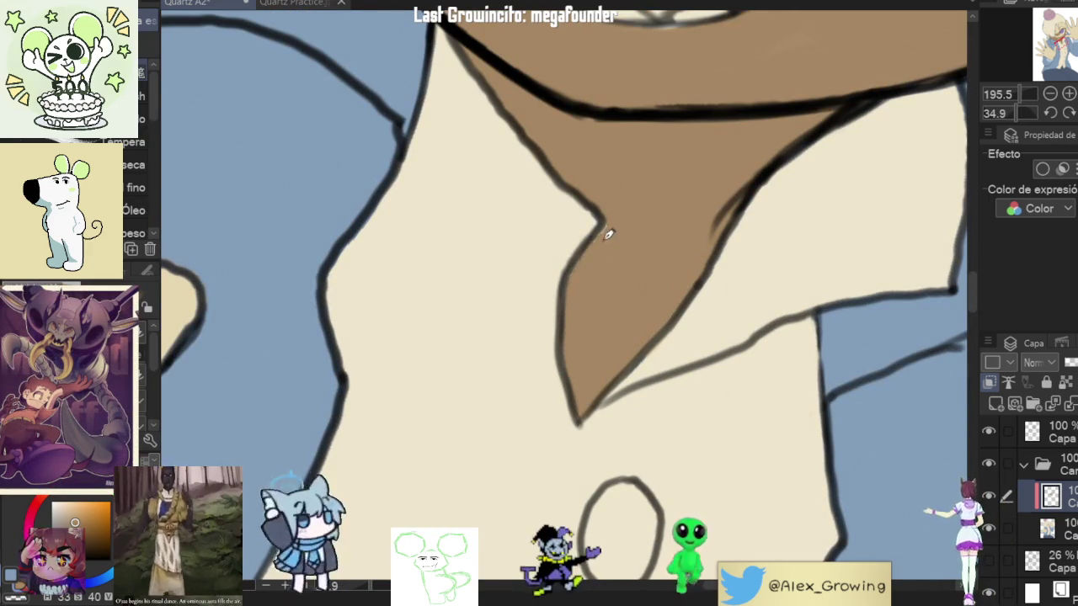
{"action": "scroll", "coordinate": [640, 193], "scroll_direction": "down", "scroll_amount": 3}
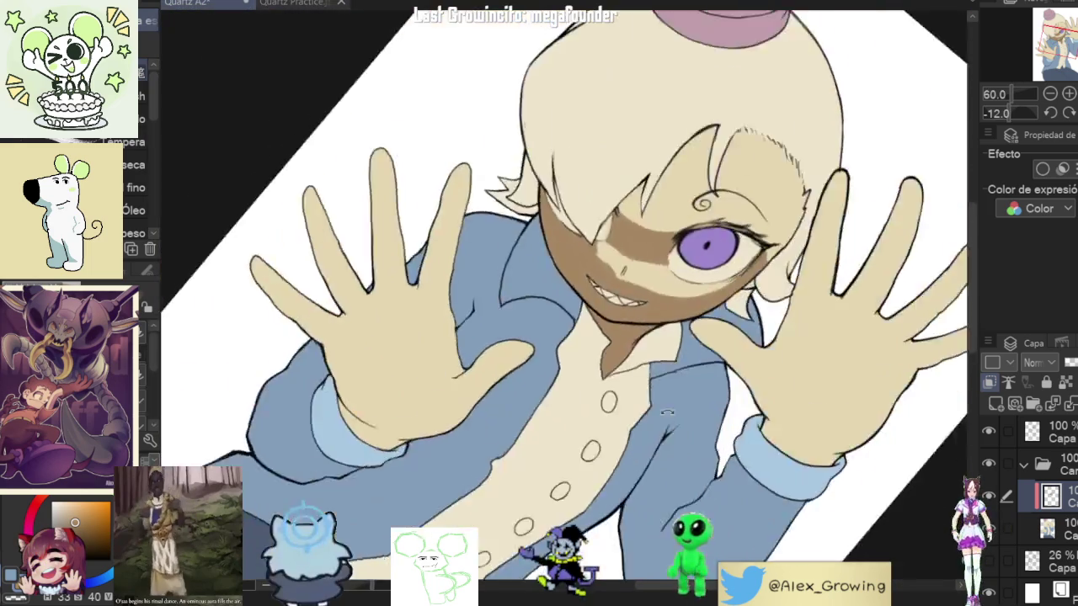
Step: Review the face shadow from several angles and adjust the brush size
{"action": "mouse_move", "coordinate": [699, 252]}
{"action": "left_mouse_down"}
{"action": "mouse_move", "coordinate": [640, 418]}
{"action": "mouse_move", "coordinate": [700, 187]}
{"action": "mouse_move", "coordinate": [562, 329]}
{"action": "left_mouse_up"}
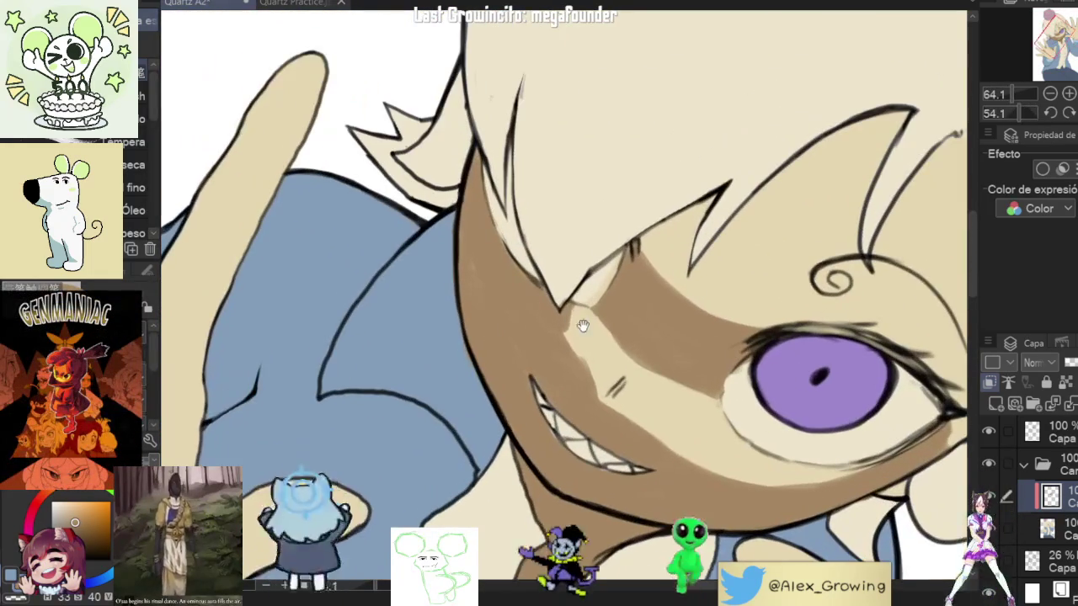
{"action": "left_click_drag", "start_coordinate": [486, 227], "coordinate": [556, 264]}
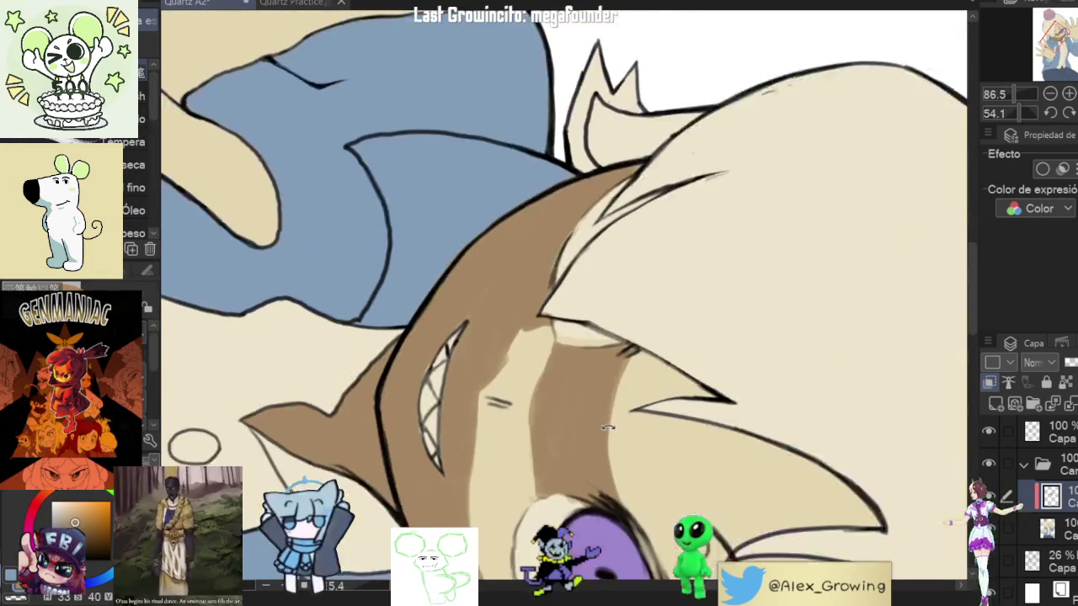
{"action": "left_click_drag", "start_coordinate": [551, 203], "coordinate": [729, 315]}
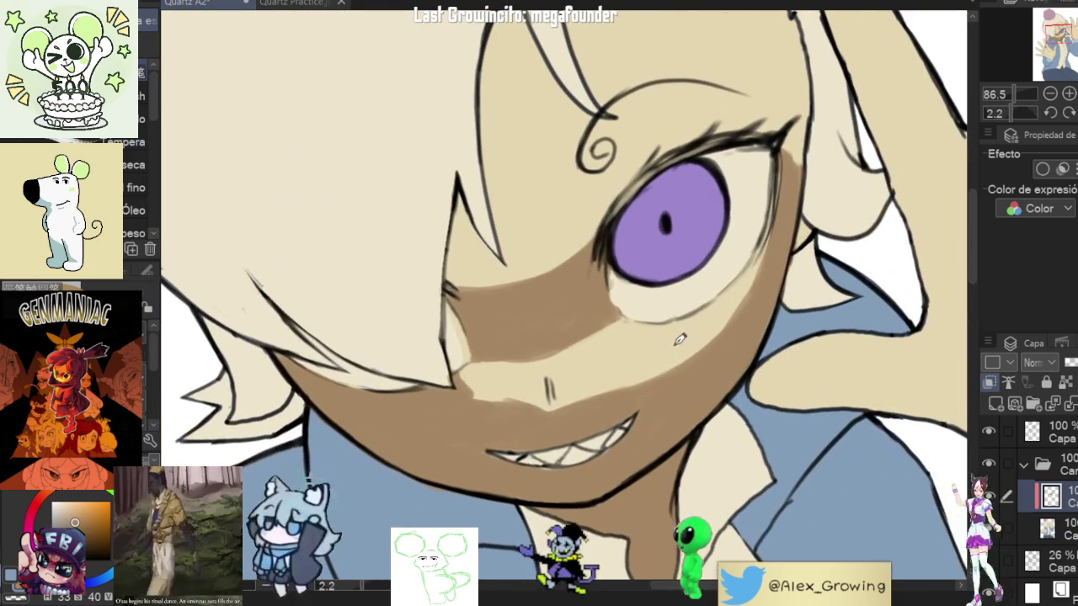
{"action": "left_click_drag", "start_coordinate": [680, 339], "coordinate": [545, 357]}
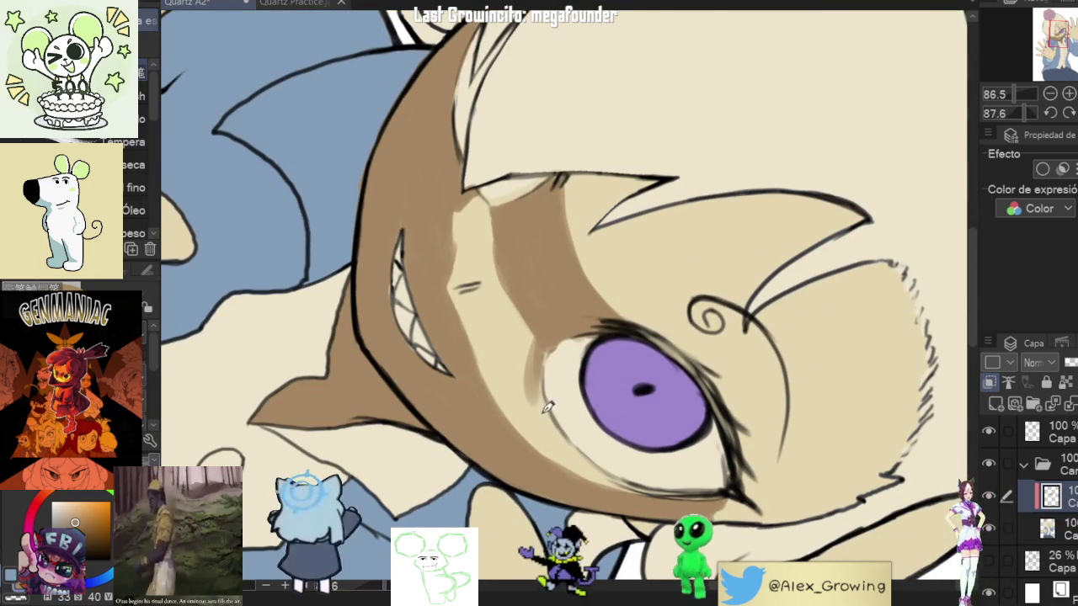
{"action": "left_click_drag", "start_coordinate": [552, 354], "coordinate": [553, 377]}
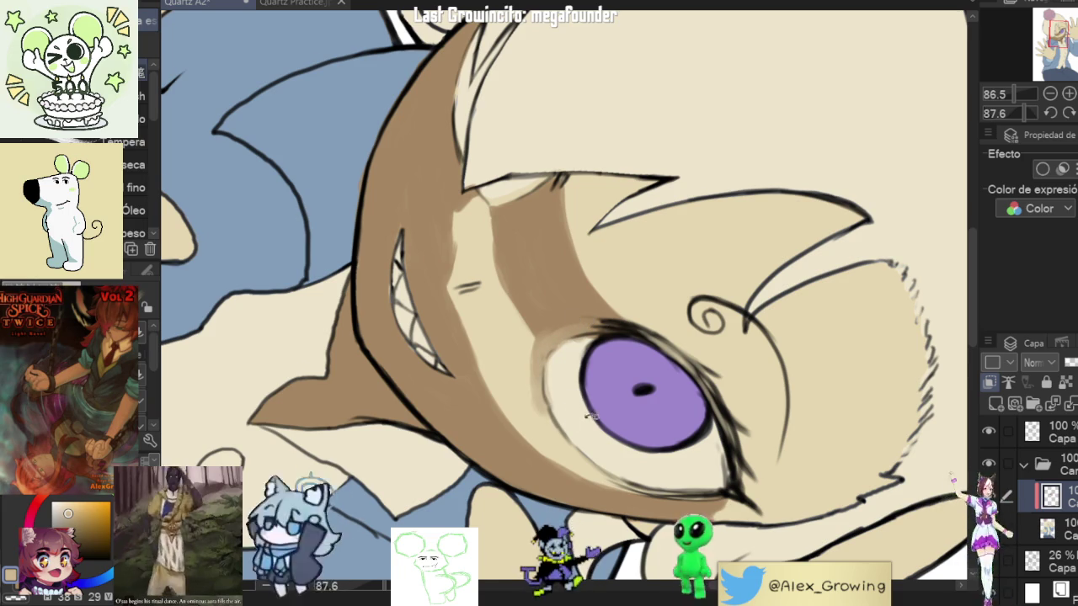
{"action": "left_click_drag", "start_coordinate": [586, 411], "coordinate": [502, 386]}
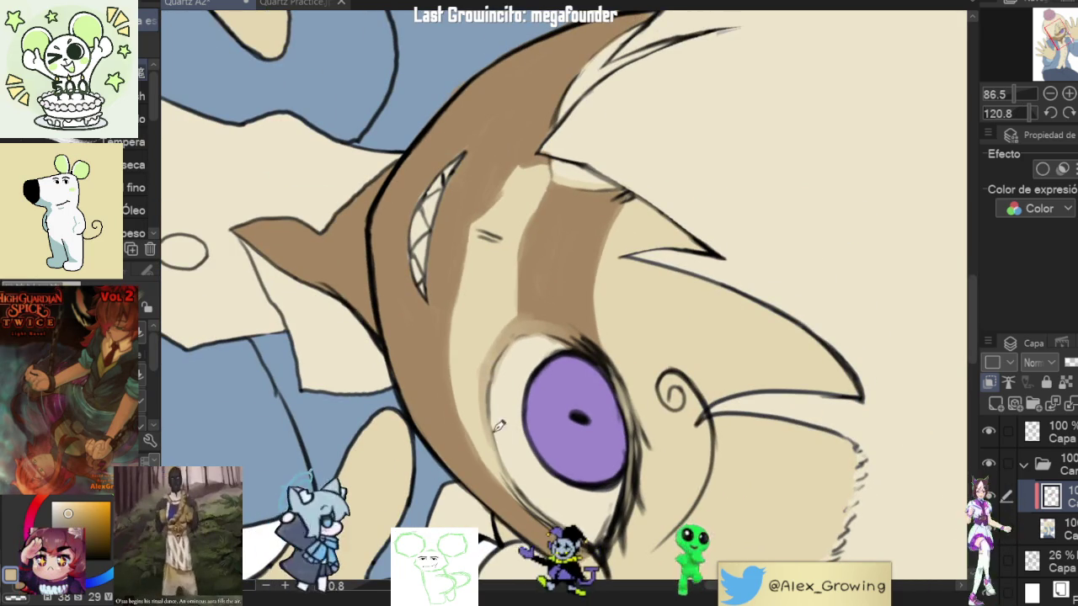
{"action": "scroll", "coordinate": [521, 394], "scroll_direction": "down", "scroll_amount": 5}
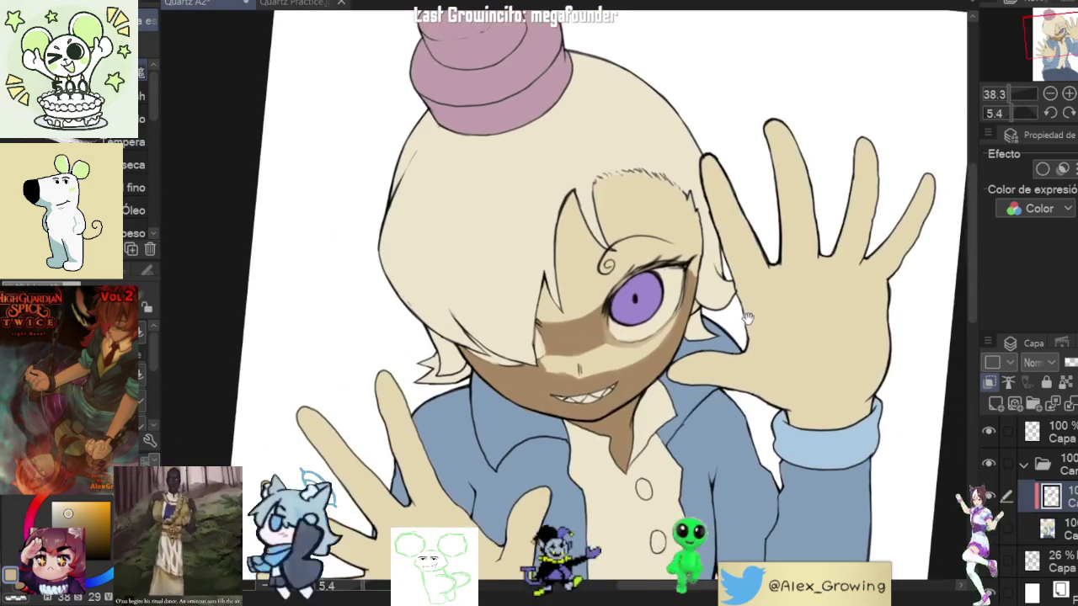
Step: Zoom out to the whole character, then shift toward the eye and hair
{"action": "mouse_move", "coordinate": [521, 394]}
{"action": "left_mouse_down"}
{"action": "mouse_move", "coordinate": [760, 345]}
{"action": "mouse_move", "coordinate": [714, 334]}
{"action": "left_mouse_up"}
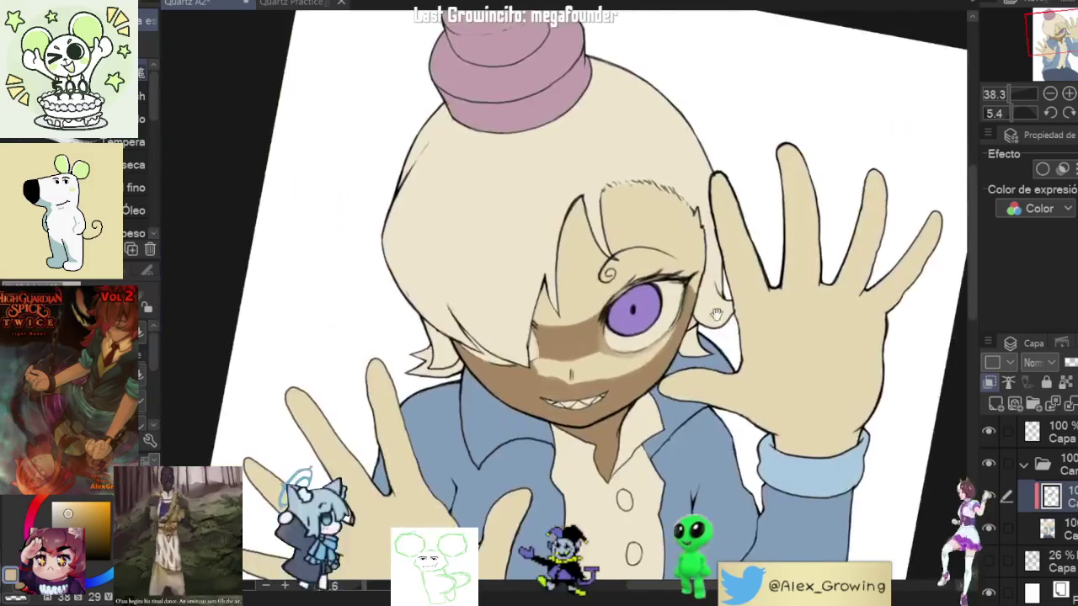
{"action": "scroll", "coordinate": [714, 334], "scroll_direction": "up", "scroll_amount": 5}
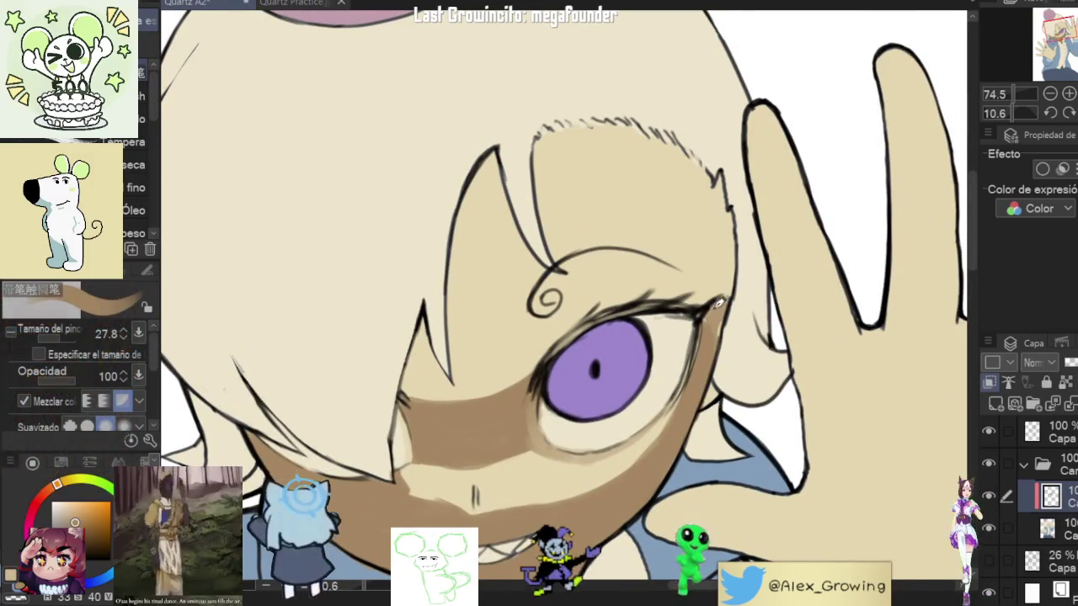
{"action": "mouse_move", "coordinate": [714, 334]}
{"action": "left_mouse_down"}
{"action": "mouse_move", "coordinate": [714, 323]}
{"action": "mouse_move", "coordinate": [455, 434]}
{"action": "left_mouse_up"}
{"action": "scroll", "coordinate": [714, 322], "scroll_direction": "down", "scroll_amount": 2}
{"action": "scroll", "coordinate": [455, 434], "scroll_direction": "up", "scroll_amount": 2}
{"action": "scroll", "coordinate": [432, 259], "scroll_direction": "up", "scroll_amount": 3}
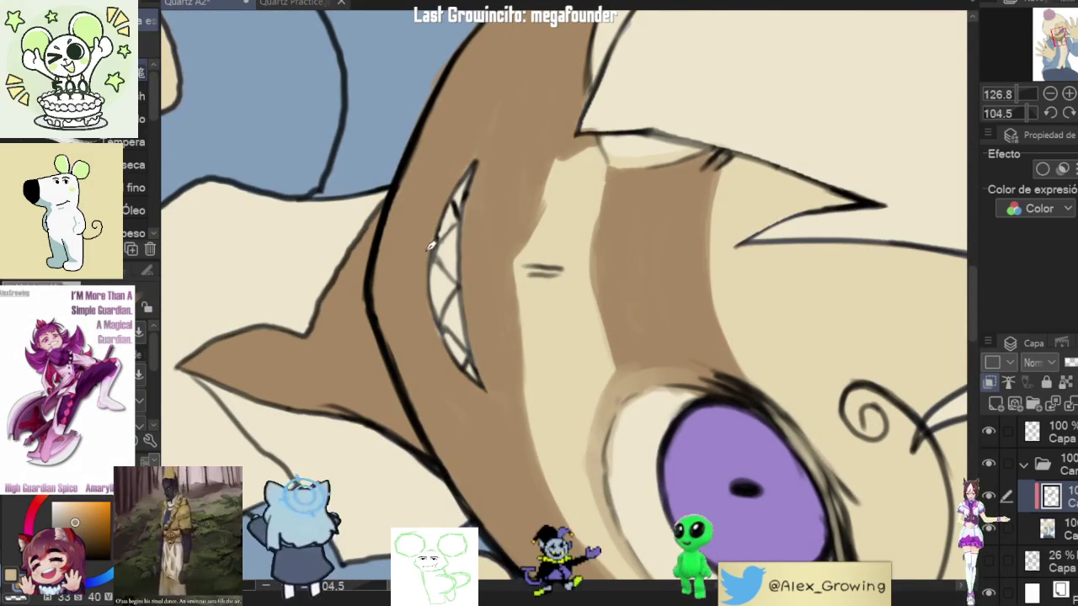
{"action": "scroll", "coordinate": [451, 352], "scroll_direction": "up", "scroll_amount": 2}
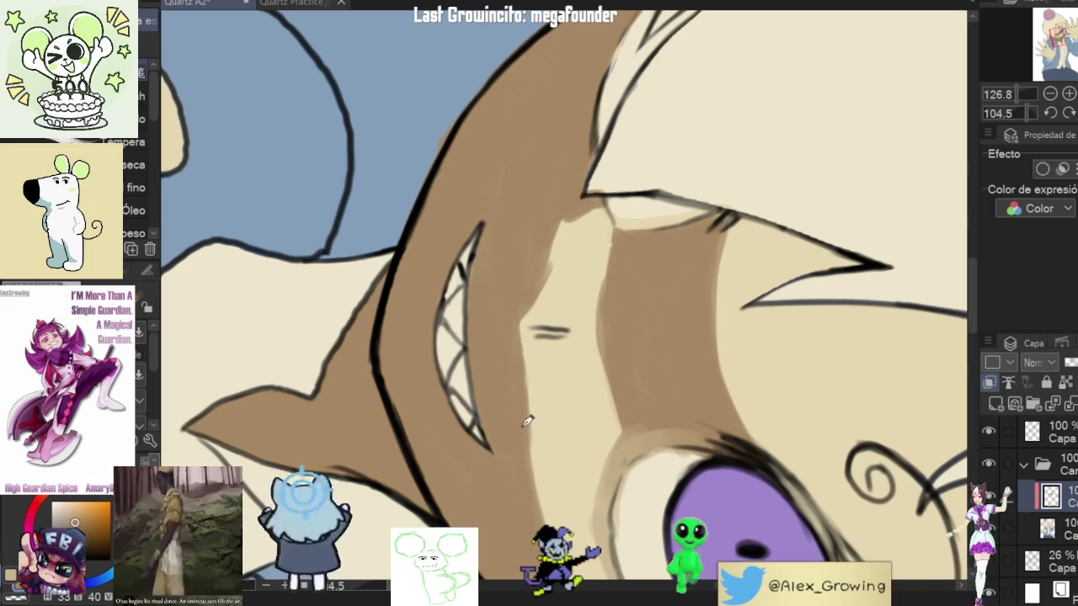
Step: Set the face upright and sample a lighter colour from it
{"action": "mouse_move", "coordinate": [561, 372]}
{"action": "left_mouse_down"}
{"action": "mouse_move", "coordinate": [662, 308]}
{"action": "mouse_move", "coordinate": [649, 305]}
{"action": "mouse_move", "coordinate": [689, 276]}
{"action": "left_mouse_up"}
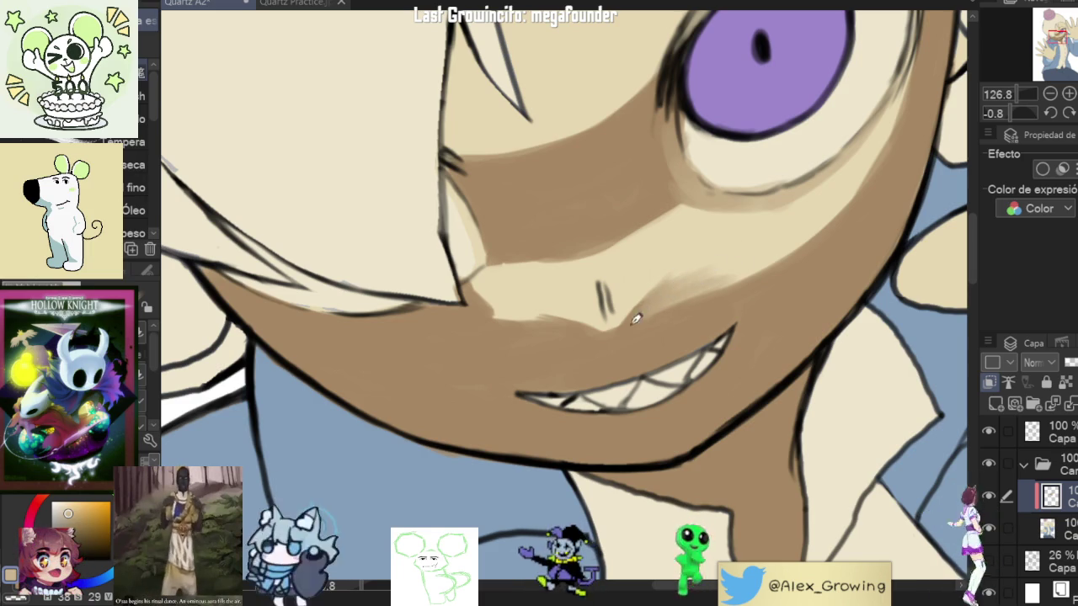
{"action": "scroll", "coordinate": [715, 245], "scroll_direction": "down", "scroll_amount": 5}
{"action": "mouse_move", "coordinate": [715, 245]}
{"action": "left_mouse_down"}
{"action": "mouse_move", "coordinate": [660, 188]}
{"action": "mouse_move", "coordinate": [584, 384]}
{"action": "left_mouse_up"}
{"action": "scroll", "coordinate": [659, 187], "scroll_direction": "up", "scroll_amount": 3}
{"action": "scroll", "coordinate": [584, 384], "scroll_direction": "up", "scroll_amount": 3}
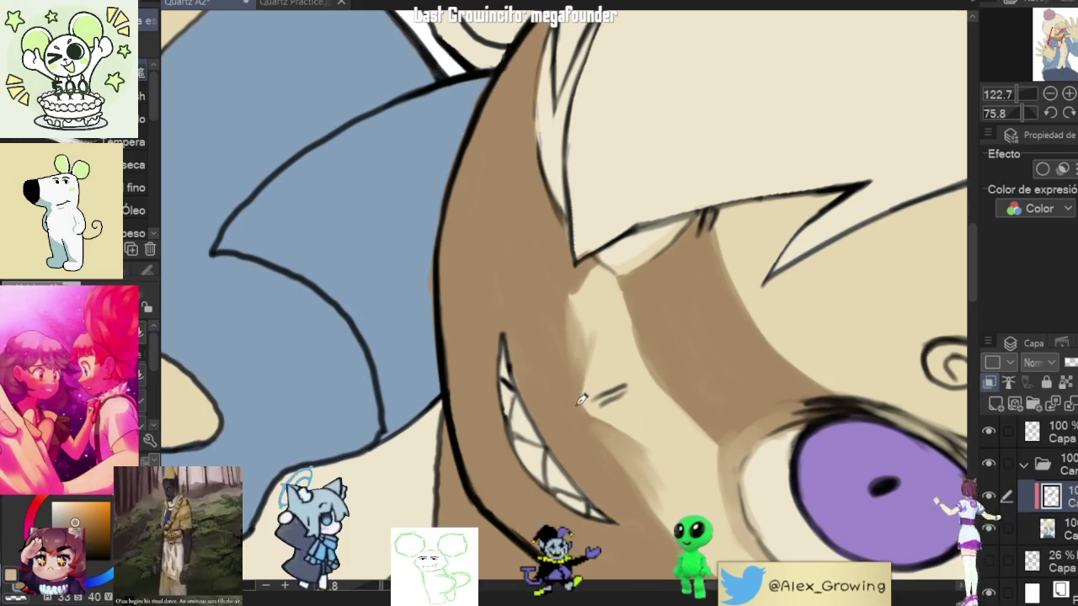
{"action": "mouse_move", "coordinate": [576, 296]}
{"action": "left_mouse_down"}
{"action": "mouse_move", "coordinate": [720, 200]}
{"action": "mouse_move", "coordinate": [695, 292]}
{"action": "left_mouse_up"}
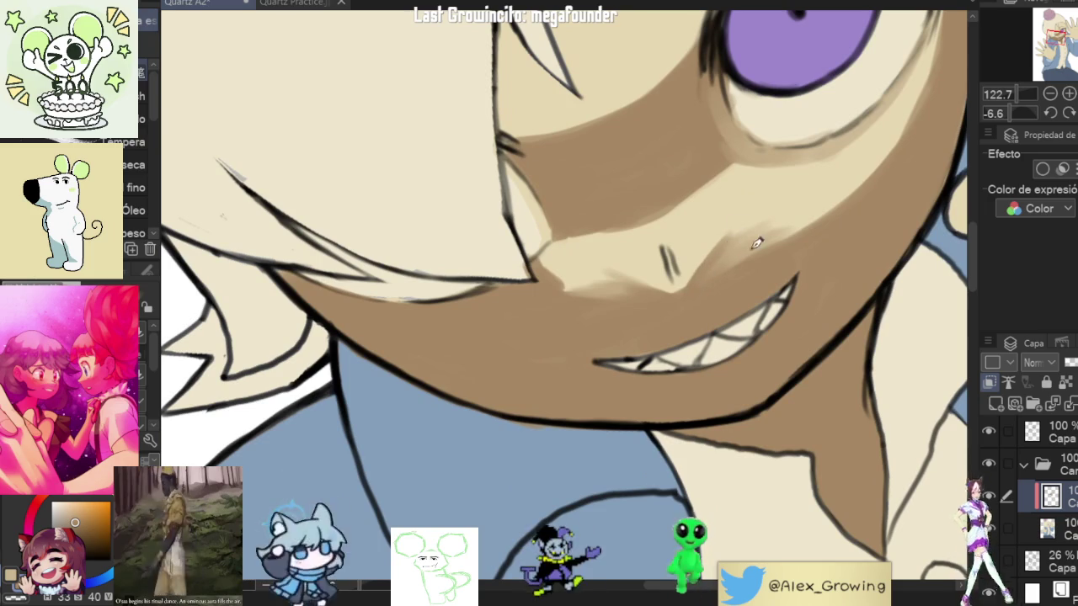
{"action": "left_click", "coordinate": [723, 259], "text": "alt"}
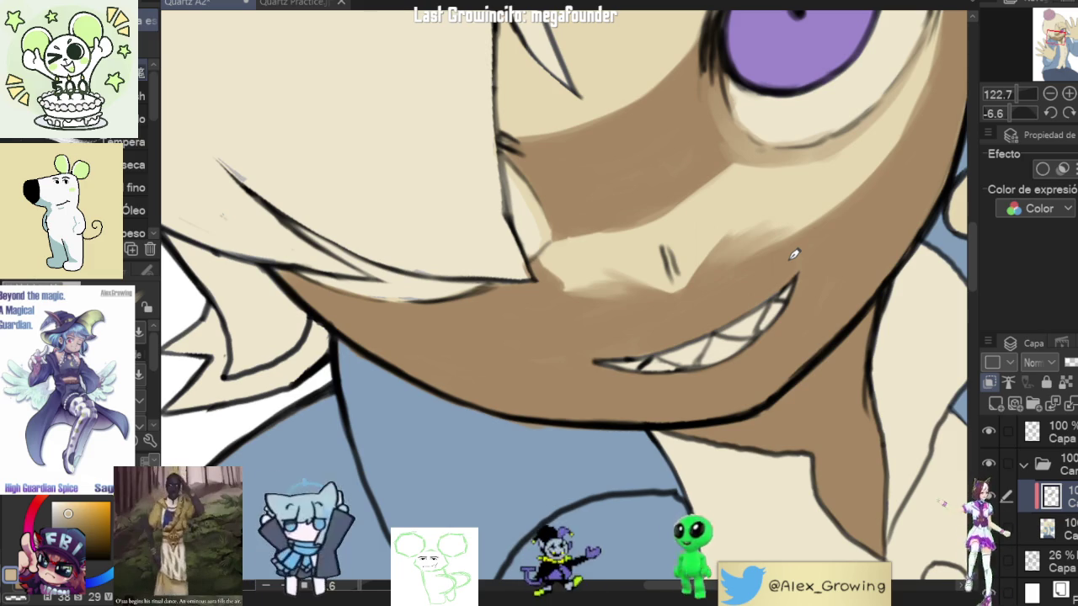
Step: Centre on the grin and cheek shadow, then view the whole figure
{"action": "left_click_drag", "start_coordinate": [786, 258], "coordinate": [718, 300]}
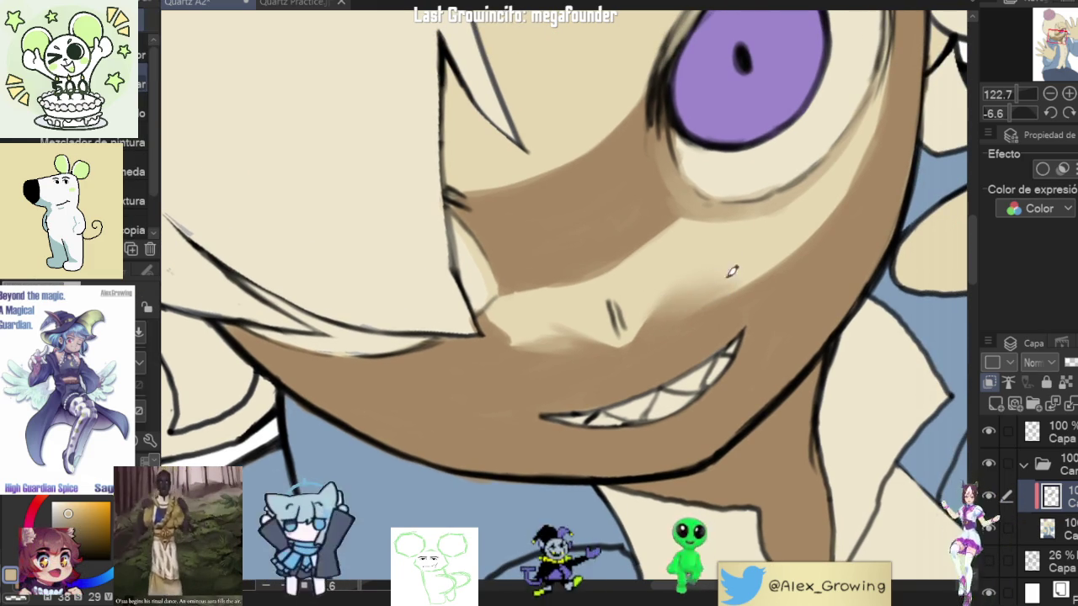
{"action": "left_click_drag", "start_coordinate": [501, 341], "coordinate": [396, 396]}
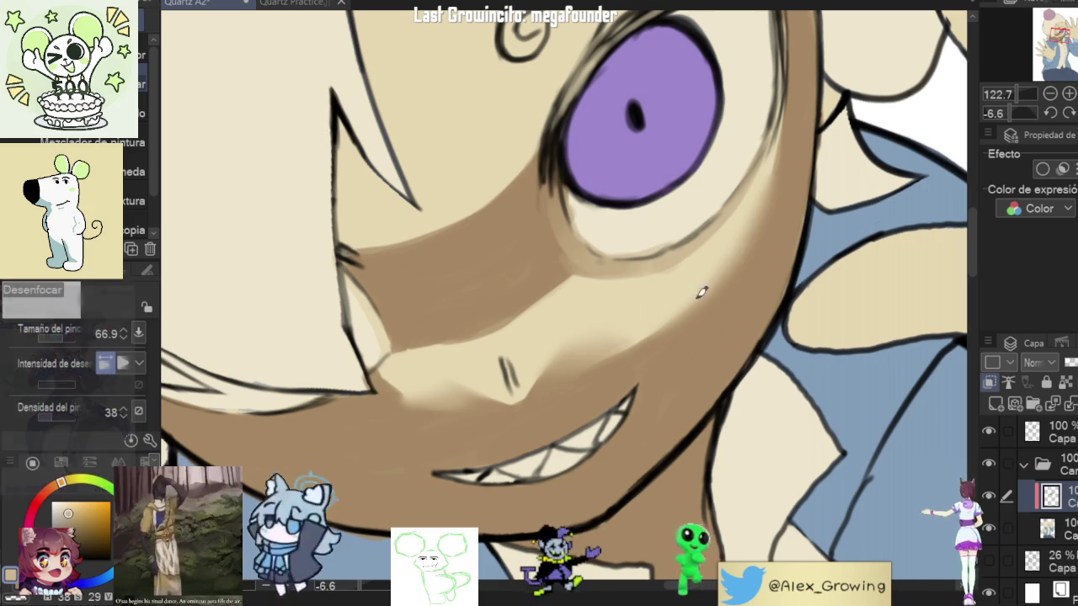
{"action": "scroll", "coordinate": [726, 275], "scroll_direction": "down", "scroll_amount": 3}
{"action": "left_click_drag", "start_coordinate": [726, 274], "coordinate": [592, 349]}
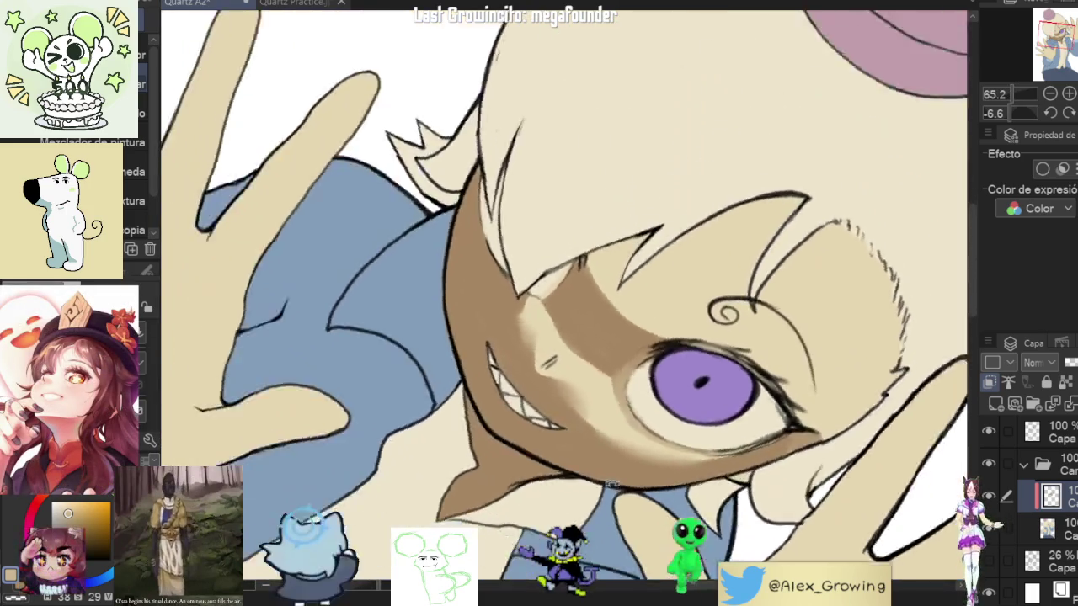
{"action": "scroll", "coordinate": [609, 306], "scroll_direction": "up", "scroll_amount": 2}
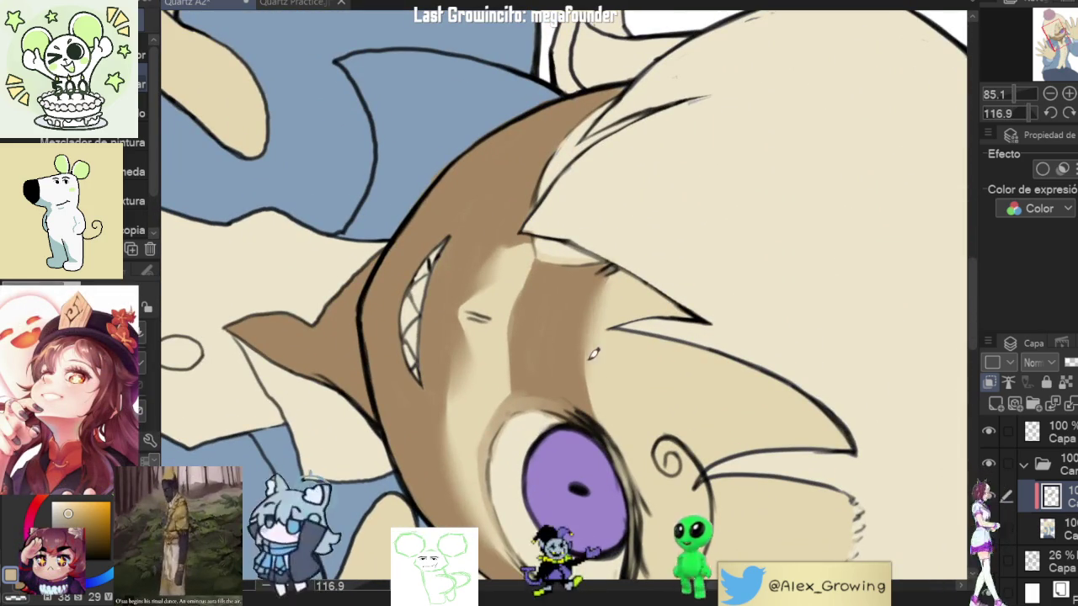
{"action": "scroll", "coordinate": [592, 389], "scroll_direction": "down", "scroll_amount": 4}
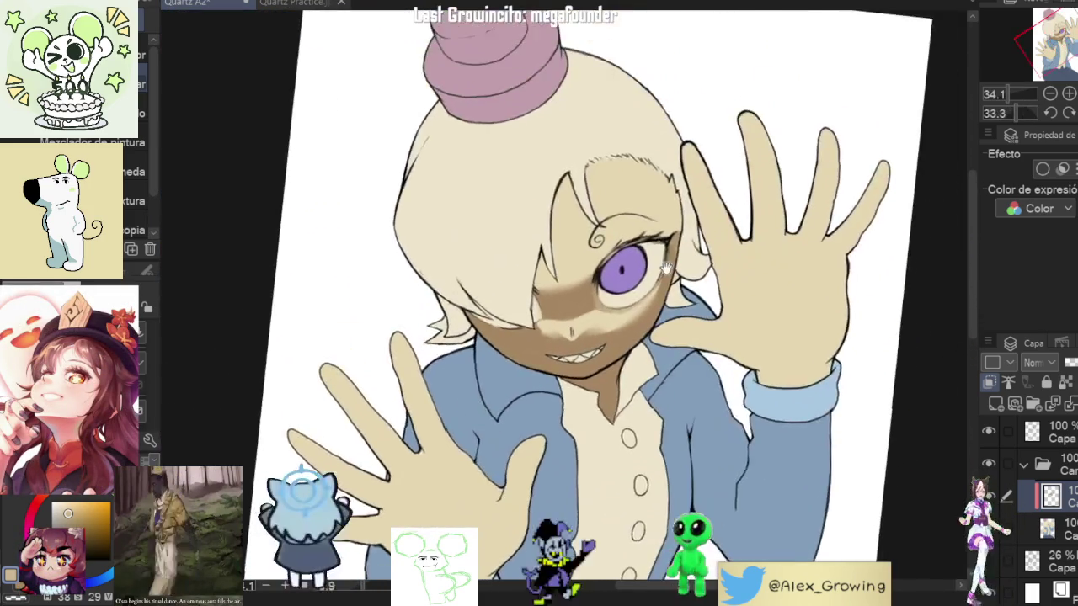
{"action": "mouse_move", "coordinate": [592, 389]}
{"action": "left_mouse_down"}
{"action": "mouse_move", "coordinate": [539, 278]}
{"action": "mouse_move", "coordinate": [556, 374]}
{"action": "left_mouse_up"}
{"action": "scroll", "coordinate": [571, 291], "scroll_direction": "up", "scroll_amount": 5}
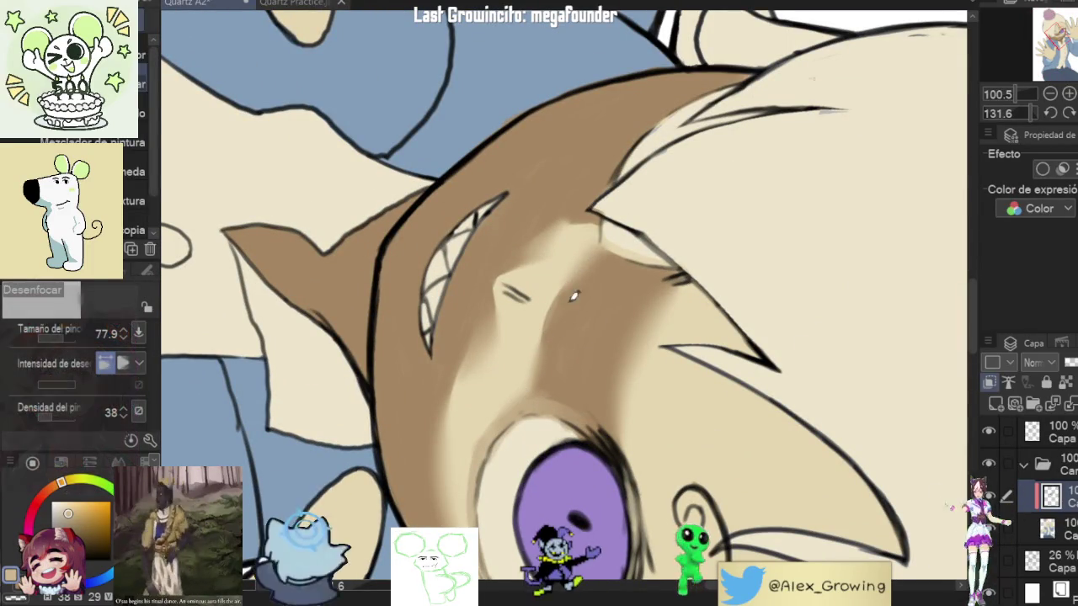
Step: Check the whole character, then zoom in on the face and straighten it
{"action": "scroll", "coordinate": [512, 396], "scroll_direction": "down", "scroll_amount": 3}
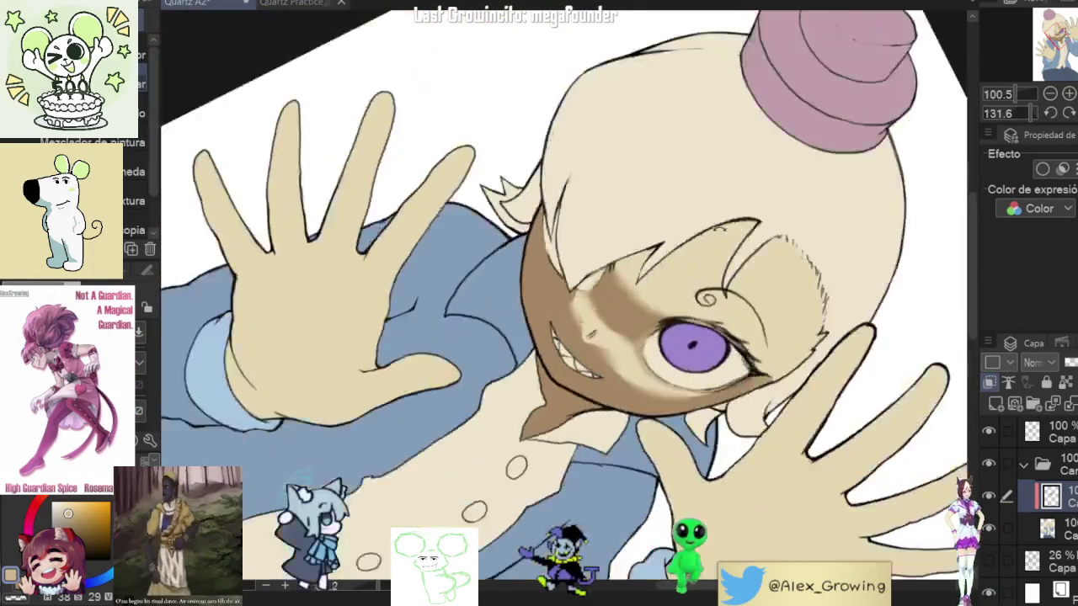
{"action": "left_click_drag", "start_coordinate": [512, 397], "coordinate": [674, 190]}
{"action": "scroll", "coordinate": [673, 190], "scroll_direction": "up", "scroll_amount": 2}
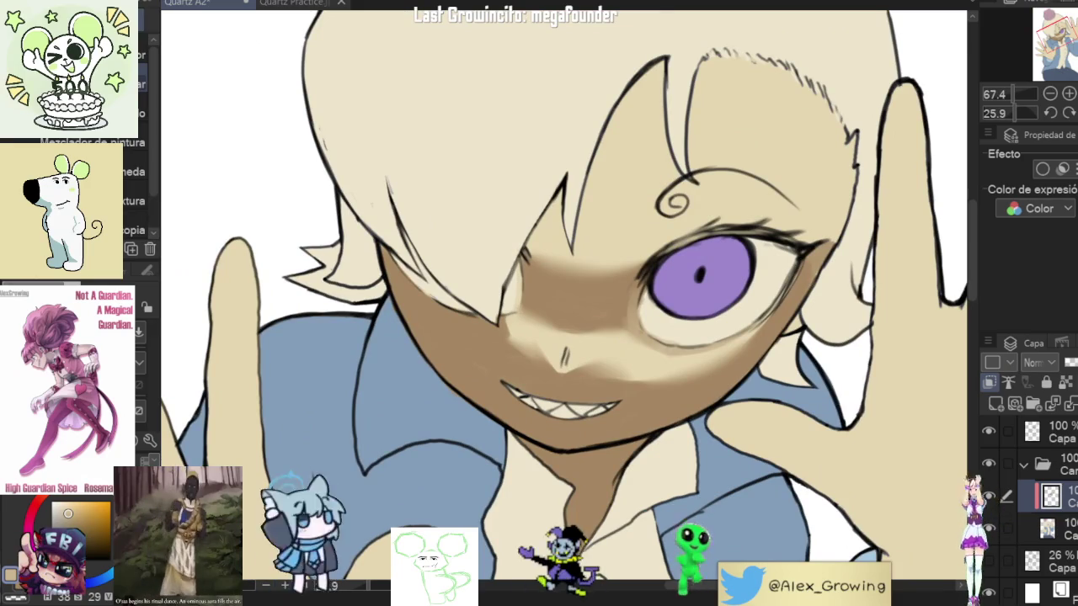
{"action": "mouse_move", "coordinate": [641, 396]}
{"action": "left_mouse_down"}
{"action": "mouse_move", "coordinate": [645, 404]}
{"action": "mouse_move", "coordinate": [642, 335]}
{"action": "left_mouse_up"}
{"action": "scroll", "coordinate": [645, 404], "scroll_direction": "up", "scroll_amount": 2}
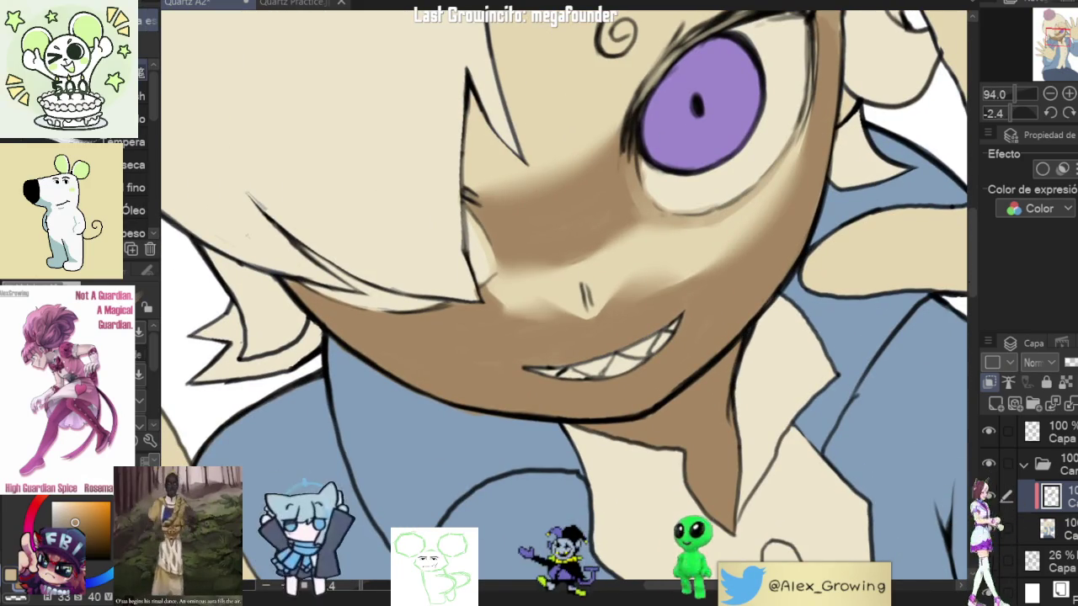
{"action": "left_click_drag", "start_coordinate": [706, 396], "coordinate": [704, 370]}
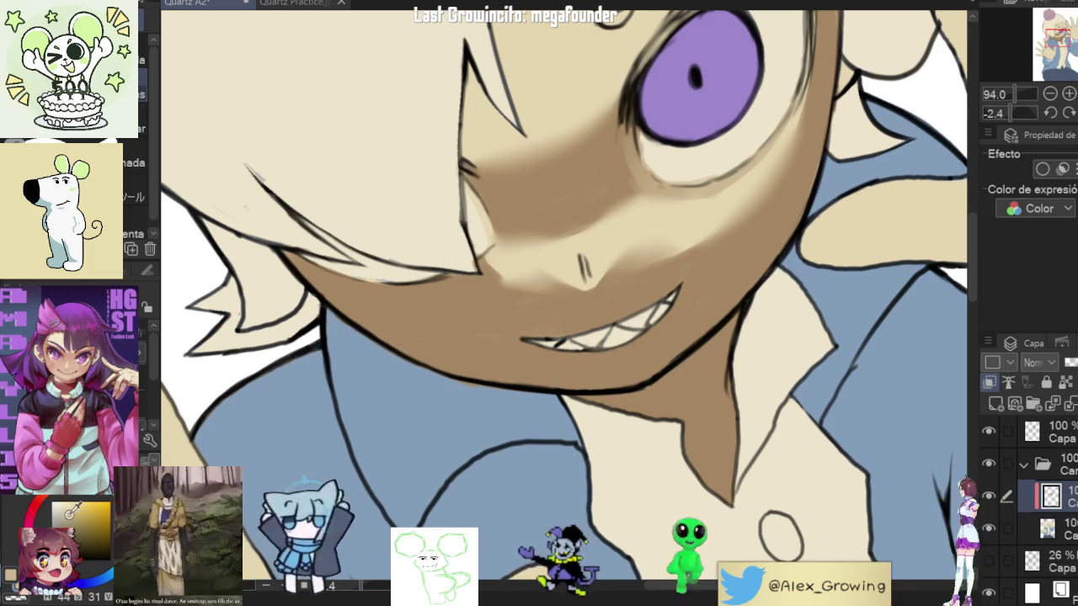
Step: Redraw and darken the tooth lines in orange-brown, then sample the tan skin colour
{"action": "left_click_drag", "start_coordinate": [65, 504], "coordinate": [62, 497]}
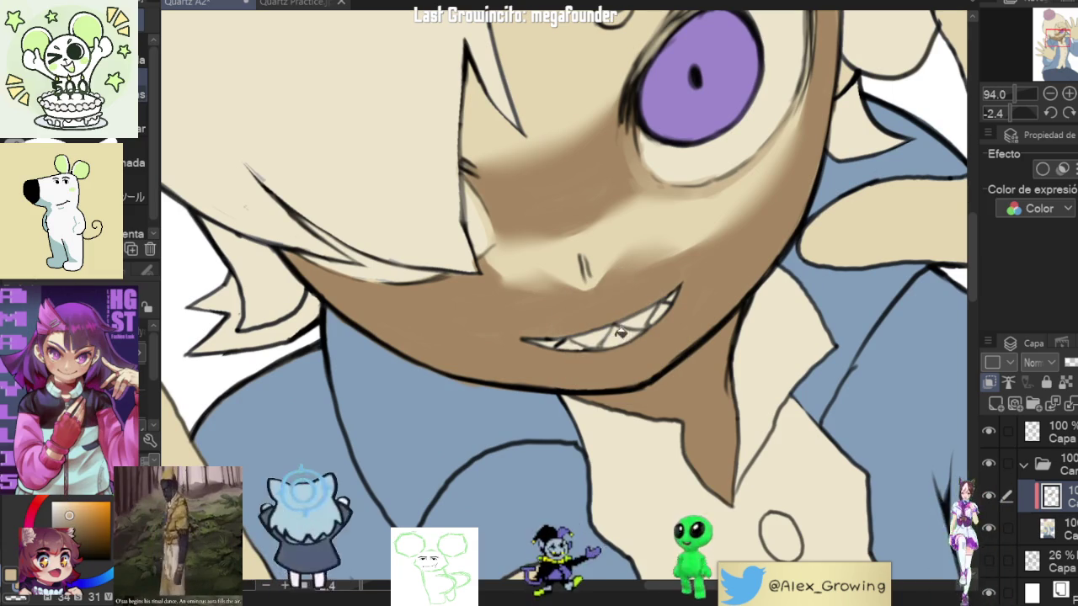
{"action": "mouse_move", "coordinate": [623, 324]}
{"action": "left_mouse_down"}
{"action": "mouse_move", "coordinate": [637, 310]}
{"action": "mouse_move", "coordinate": [417, 404]}
{"action": "left_mouse_up"}
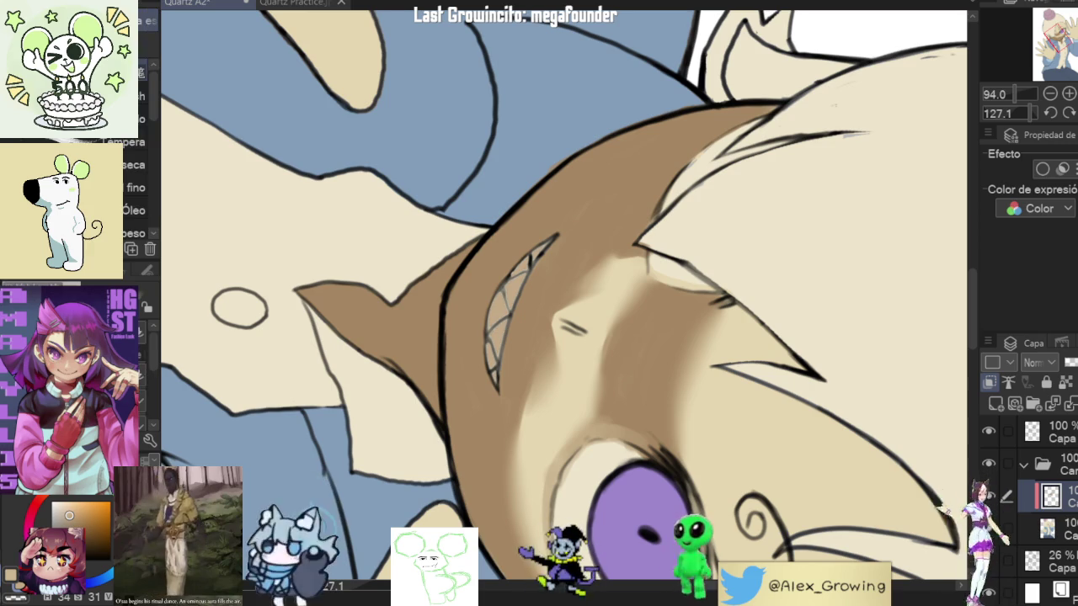
{"action": "scroll", "coordinate": [488, 323], "scroll_direction": "up", "scroll_amount": 3}
{"action": "scroll", "coordinate": [489, 323], "scroll_direction": "up", "scroll_amount": 2}
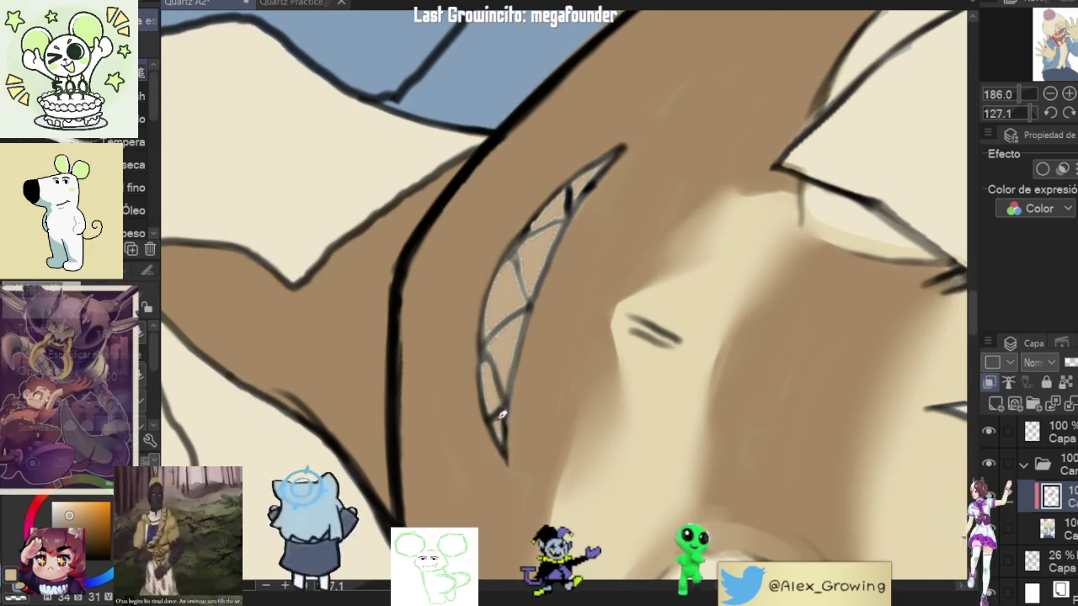
{"action": "left_click_drag", "start_coordinate": [506, 261], "coordinate": [511, 337]}
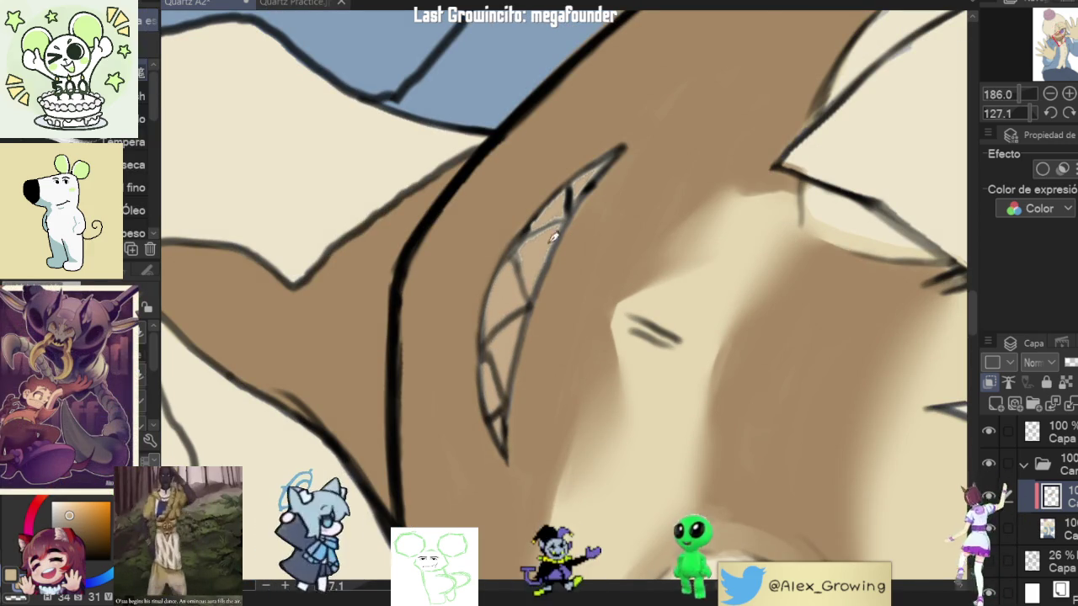
{"action": "left_click_drag", "start_coordinate": [515, 270], "coordinate": [535, 227]}
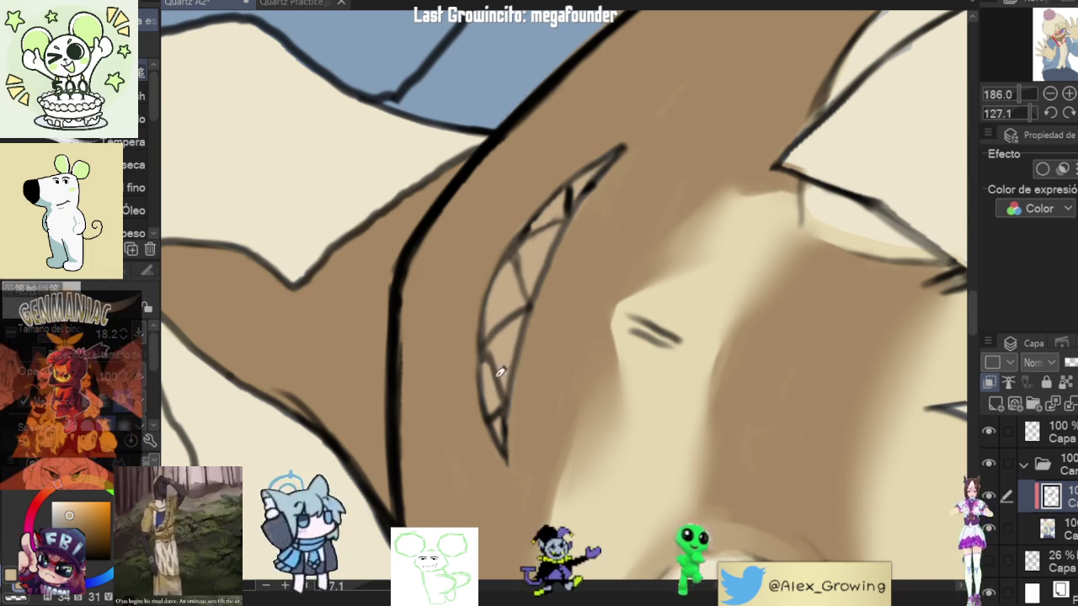
{"action": "left_click", "coordinate": [416, 286], "text": "alt"}
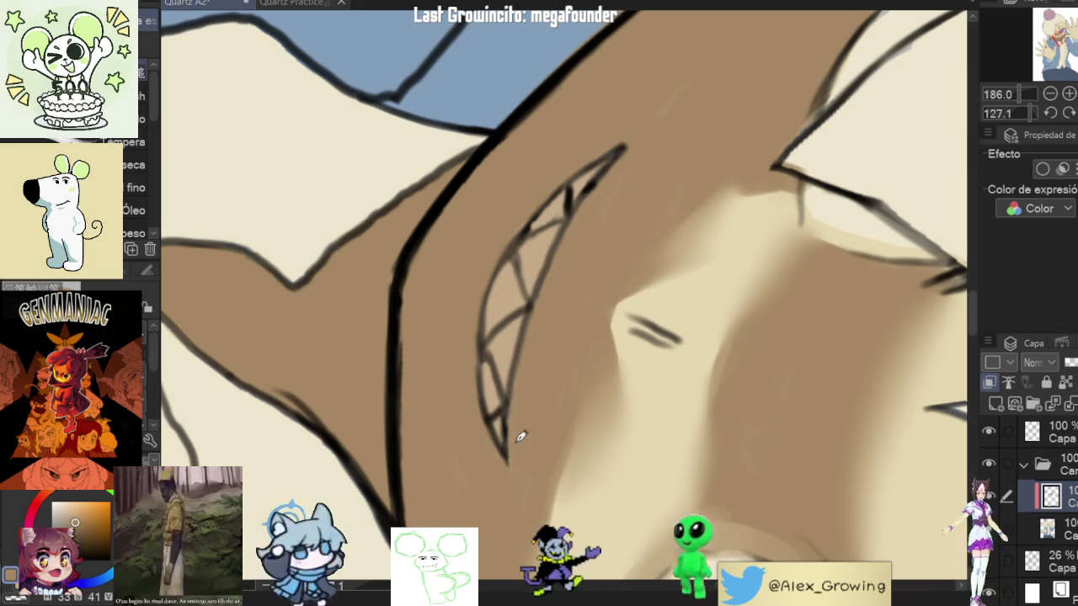
{"action": "scroll", "coordinate": [575, 236], "scroll_direction": "down", "scroll_amount": 10}
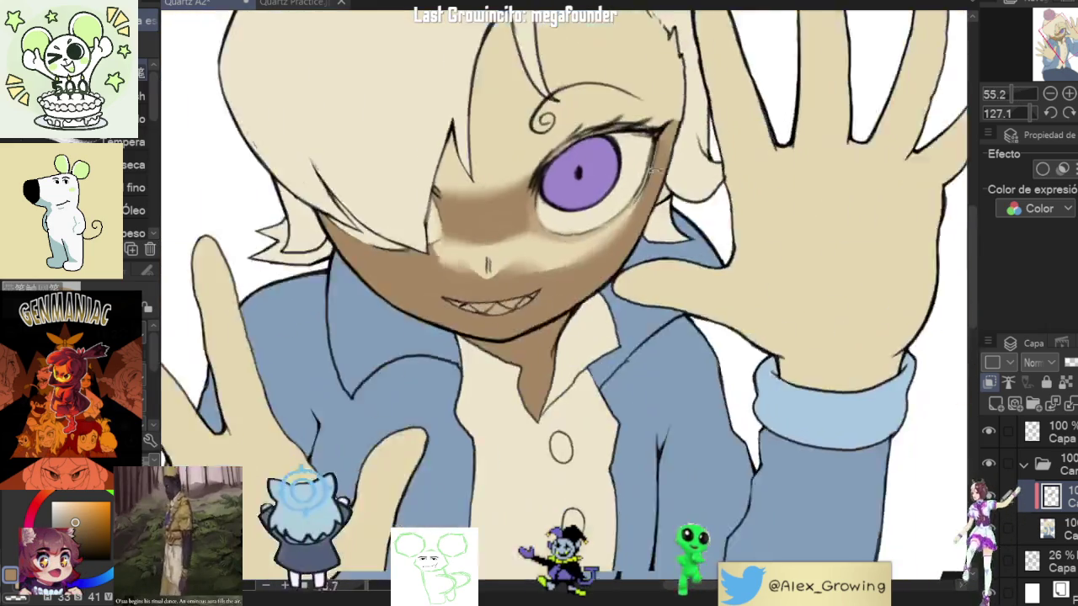
Step: Pick a darker brown and brush shading beneath the upper lashes of Fae's eye
{"action": "scroll", "coordinate": [640, 203], "scroll_direction": "up", "scroll_amount": 3}
{"action": "scroll", "coordinate": [640, 203], "scroll_direction": "up", "scroll_amount": 5}
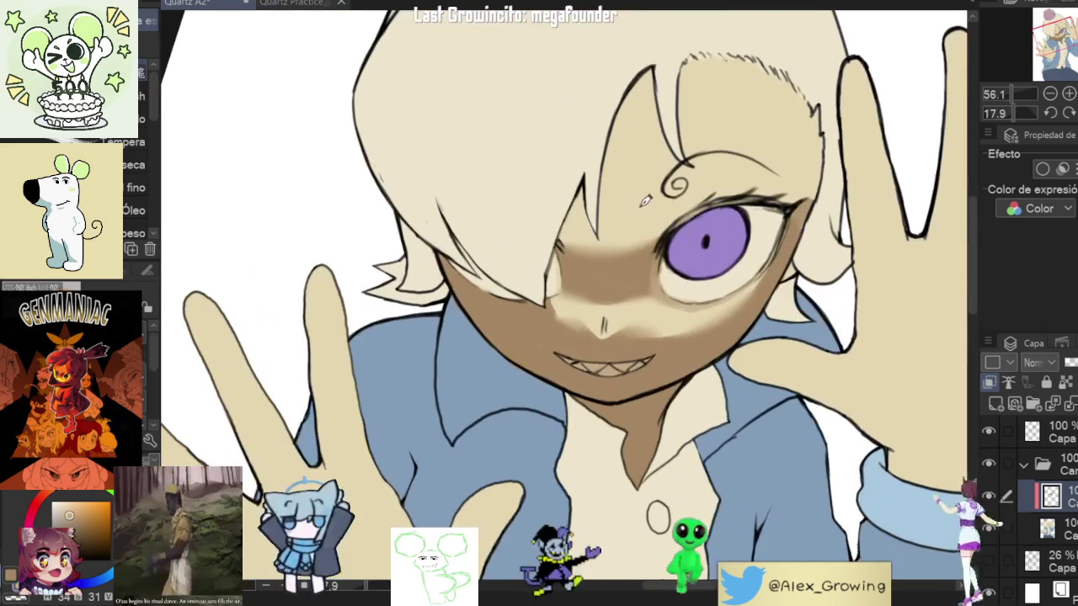
{"action": "scroll", "coordinate": [673, 242], "scroll_direction": "up", "scroll_amount": 1}
{"action": "scroll", "coordinate": [665, 240], "scroll_direction": "up", "scroll_amount": 3}
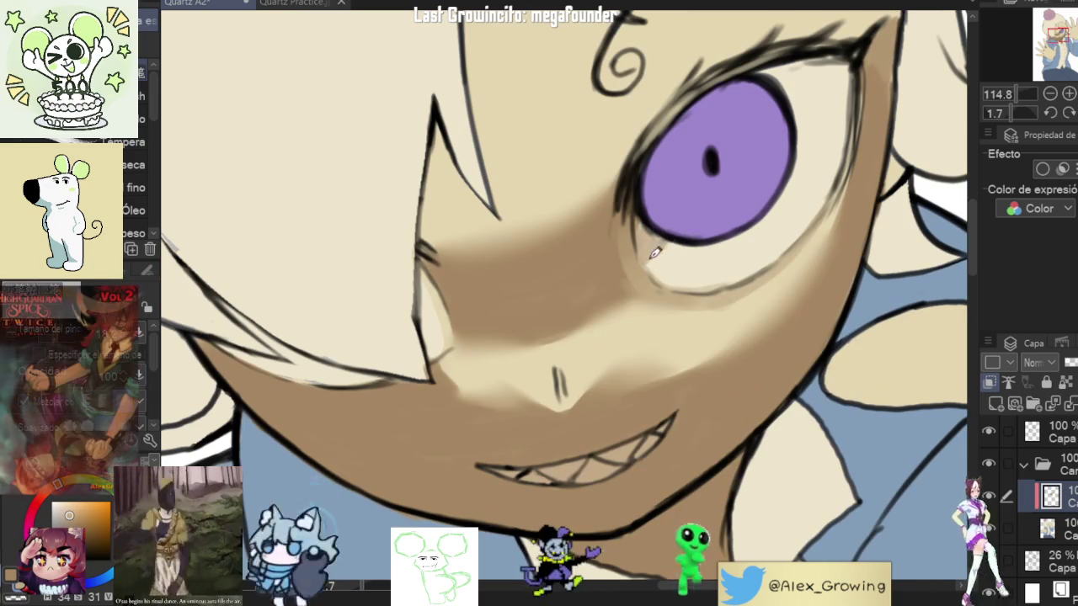
{"action": "scroll", "coordinate": [657, 226], "scroll_direction": "down", "scroll_amount": 2}
{"action": "left_click_drag", "start_coordinate": [728, 390], "coordinate": [627, 310]}
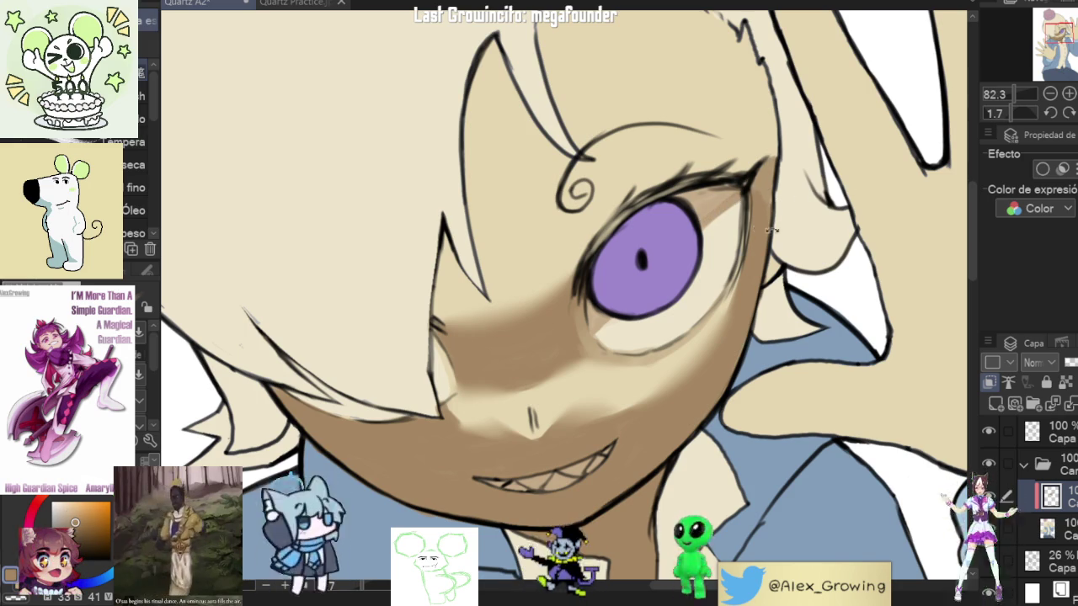
{"action": "left_click_drag", "start_coordinate": [857, 179], "coordinate": [758, 236]}
{"action": "scroll", "coordinate": [648, 278], "scroll_direction": "up", "scroll_amount": 4}
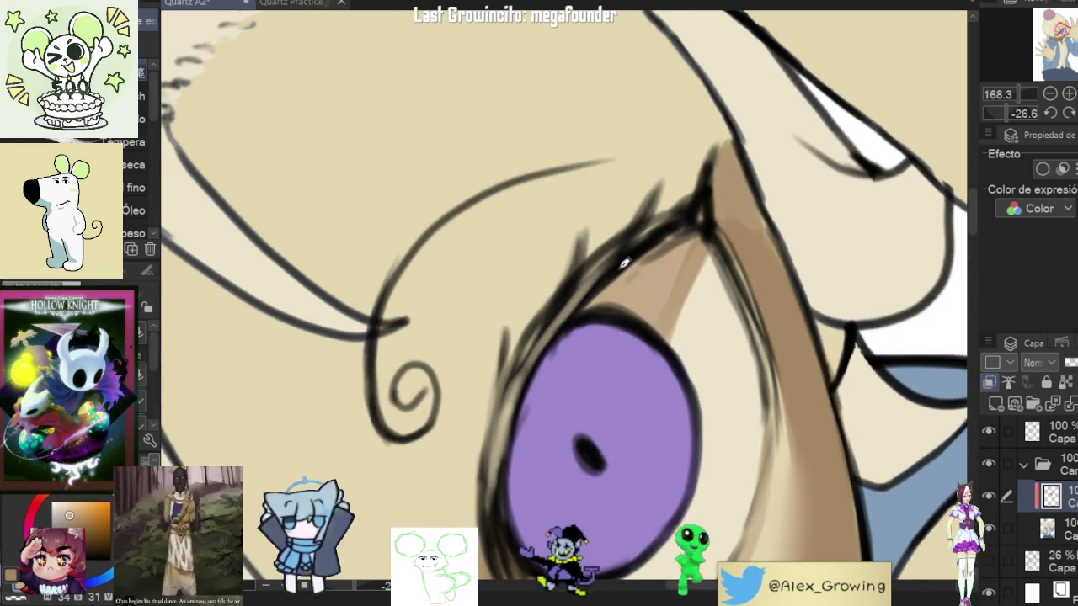
{"action": "left_click", "coordinate": [624, 264], "text": "alt"}
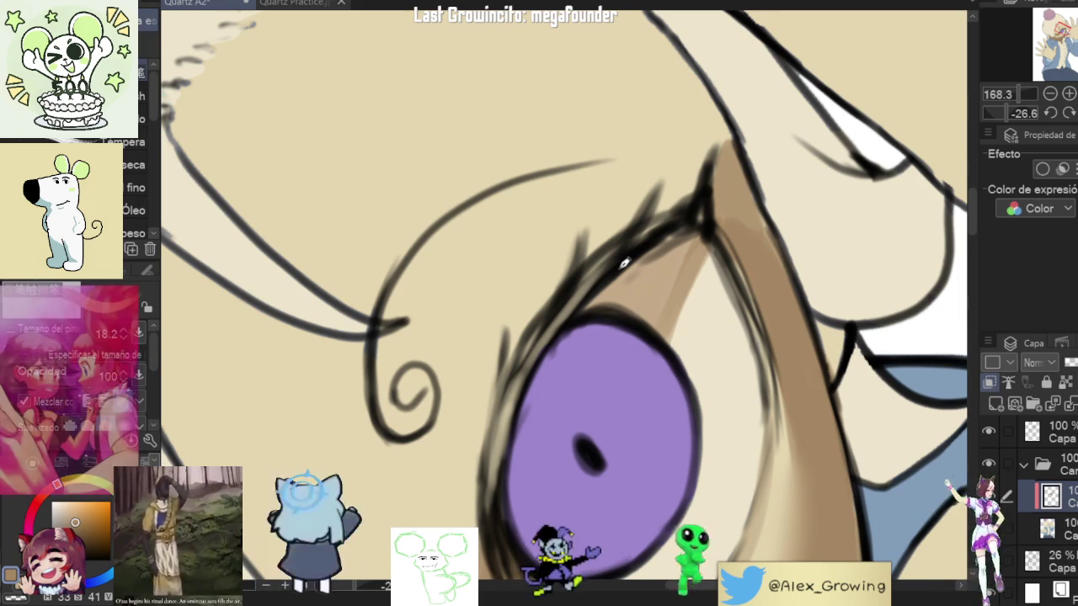
{"action": "left_click_drag", "start_coordinate": [602, 283], "coordinate": [627, 262]}
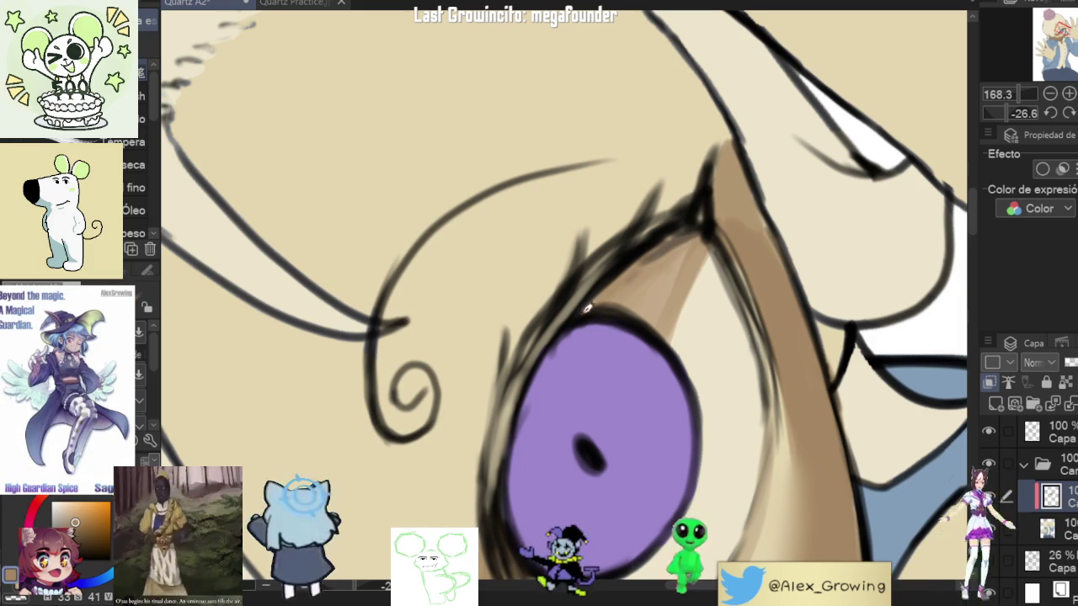
Step: Ink a darker outline along the eye's right edge with the pen
{"action": "left_click_drag", "start_coordinate": [655, 259], "coordinate": [717, 226]}
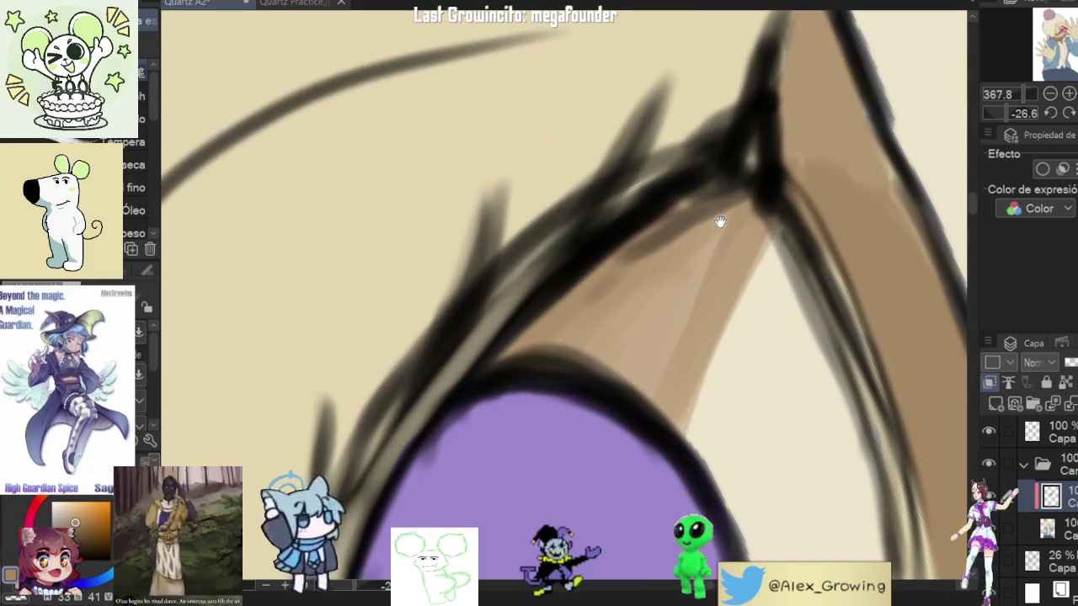
{"action": "left_click_drag", "start_coordinate": [566, 296], "coordinate": [643, 327]}
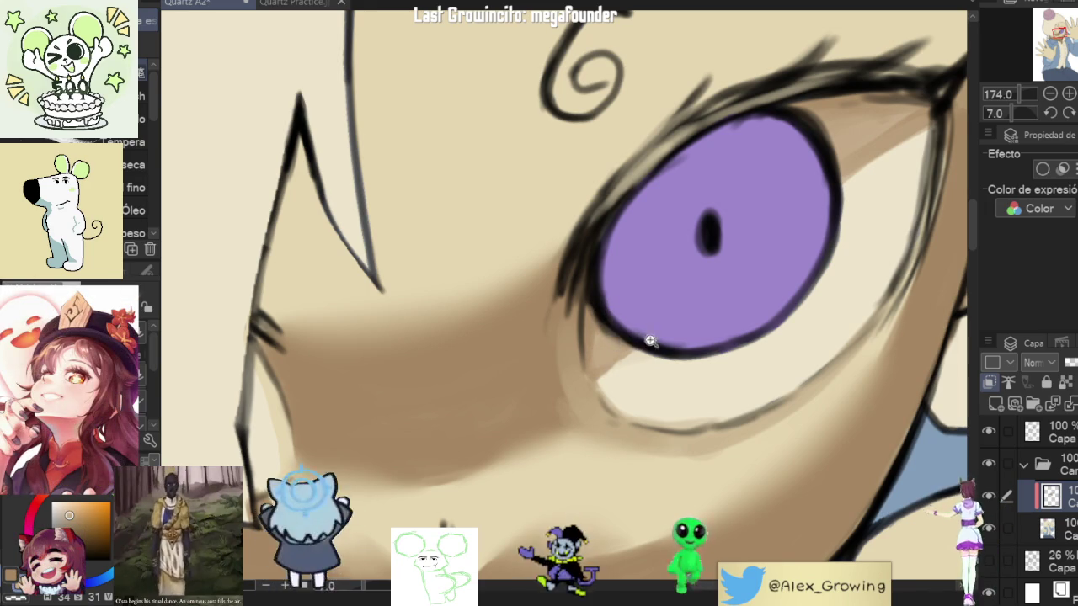
{"action": "scroll", "coordinate": [647, 336], "scroll_direction": "down", "scroll_amount": 5}
{"action": "scroll", "coordinate": [705, 363], "scroll_direction": "up", "scroll_amount": 6}
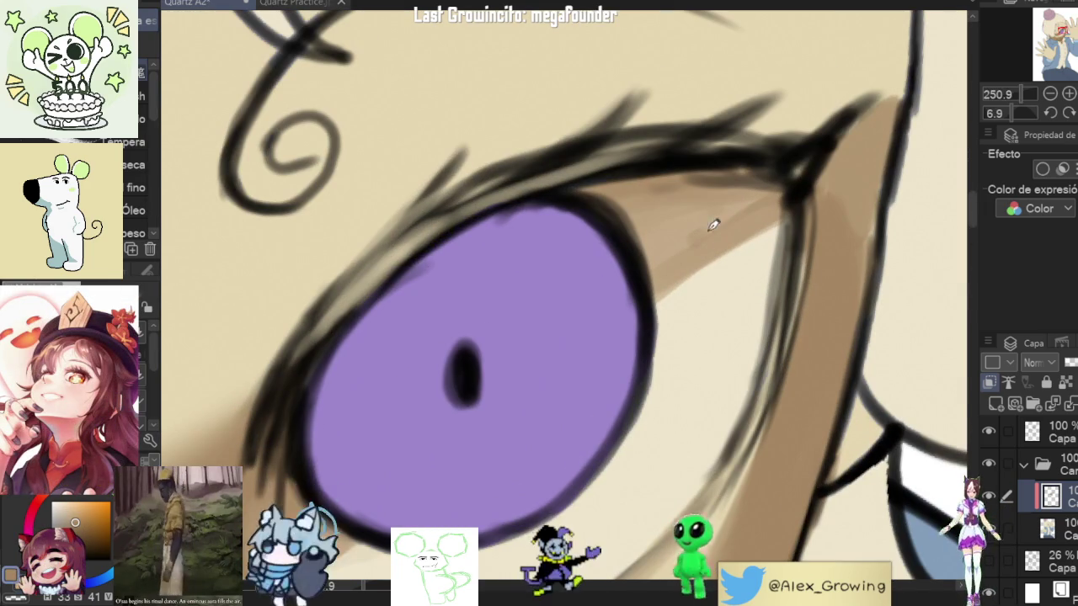
{"action": "scroll", "coordinate": [698, 219], "scroll_direction": "down", "scroll_amount": 2}
{"action": "scroll", "coordinate": [666, 311], "scroll_direction": "down", "scroll_amount": 2}
{"action": "scroll", "coordinate": [732, 353], "scroll_direction": "down", "scroll_amount": 2}
{"action": "scroll", "coordinate": [809, 276], "scroll_direction": "down", "scroll_amount": 1}
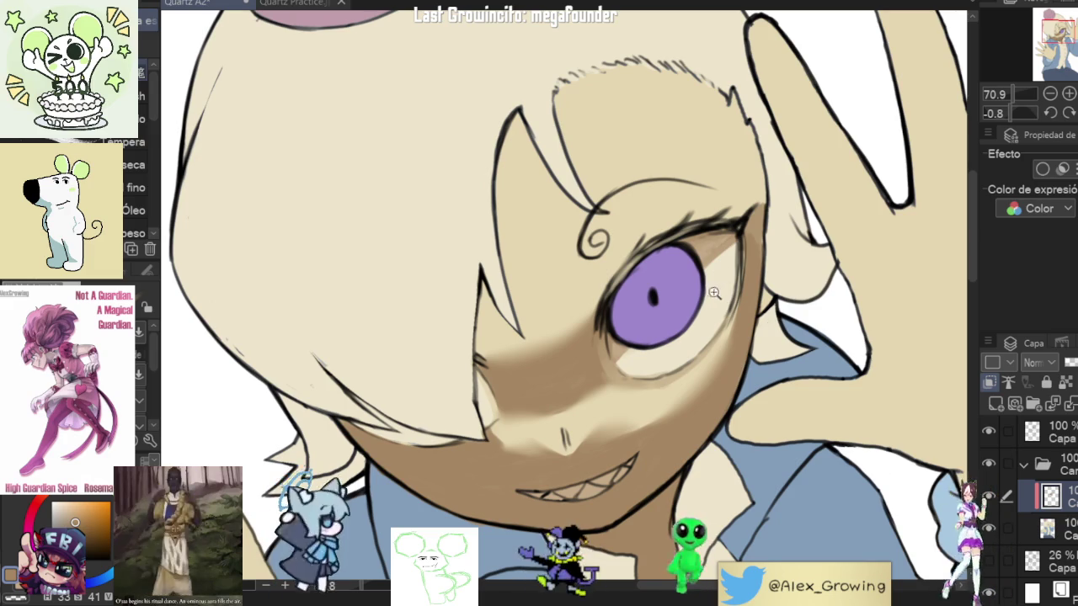
{"action": "scroll", "coordinate": [718, 291], "scroll_direction": "down", "scroll_amount": 2}
{"action": "scroll", "coordinate": [718, 286], "scroll_direction": "down", "scroll_amount": 1}
{"action": "scroll", "coordinate": [716, 269], "scroll_direction": "up", "scroll_amount": 3}
{"action": "scroll", "coordinate": [716, 258], "scroll_direction": "up", "scroll_amount": 2}
{"action": "scroll", "coordinate": [715, 258], "scroll_direction": "up", "scroll_amount": 2}
{"action": "left_click_drag", "start_coordinate": [723, 272], "coordinate": [718, 327]}
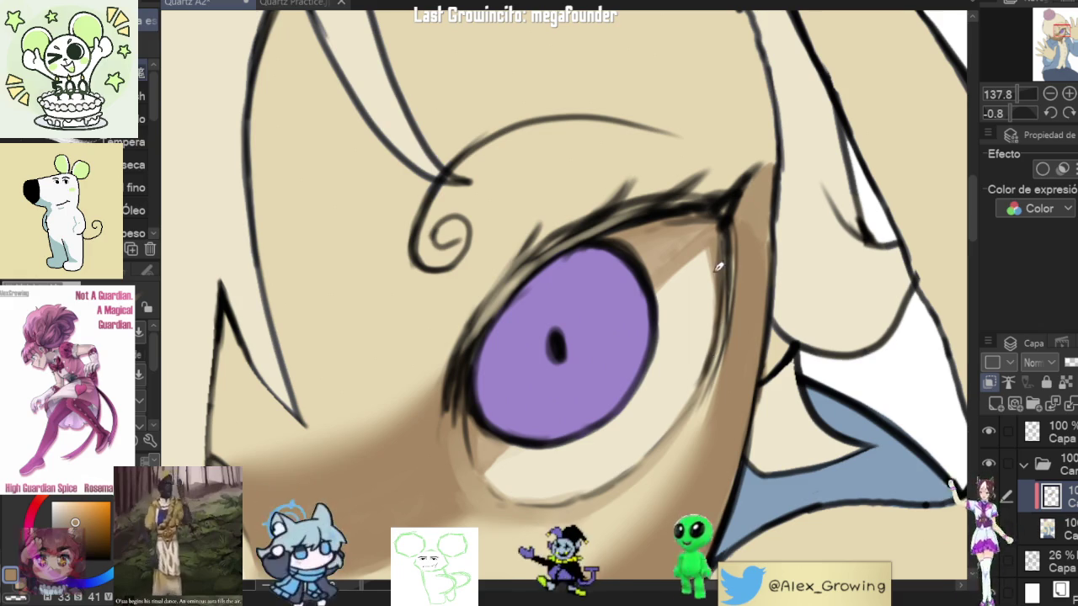
{"action": "scroll", "coordinate": [716, 358], "scroll_direction": "down", "scroll_amount": 2}
{"action": "scroll", "coordinate": [697, 376], "scroll_direction": "down", "scroll_amount": 1}
{"action": "scroll", "coordinate": [698, 376], "scroll_direction": "up", "scroll_amount": 4}
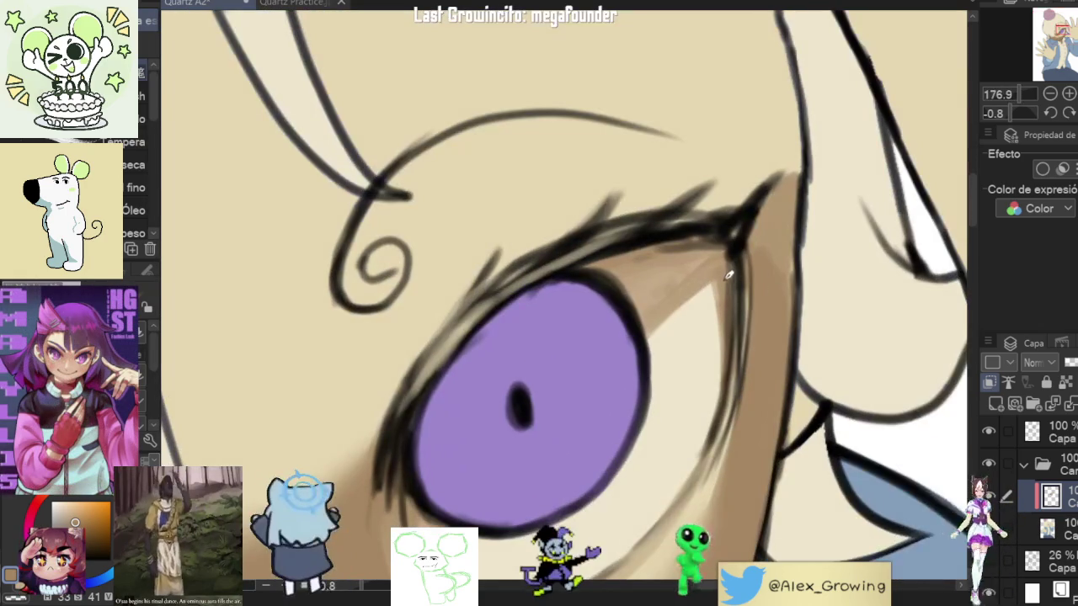
{"action": "scroll", "coordinate": [691, 295], "scroll_direction": "down", "scroll_amount": 3}
{"action": "scroll", "coordinate": [716, 305], "scroll_direction": "down", "scroll_amount": 1}
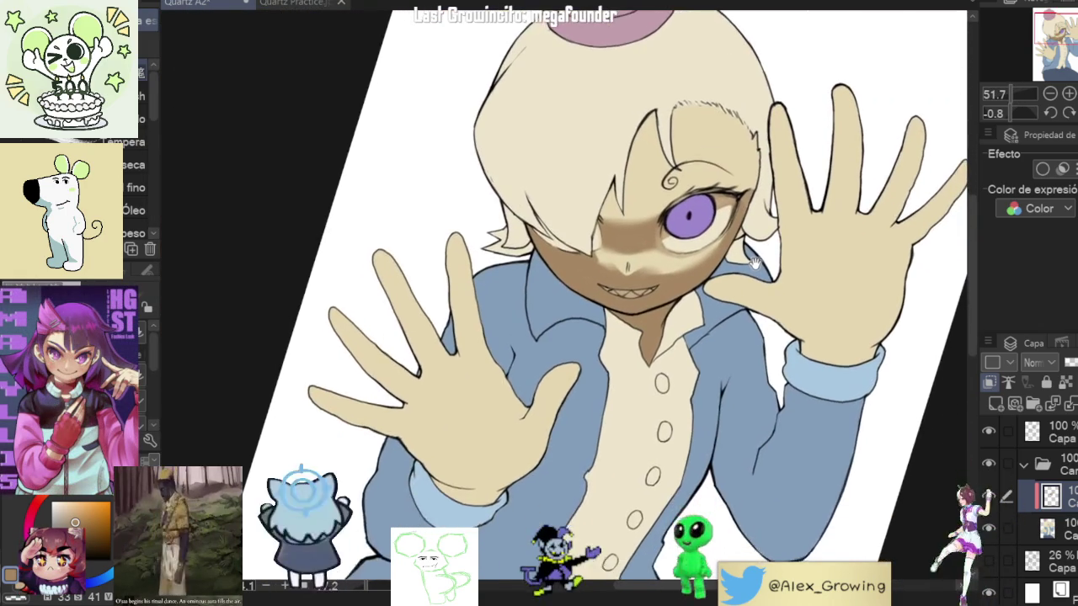
Step: Turn the canvas nearly upside down and lighten the shading just above the iris
{"action": "left_click_drag", "start_coordinate": [748, 315], "coordinate": [707, 253]}
{"action": "scroll", "coordinate": [691, 226], "scroll_direction": "up", "scroll_amount": 5}
{"action": "scroll", "coordinate": [691, 226], "scroll_direction": "down", "scroll_amount": 2}
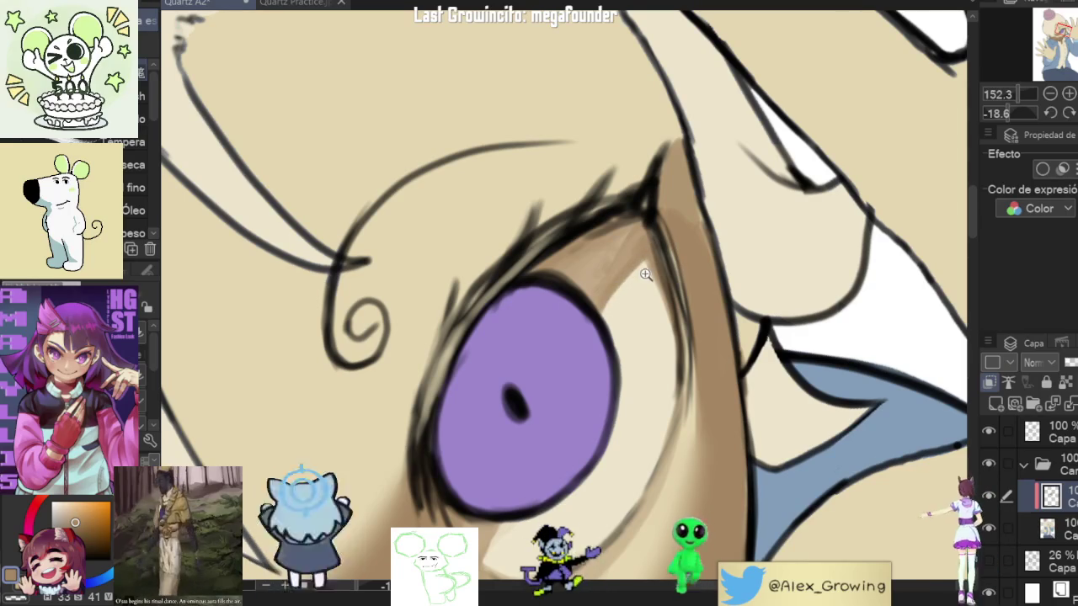
{"action": "scroll", "coordinate": [606, 295], "scroll_direction": "down", "scroll_amount": 5}
{"action": "scroll", "coordinate": [590, 345], "scroll_direction": "up", "scroll_amount": 1}
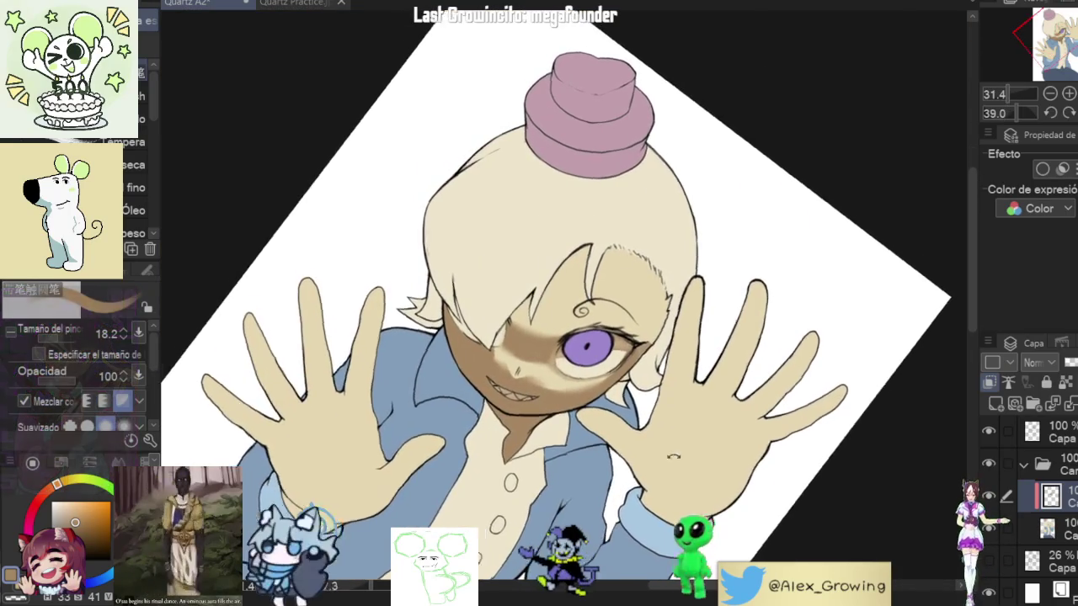
{"action": "left_click_drag", "start_coordinate": [589, 337], "coordinate": [641, 278]}
{"action": "left_click", "coordinate": [1068, 113]}
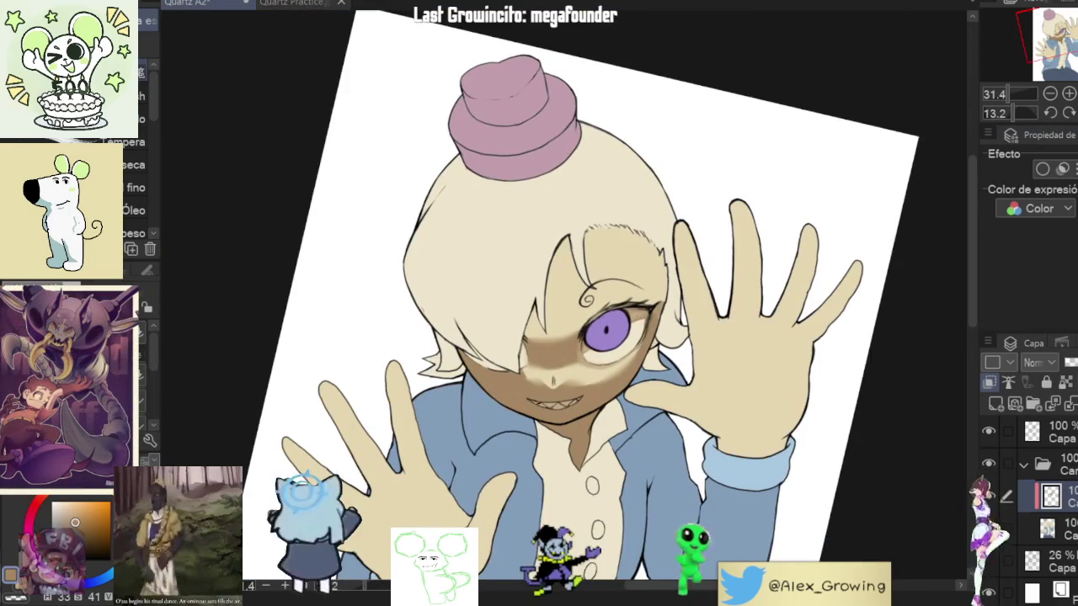
{"action": "left_click", "coordinate": [1066, 114]}
{"action": "mouse_move", "coordinate": [590, 337]}
{"action": "left_mouse_down"}
{"action": "mouse_move", "coordinate": [506, 252]}
{"action": "mouse_move", "coordinate": [522, 320]}
{"action": "left_mouse_up"}
{"action": "scroll", "coordinate": [491, 319], "scroll_direction": "up", "scroll_amount": 5}
{"action": "scroll", "coordinate": [491, 320], "scroll_direction": "up", "scroll_amount": 2}
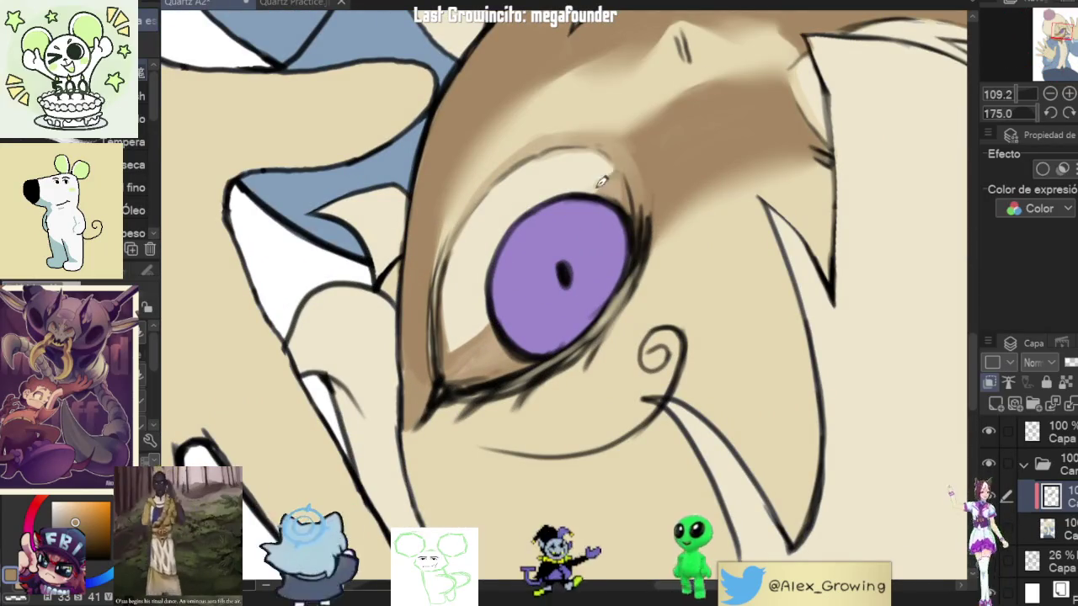
{"action": "left_click_drag", "start_coordinate": [595, 187], "coordinate": [622, 173]}
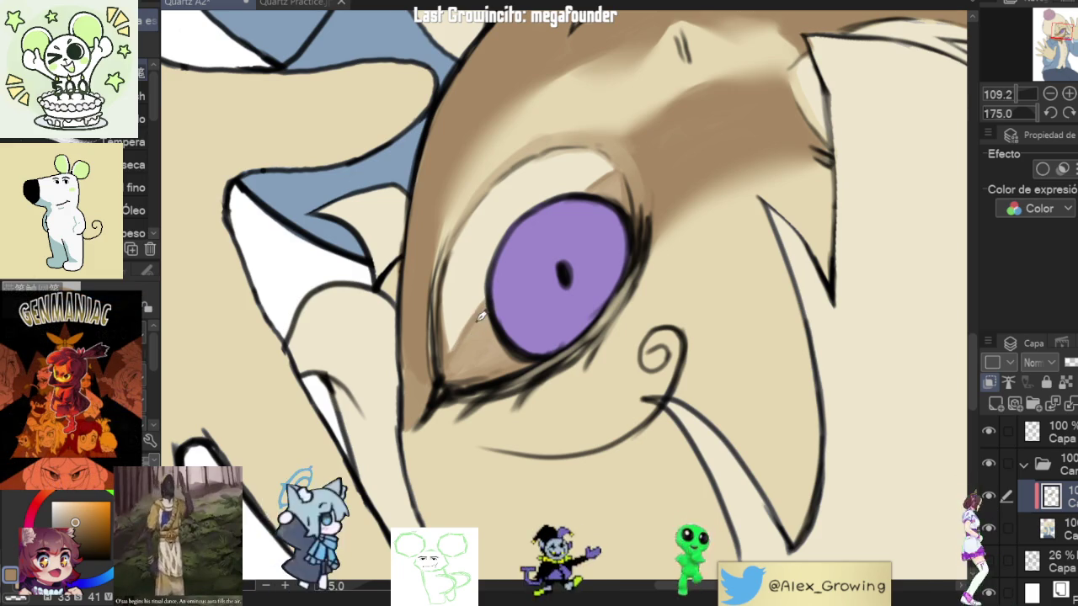
Step: Paint light strokes along the hair strand's edge, then cover them with darker brown shadow
{"action": "mouse_move", "coordinate": [470, 345]}
{"action": "left_mouse_down"}
{"action": "mouse_move", "coordinate": [676, 324]}
{"action": "mouse_move", "coordinate": [715, 273]}
{"action": "mouse_move", "coordinate": [572, 418]}
{"action": "mouse_move", "coordinate": [572, 370]}
{"action": "left_mouse_up"}
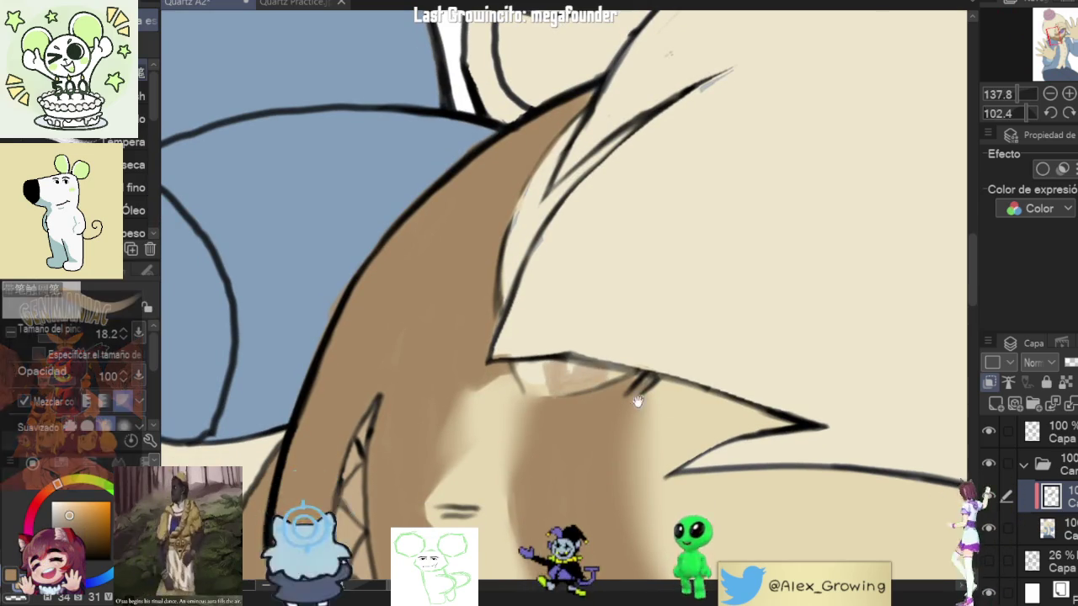
{"action": "left_click_drag", "start_coordinate": [565, 362], "coordinate": [664, 306]}
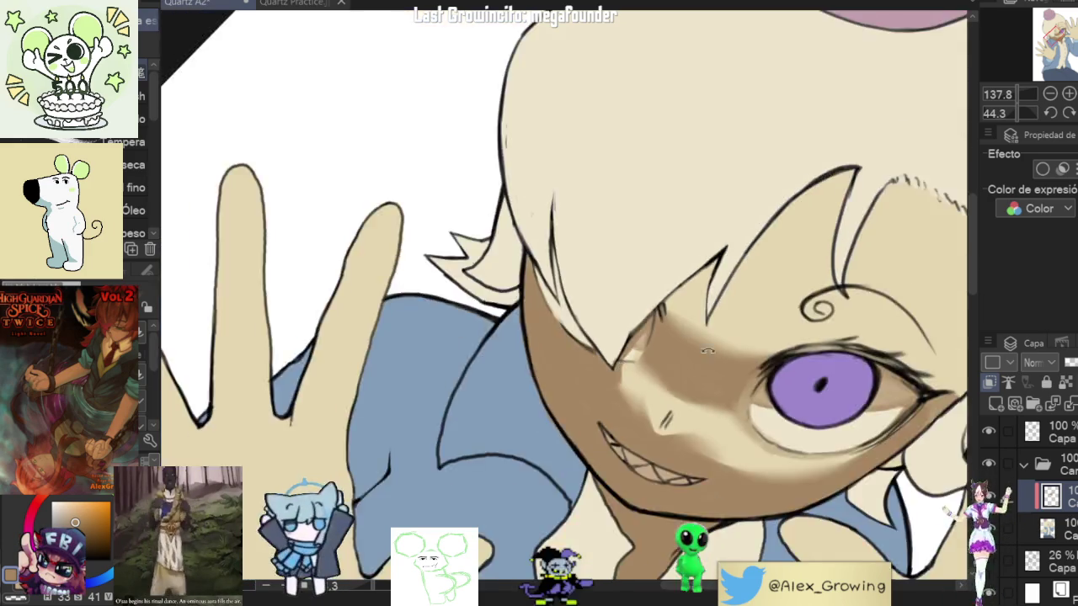
{"action": "mouse_move", "coordinate": [595, 377]}
{"action": "left_mouse_down"}
{"action": "mouse_move", "coordinate": [536, 381]}
{"action": "mouse_move", "coordinate": [543, 328]}
{"action": "left_mouse_up"}
{"action": "mouse_move", "coordinate": [590, 261]}
{"action": "left_mouse_down"}
{"action": "mouse_move", "coordinate": [539, 371]}
{"action": "mouse_move", "coordinate": [527, 362]}
{"action": "left_mouse_up"}
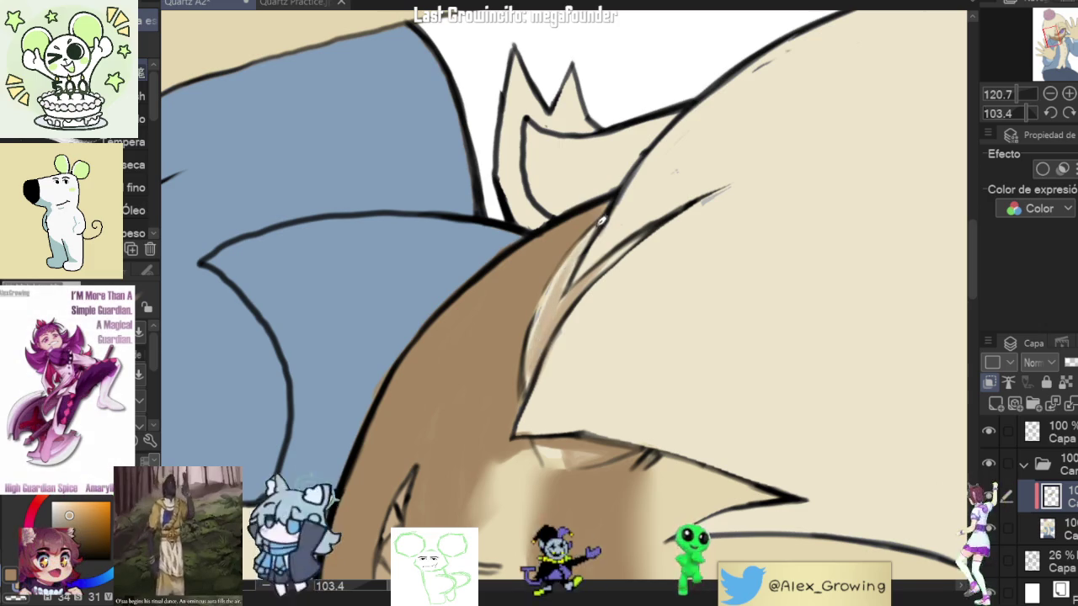
{"action": "mouse_move", "coordinate": [547, 324]}
{"action": "left_mouse_down"}
{"action": "mouse_move", "coordinate": [567, 266]}
{"action": "mouse_move", "coordinate": [537, 372]}
{"action": "left_mouse_up"}
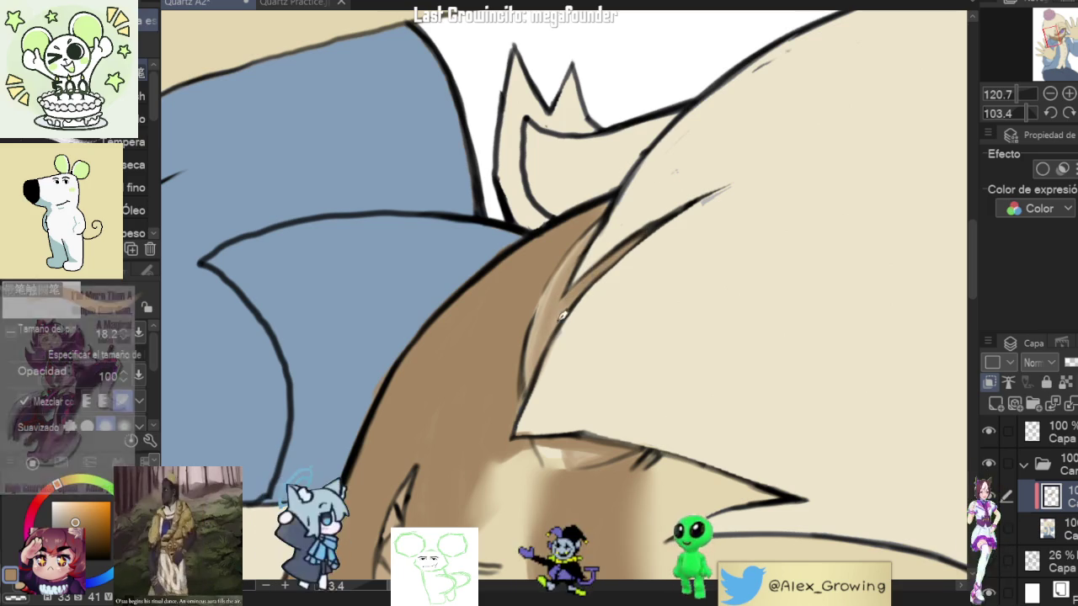
{"action": "scroll", "coordinate": [581, 321], "scroll_direction": "down", "scroll_amount": 2}
{"action": "scroll", "coordinate": [581, 322], "scroll_direction": "down", "scroll_amount": 5}
{"action": "mouse_move", "coordinate": [581, 322]}
{"action": "left_mouse_down"}
{"action": "mouse_move", "coordinate": [722, 285]}
{"action": "mouse_move", "coordinate": [691, 253]}
{"action": "left_mouse_up"}
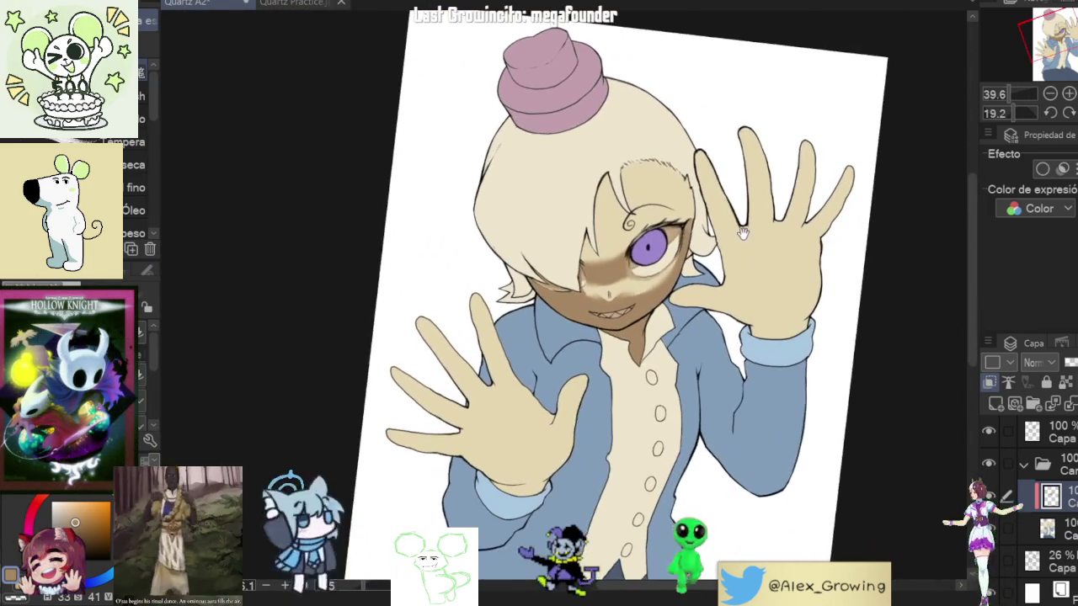
{"action": "scroll", "coordinate": [640, 303], "scroll_direction": "up", "scroll_amount": 1}
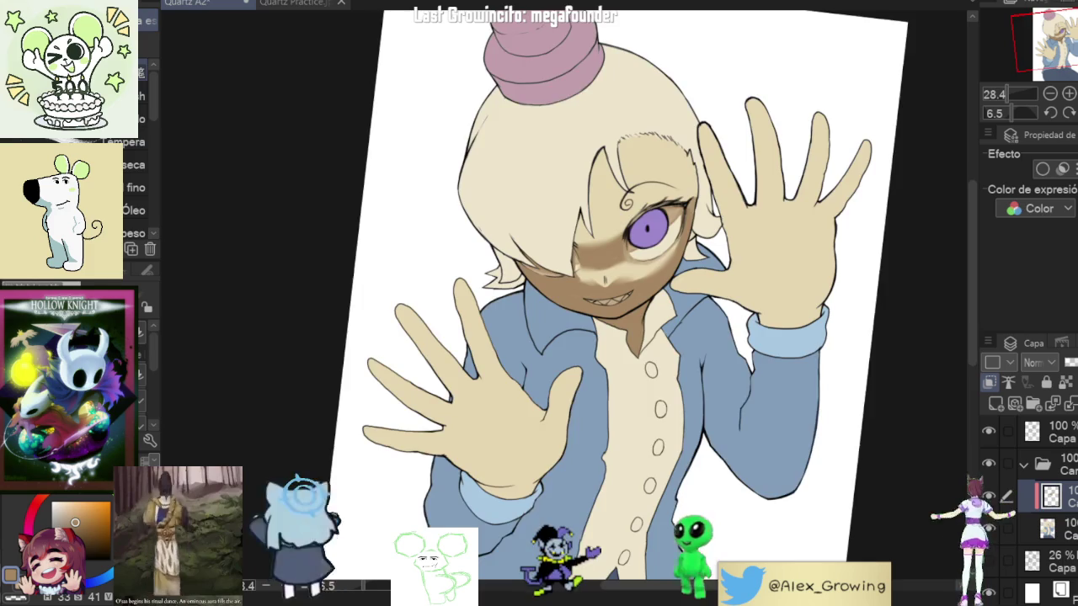
{"action": "key", "text": "ctrl+0"}
{"action": "key", "text": "h"}
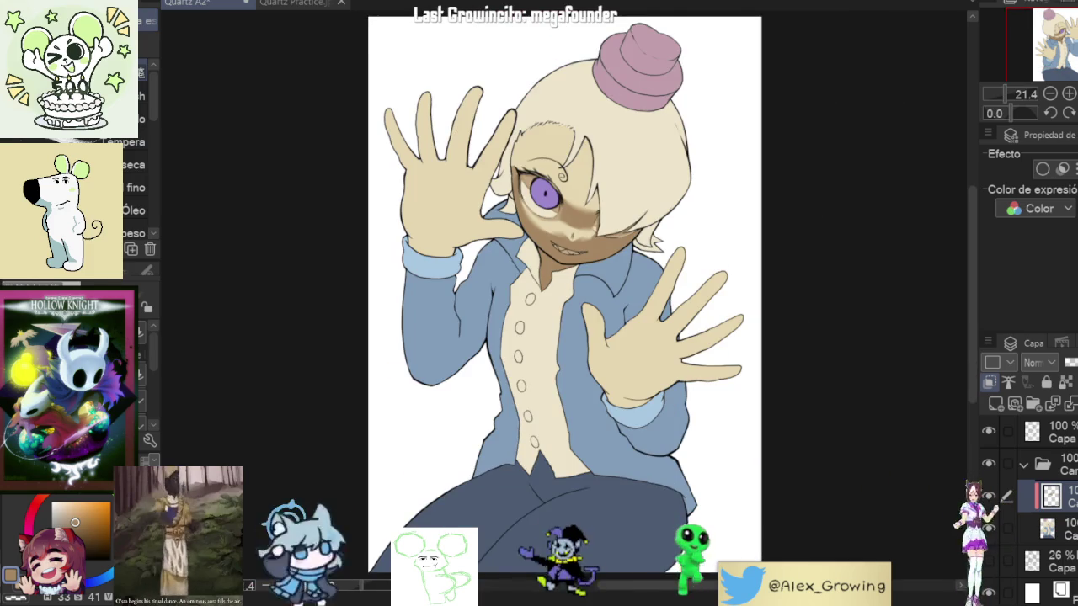
{"action": "key", "text": "v"}
{"action": "key", "text": "v"}
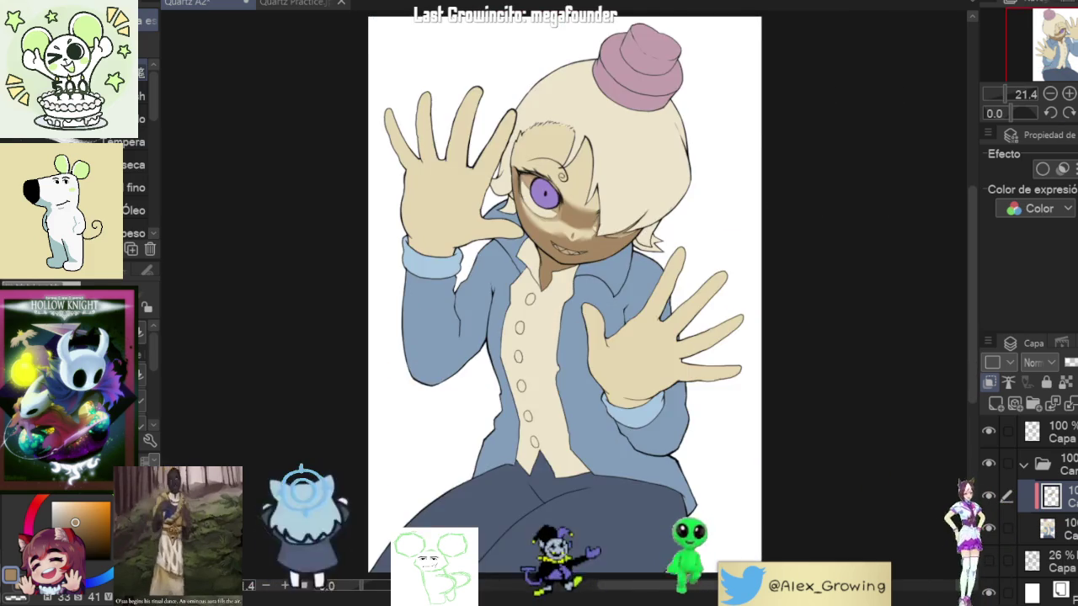
{"action": "key", "text": "h"}
{"action": "left_click_drag", "start_coordinate": [674, 244], "coordinate": [698, 363]}
{"action": "scroll", "coordinate": [699, 362], "scroll_direction": "up", "scroll_amount": 5}
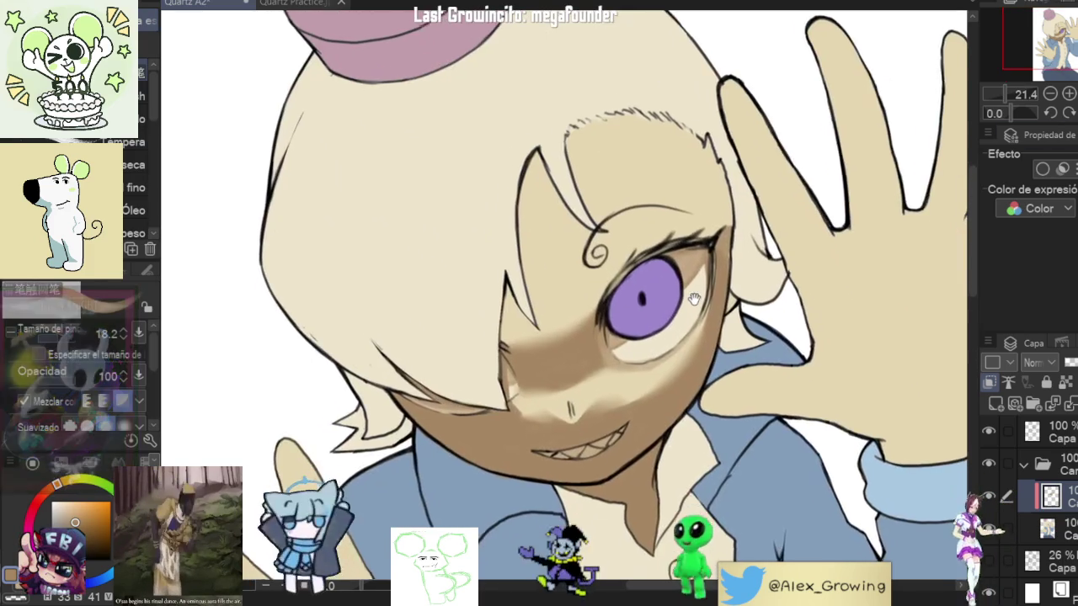
{"action": "left_click_drag", "start_coordinate": [599, 385], "coordinate": [710, 236]}
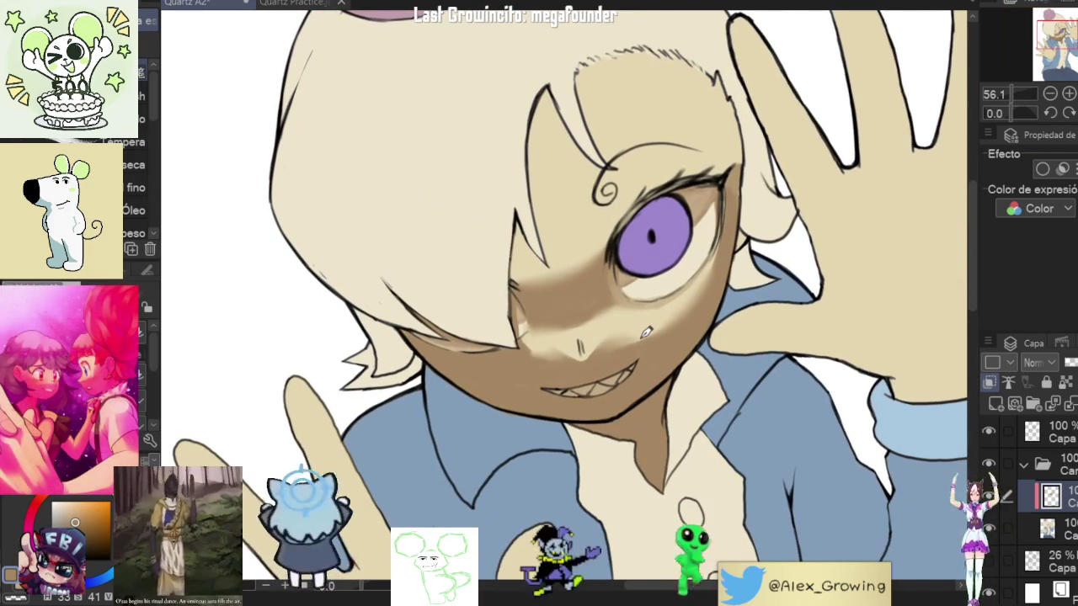
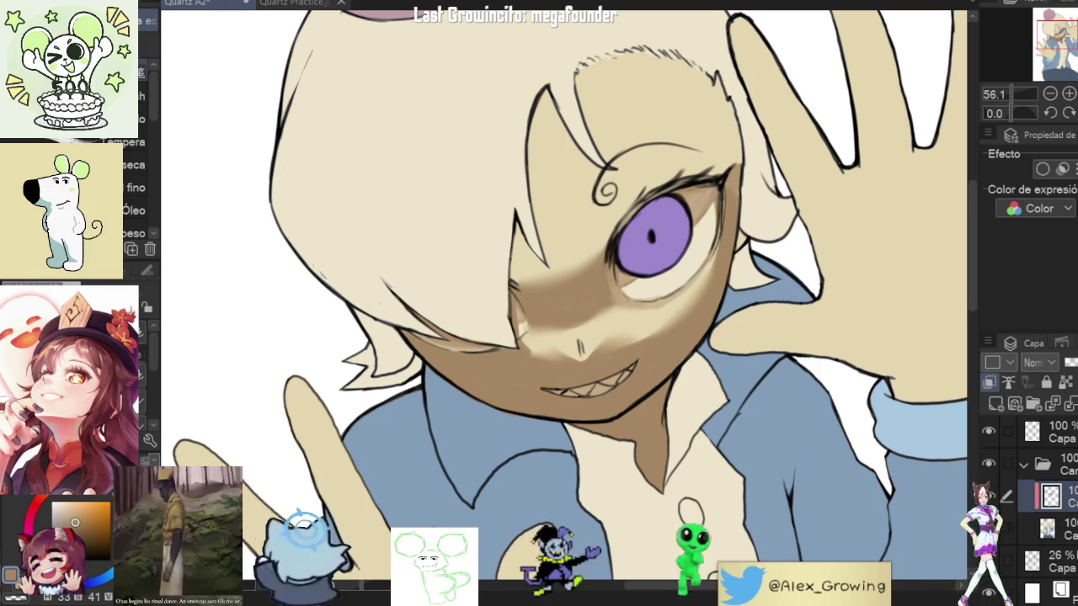
Step: Pan and zoom the view around the whole character
{"action": "scroll", "coordinate": [1002, 501], "scroll_direction": "down", "scroll_amount": 2}
{"action": "scroll", "coordinate": [758, 270], "scroll_direction": "down", "scroll_amount": 3}
{"action": "left_click_drag", "start_coordinate": [838, 333], "coordinate": [769, 237]}
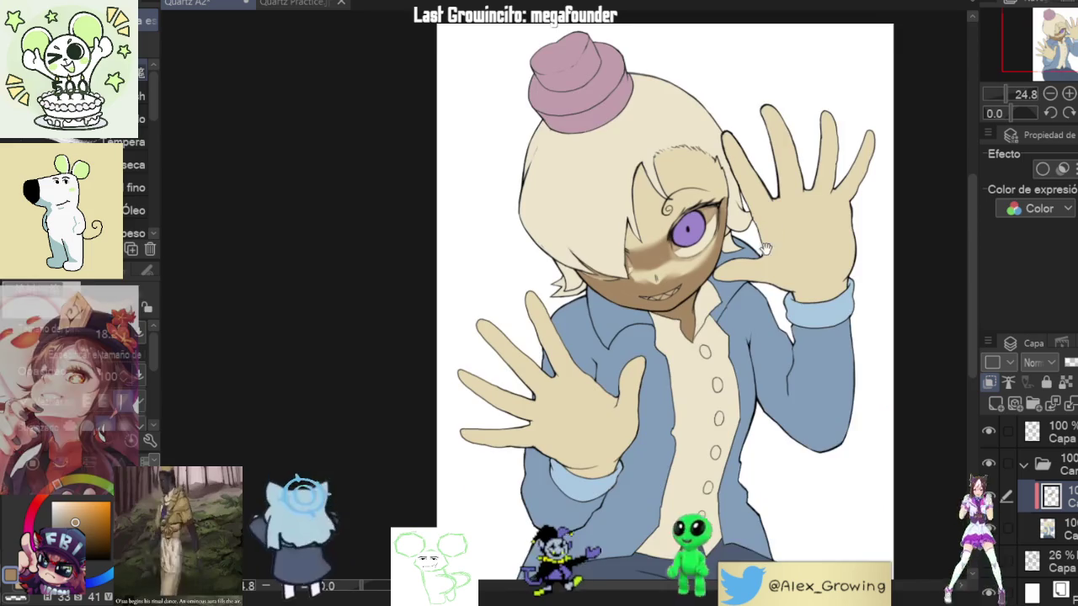
{"action": "scroll", "coordinate": [769, 269], "scroll_direction": "up", "scroll_amount": 3}
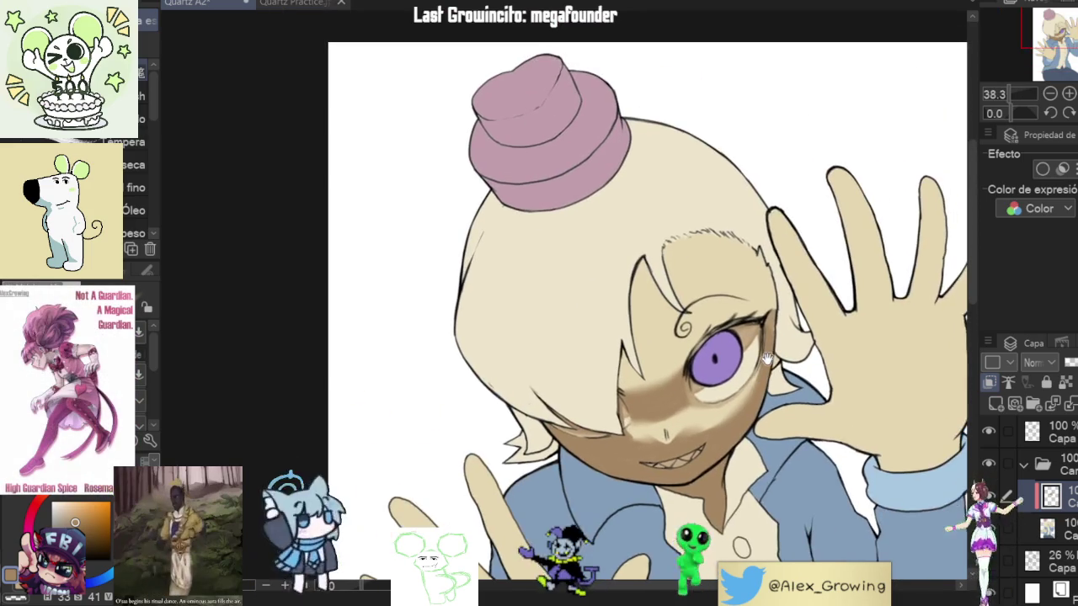
{"action": "scroll", "coordinate": [770, 362], "scroll_direction": "up", "scroll_amount": 2}
{"action": "scroll", "coordinate": [742, 337], "scroll_direction": "up", "scroll_amount": 1}
{"action": "scroll", "coordinate": [716, 295], "scroll_direction": "up", "scroll_amount": 2}
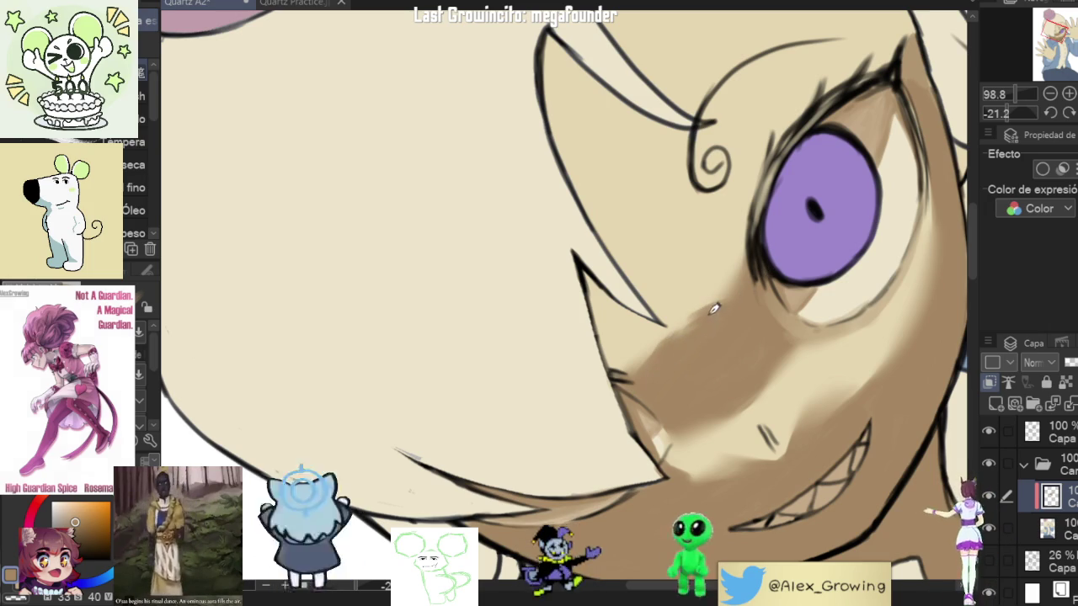
{"action": "scroll", "coordinate": [714, 311], "scroll_direction": "down", "scroll_amount": 5}
Step: Rotate the canvas around the eye and hair, then zoom out to the whole character
{"action": "mouse_move", "coordinate": [797, 308]}
{"action": "left_mouse_down"}
{"action": "mouse_move", "coordinate": [742, 316]}
{"action": "mouse_move", "coordinate": [774, 335]}
{"action": "left_mouse_up"}
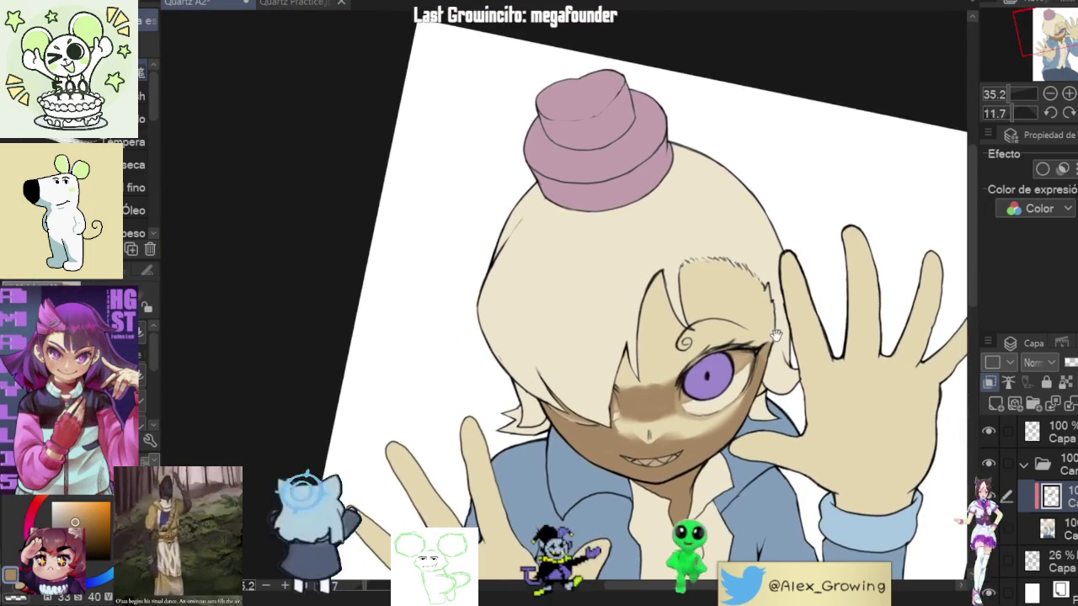
{"action": "scroll", "coordinate": [790, 337], "scroll_direction": "down", "scroll_amount": 2}
{"action": "mouse_move", "coordinate": [790, 337]}
{"action": "left_mouse_down"}
{"action": "mouse_move", "coordinate": [764, 213]}
{"action": "mouse_move", "coordinate": [678, 368]}
{"action": "left_mouse_up"}
{"action": "scroll", "coordinate": [764, 212], "scroll_direction": "up", "scroll_amount": 2}
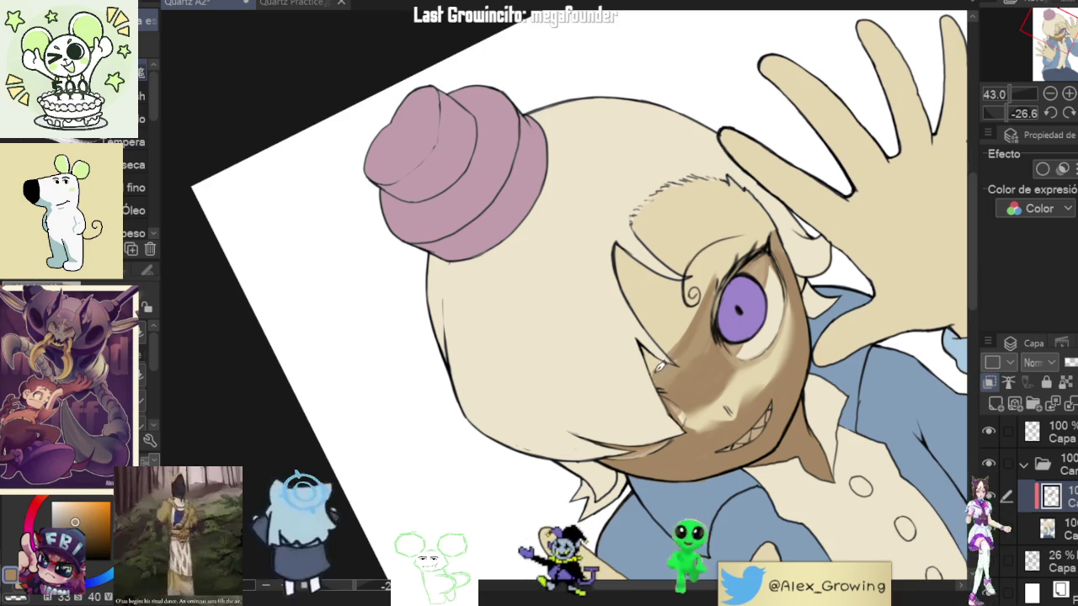
{"action": "left_click_drag", "start_coordinate": [665, 364], "coordinate": [590, 407]}
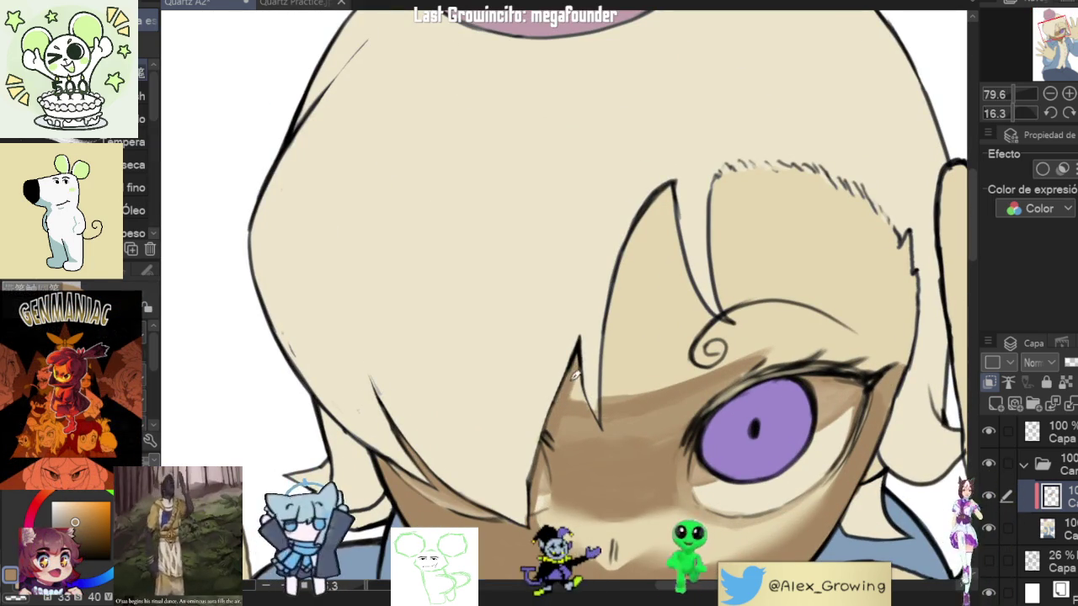
{"action": "left_click_drag", "start_coordinate": [572, 390], "coordinate": [556, 431]}
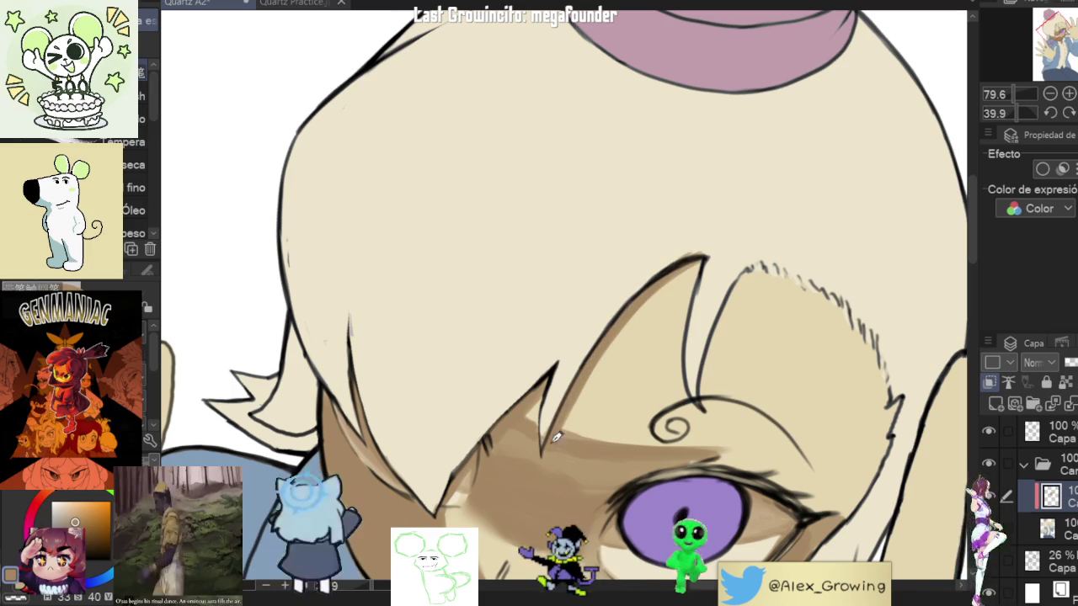
{"action": "left_click_drag", "start_coordinate": [586, 368], "coordinate": [713, 362]}
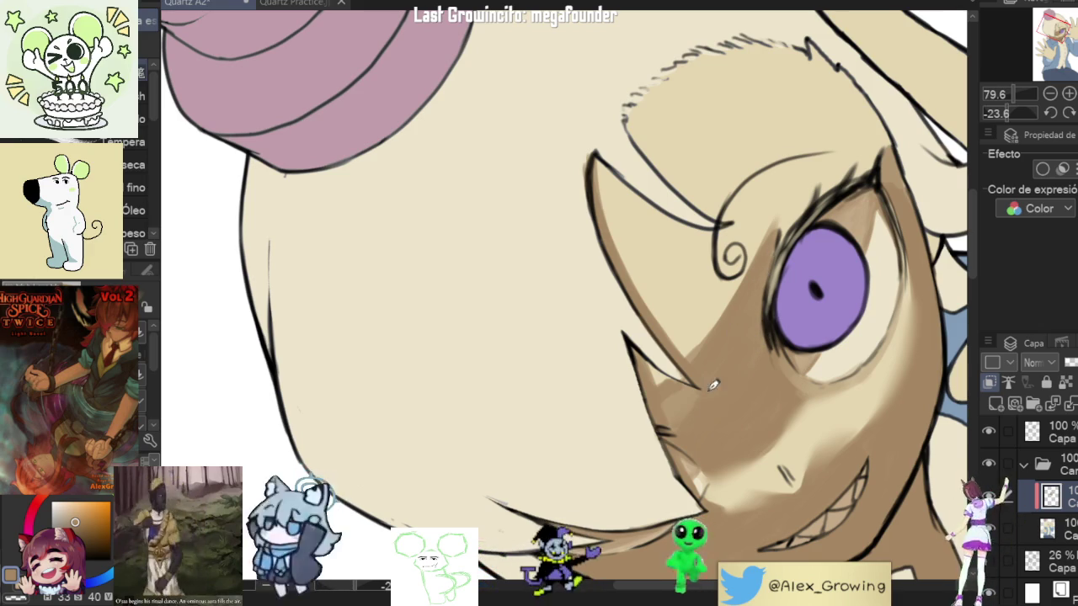
{"action": "key", "text": "ctrl+minus"}
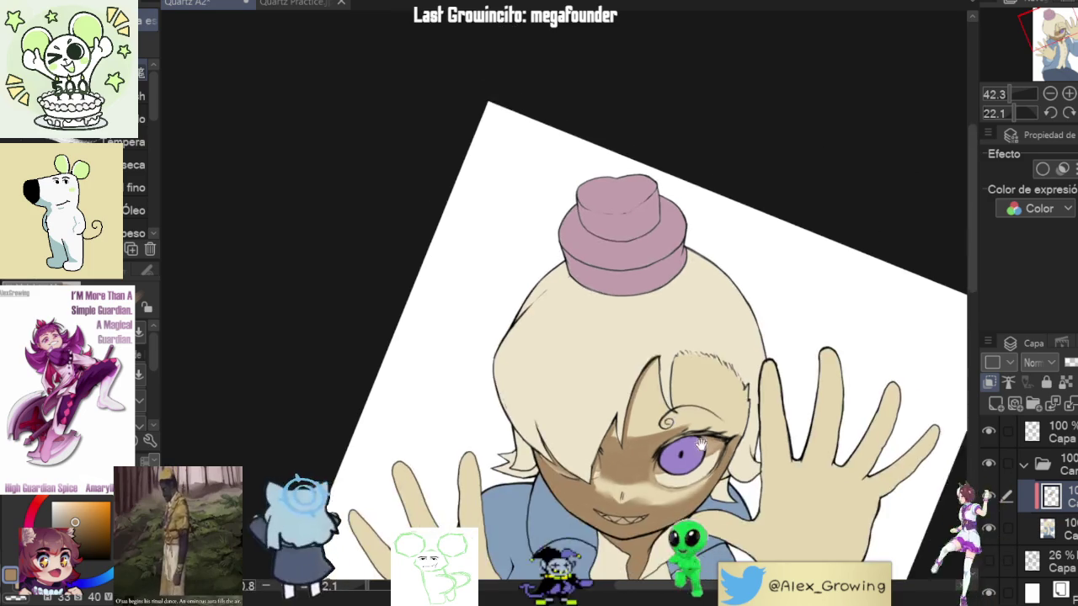
Step: With the canvas upside down, blend the brown face shadow into a lighter, smoother gradient
{"action": "mouse_move", "coordinate": [687, 412]}
{"action": "left_mouse_down"}
{"action": "mouse_move", "coordinate": [419, 413]}
{"action": "mouse_move", "coordinate": [553, 364]}
{"action": "left_mouse_up"}
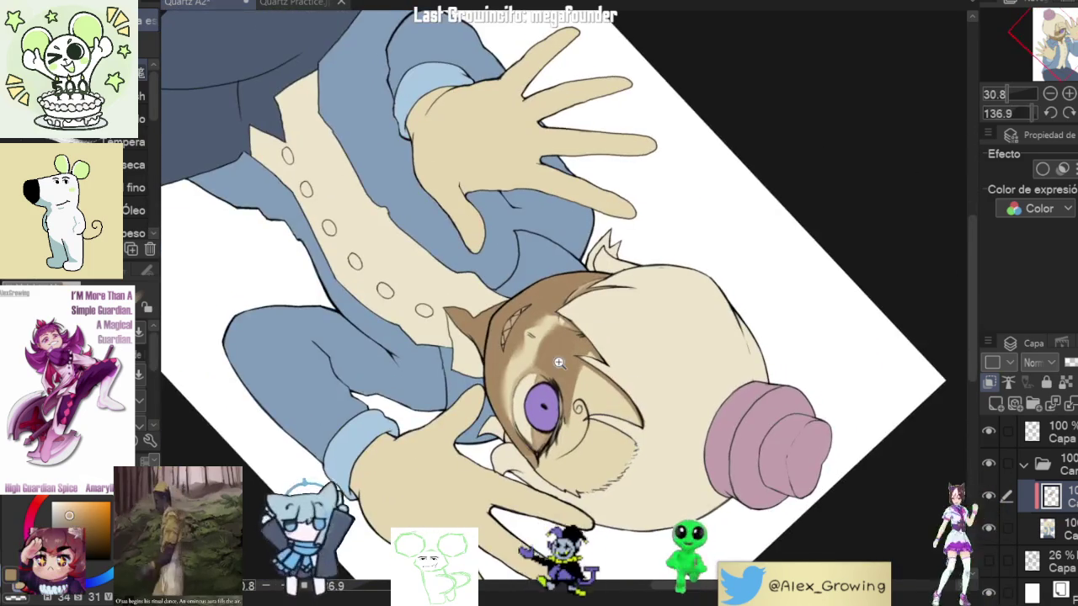
{"action": "scroll", "coordinate": [553, 365], "scroll_direction": "up", "scroll_amount": 5}
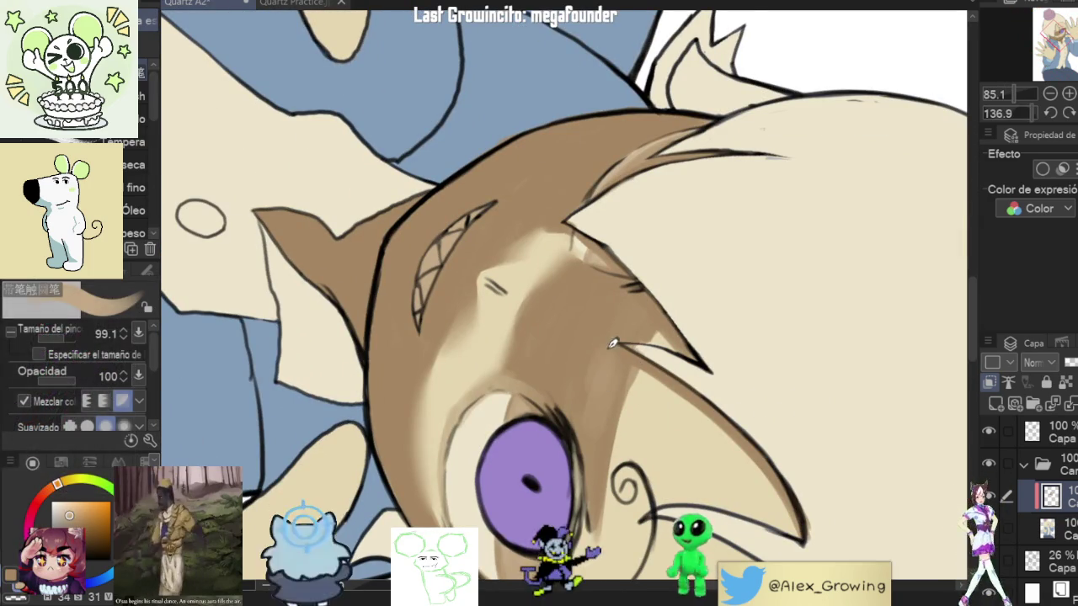
{"action": "left_click_drag", "start_coordinate": [626, 318], "coordinate": [620, 301]}
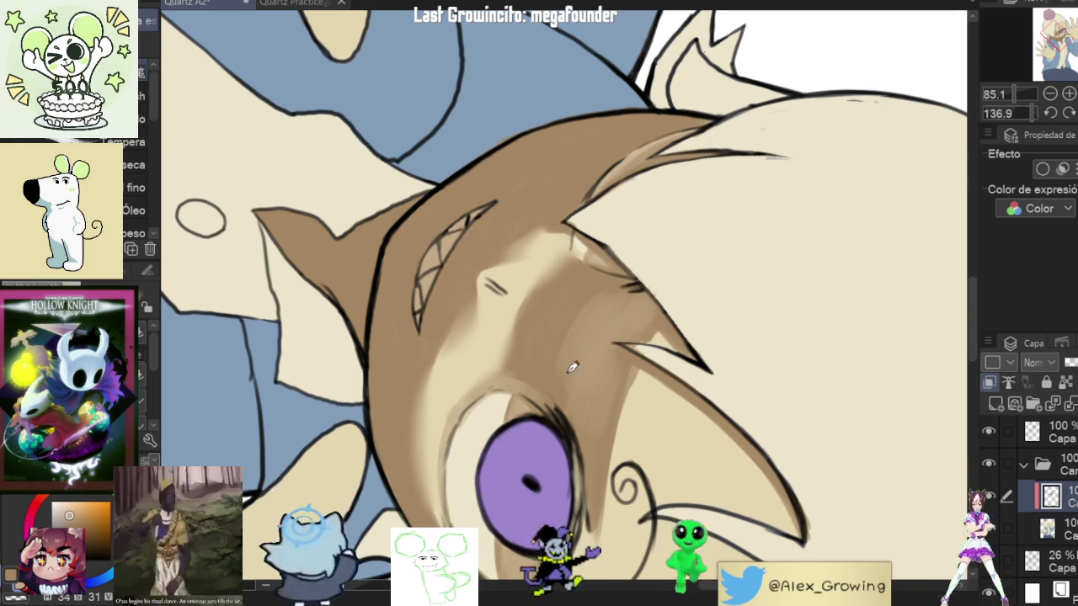
{"action": "mouse_move", "coordinate": [607, 343]}
{"action": "left_mouse_down"}
{"action": "mouse_move", "coordinate": [649, 401]}
{"action": "mouse_move", "coordinate": [639, 335]}
{"action": "mouse_move", "coordinate": [604, 379]}
{"action": "mouse_move", "coordinate": [623, 335]}
{"action": "mouse_move", "coordinate": [610, 421]}
{"action": "mouse_move", "coordinate": [506, 417]}
{"action": "left_mouse_up"}
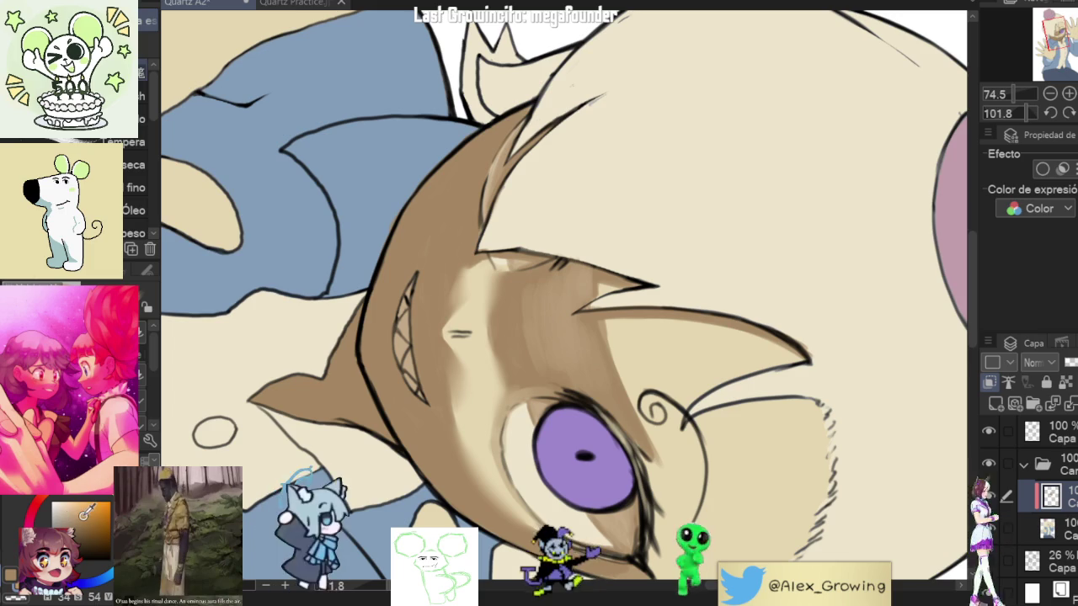
{"action": "left_click_drag", "start_coordinate": [505, 417], "coordinate": [544, 345]}
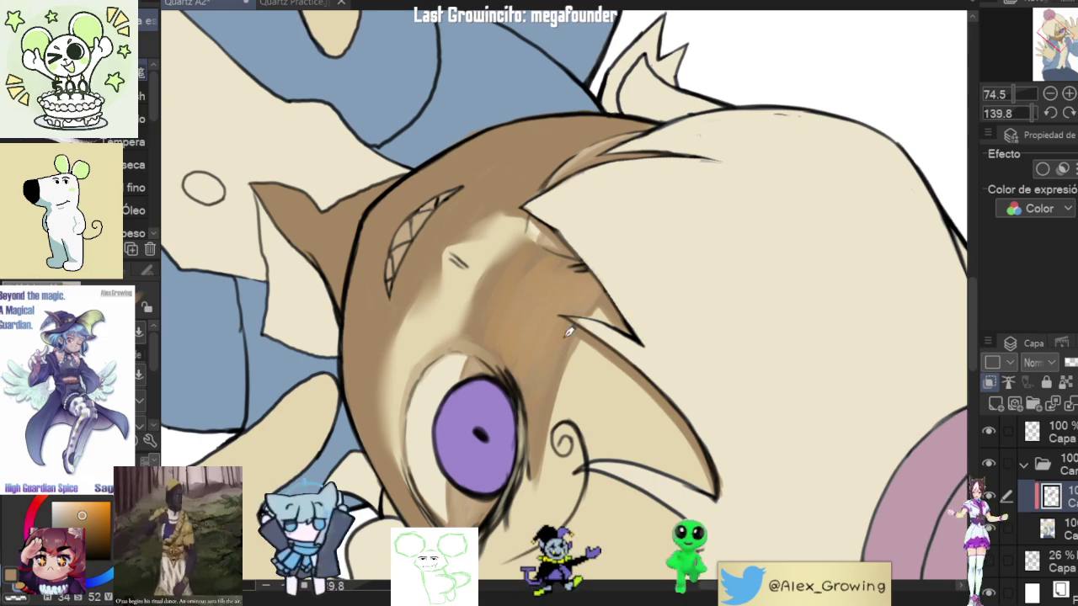
{"action": "left_click_drag", "start_coordinate": [575, 389], "coordinate": [650, 346]}
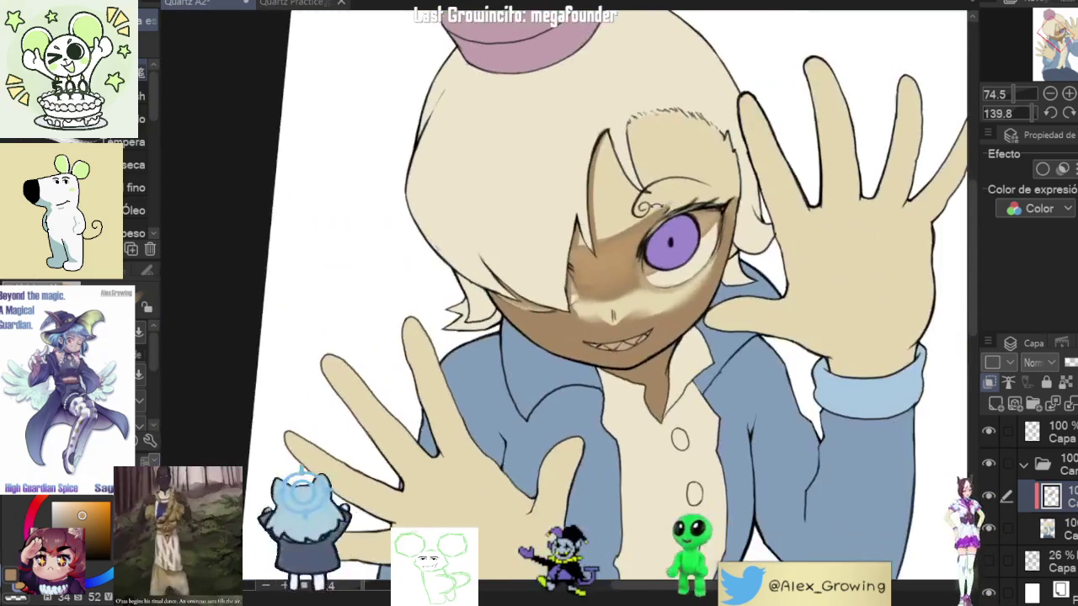
{"action": "scroll", "coordinate": [650, 346], "scroll_direction": "up", "scroll_amount": 1}
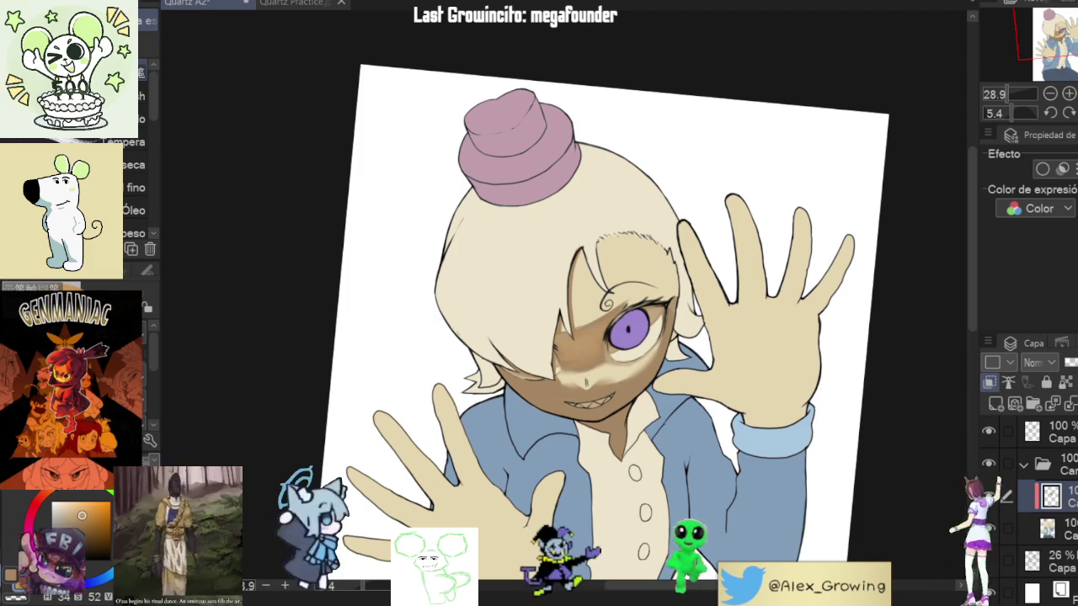
{"action": "key", "text": "ctrl+0"}
{"action": "key", "text": "ctrl+0"}
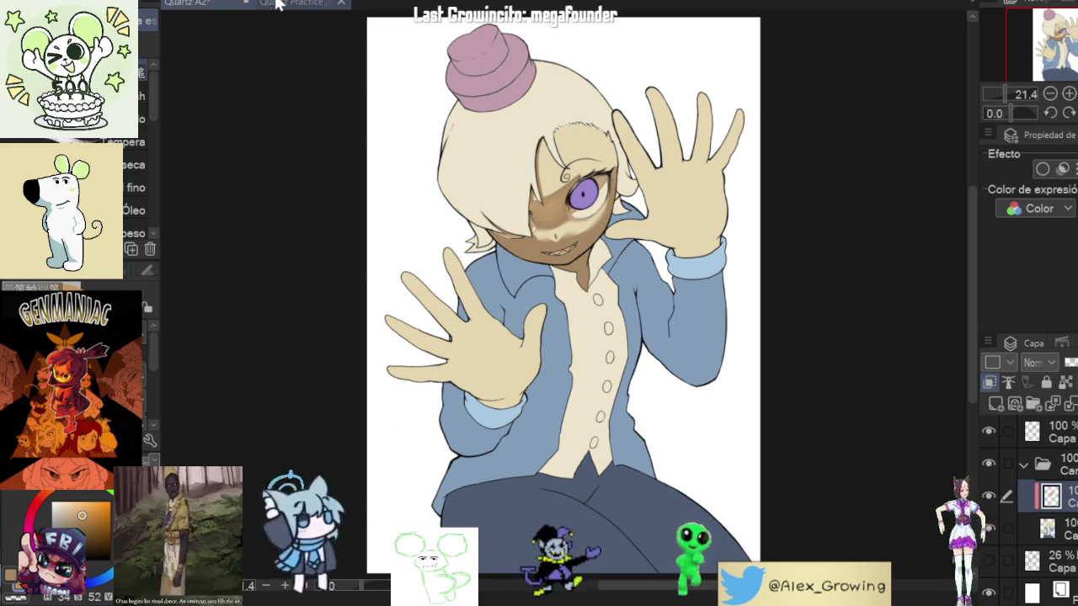
{"action": "scroll", "coordinate": [558, 111], "scroll_direction": "up", "scroll_amount": 5}
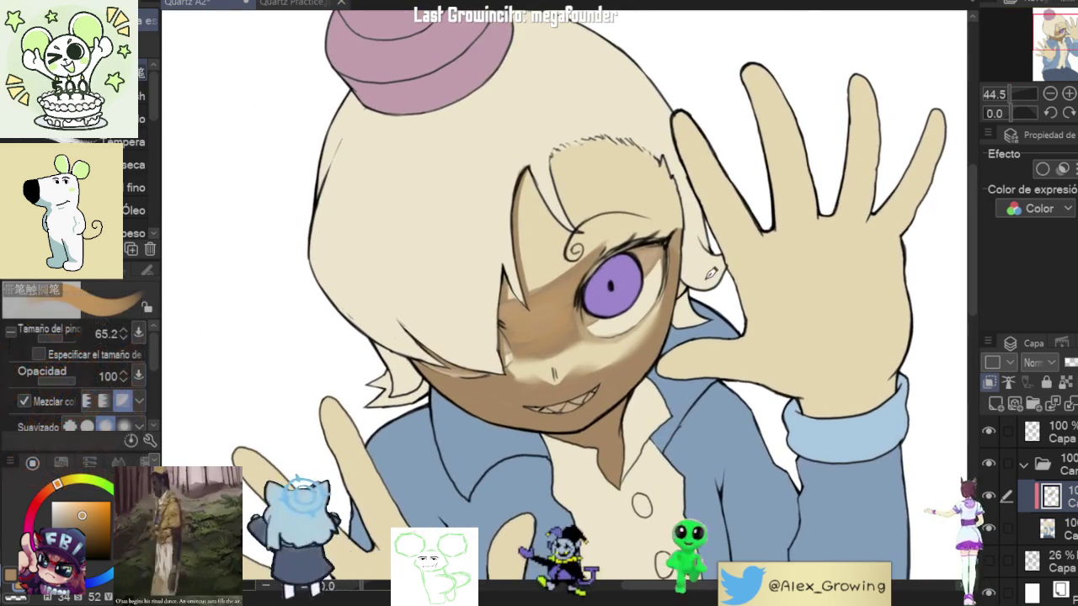
{"action": "left_click_drag", "start_coordinate": [674, 227], "coordinate": [559, 438]}
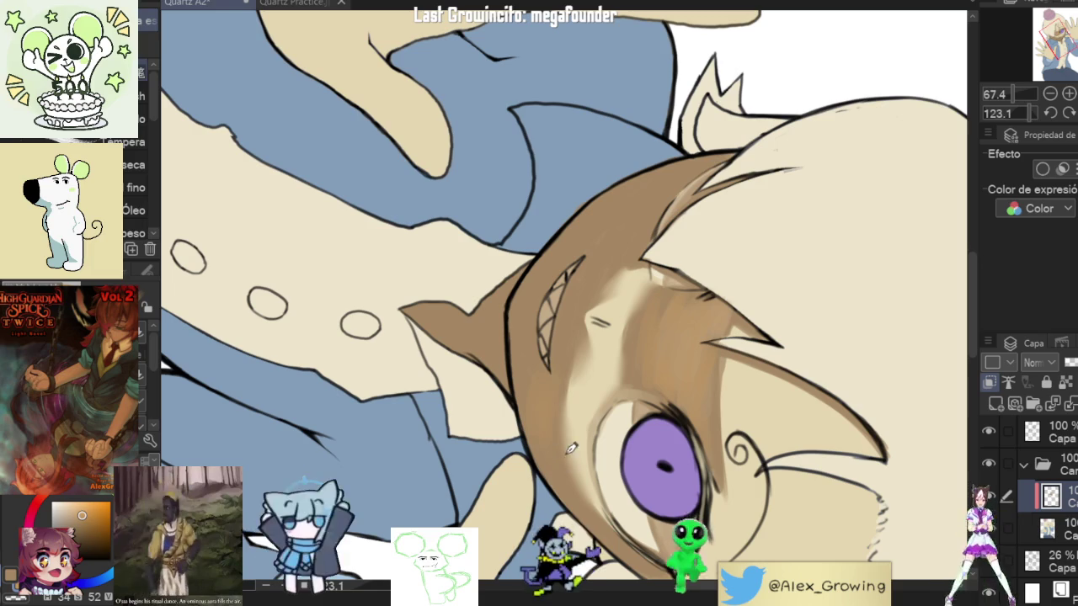
{"action": "scroll", "coordinate": [554, 368], "scroll_direction": "up", "scroll_amount": 2}
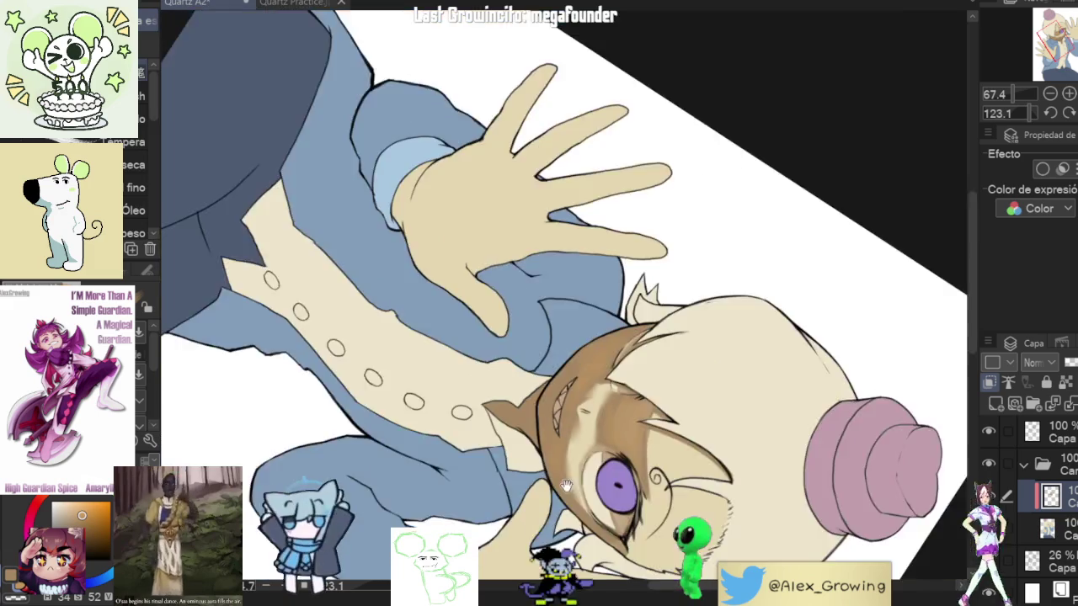
{"action": "mouse_move", "coordinate": [560, 455]}
{"action": "left_mouse_down"}
{"action": "mouse_move", "coordinate": [640, 353]}
{"action": "mouse_move", "coordinate": [558, 418]}
{"action": "left_mouse_up"}
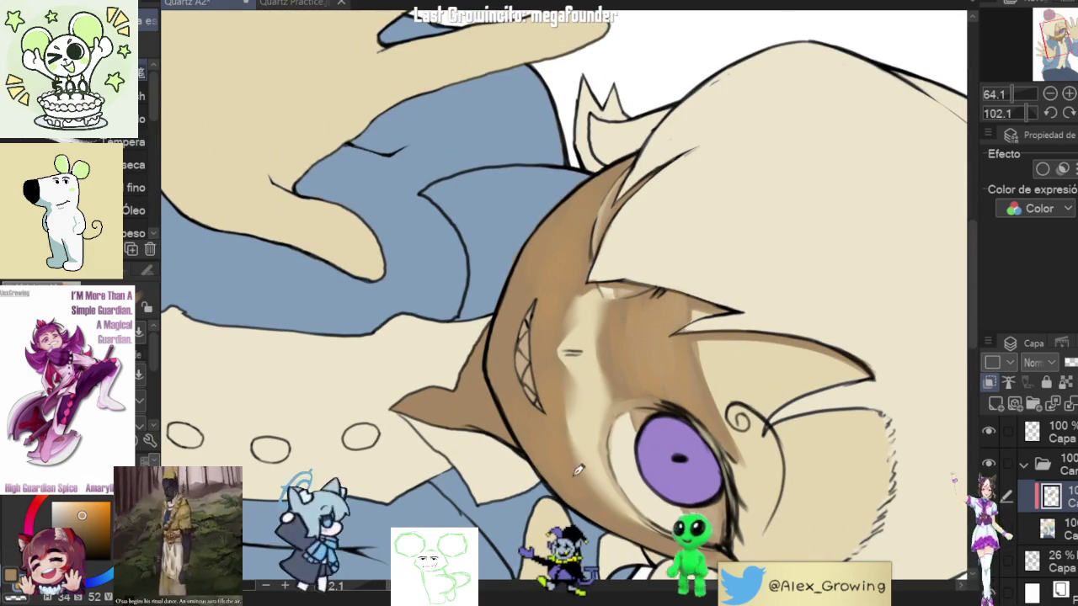
{"action": "left_click_drag", "start_coordinate": [674, 523], "coordinate": [792, 308]}
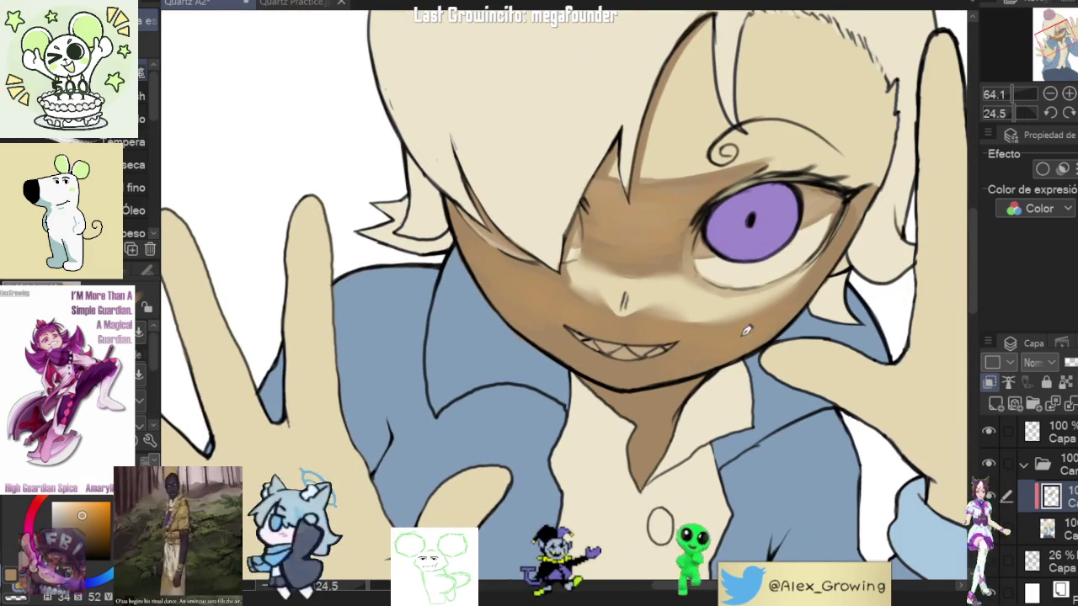
{"action": "left_click_drag", "start_coordinate": [688, 357], "coordinate": [750, 359]}
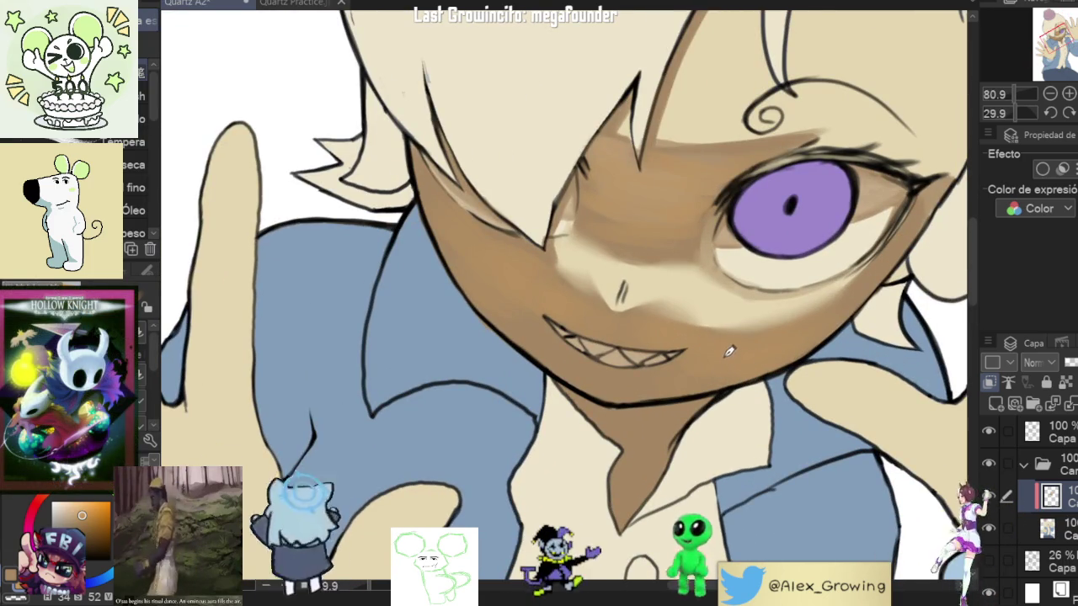
{"action": "left_click_drag", "start_coordinate": [735, 355], "coordinate": [569, 297]}
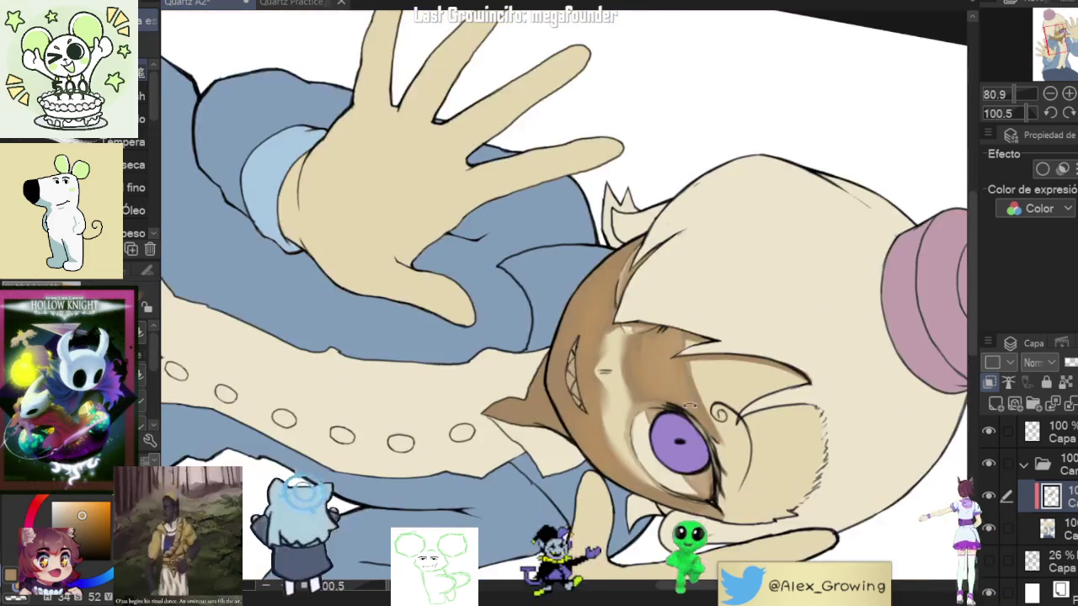
{"action": "mouse_move", "coordinate": [560, 303]}
{"action": "left_mouse_down"}
{"action": "mouse_move", "coordinate": [806, 227]}
{"action": "mouse_move", "coordinate": [749, 244]}
{"action": "mouse_move", "coordinate": [724, 354]}
{"action": "left_mouse_up"}
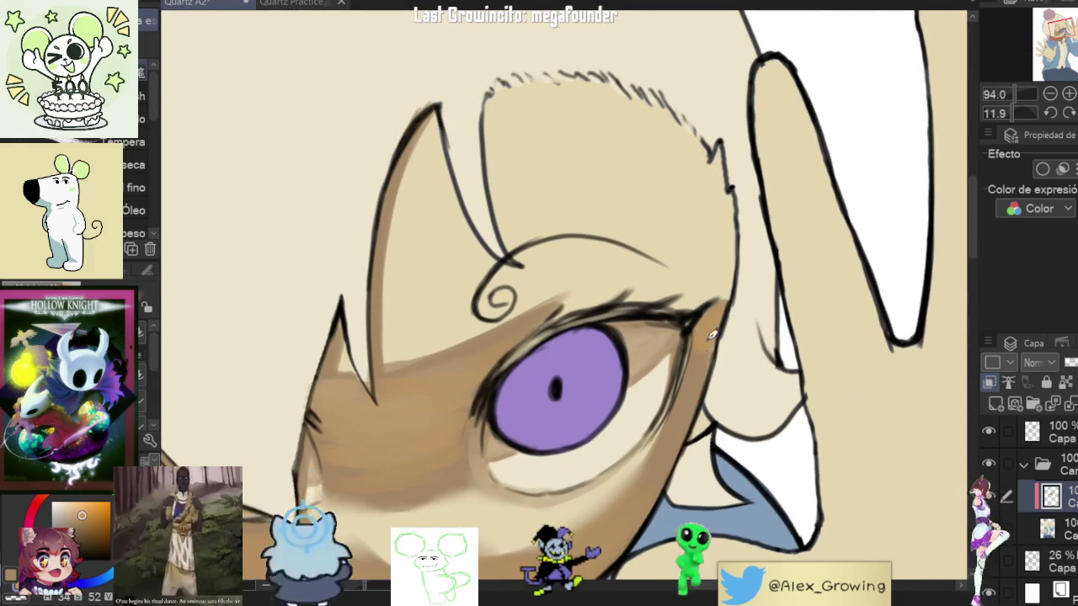
{"action": "left_click_drag", "start_coordinate": [711, 327], "coordinate": [747, 350]}
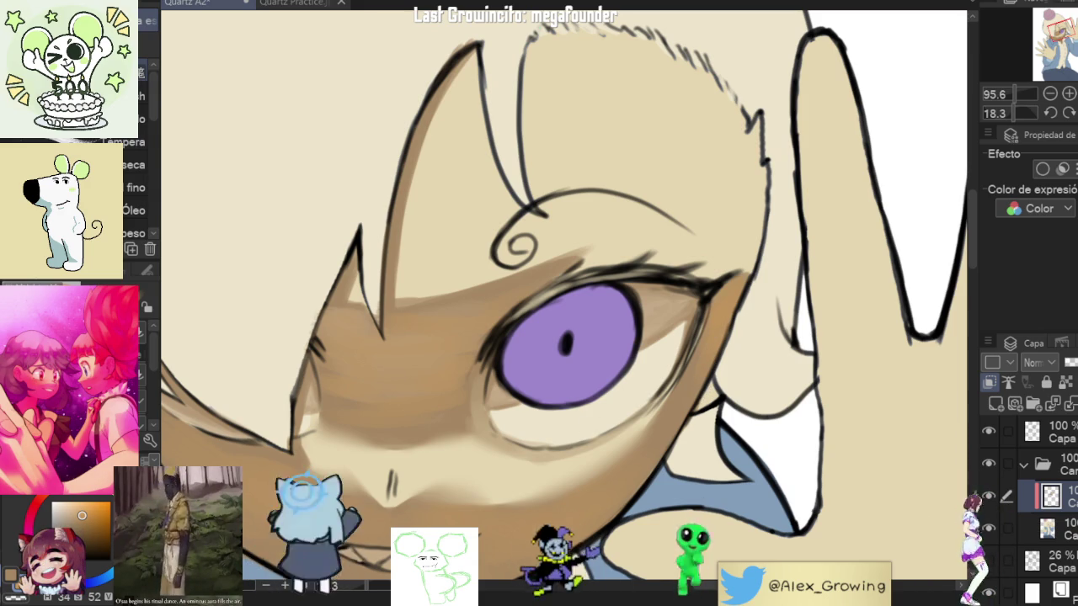
{"action": "scroll", "coordinate": [806, 217], "scroll_direction": "down", "scroll_amount": 5}
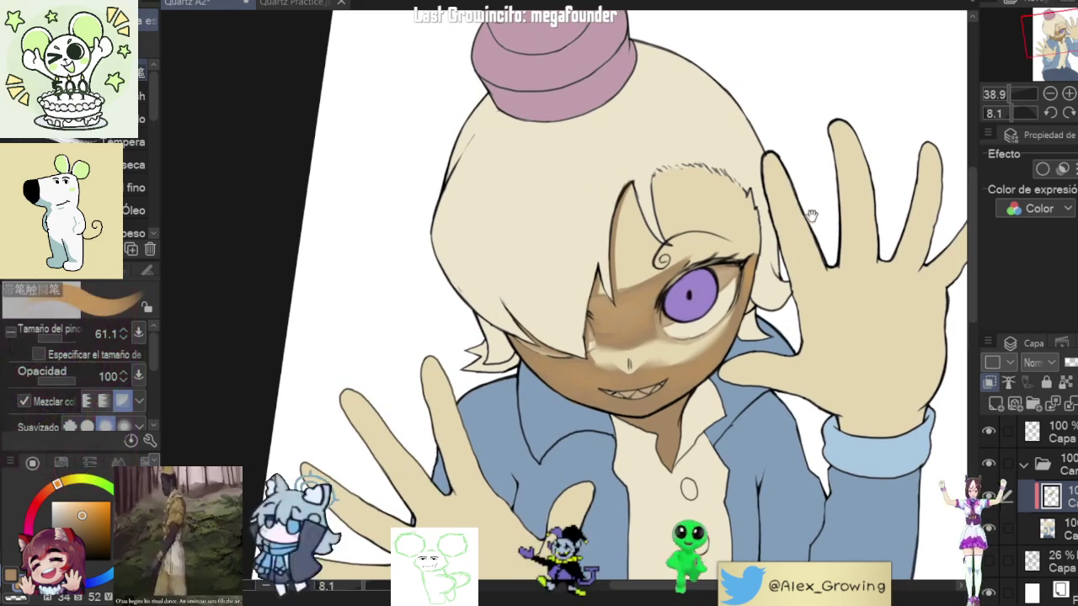
Step: Rotate and zoom the canvas so the grinning mouth sits level and the whole face shows
{"action": "scroll", "coordinate": [662, 398], "scroll_direction": "up", "scroll_amount": 8}
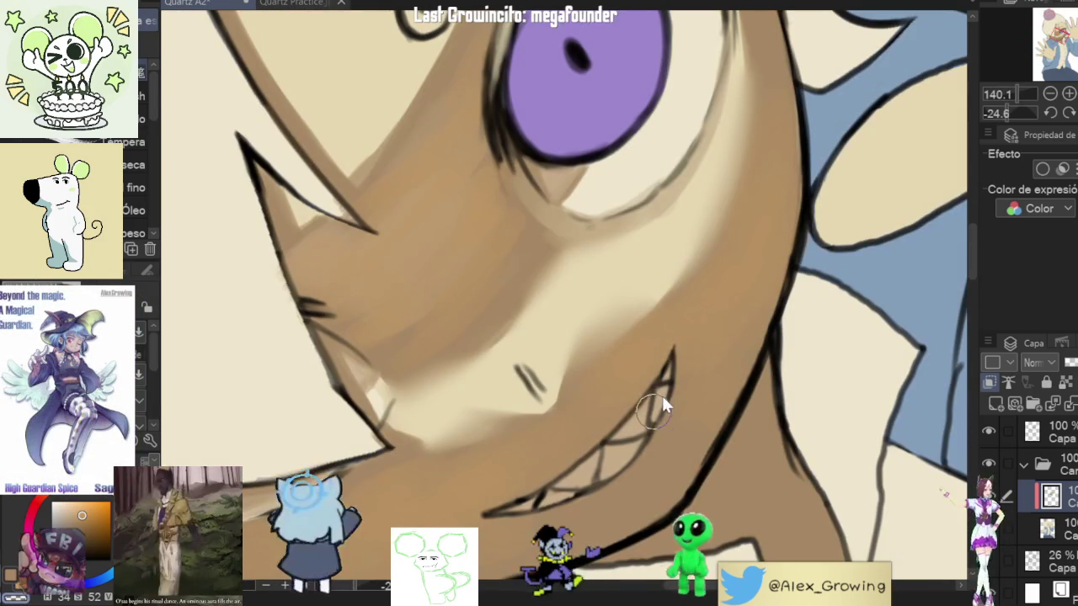
{"action": "scroll", "coordinate": [652, 405], "scroll_direction": "up", "scroll_amount": 3}
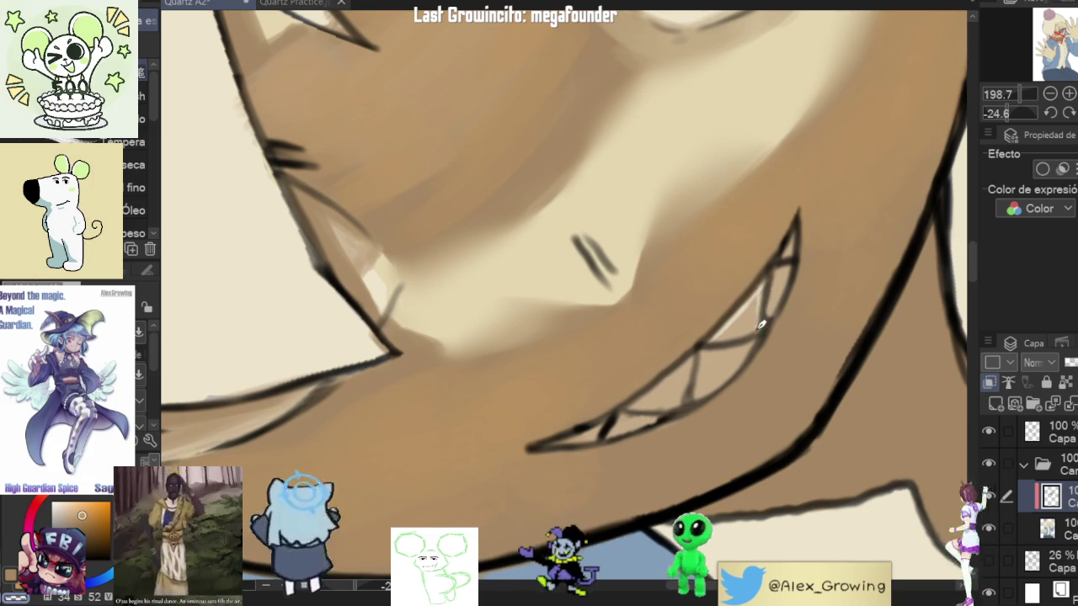
{"action": "mouse_move", "coordinate": [761, 295]}
{"action": "left_mouse_down"}
{"action": "mouse_move", "coordinate": [790, 372]}
{"action": "mouse_move", "coordinate": [763, 236]}
{"action": "left_mouse_up"}
{"action": "scroll", "coordinate": [763, 236], "scroll_direction": "up", "scroll_amount": 2}
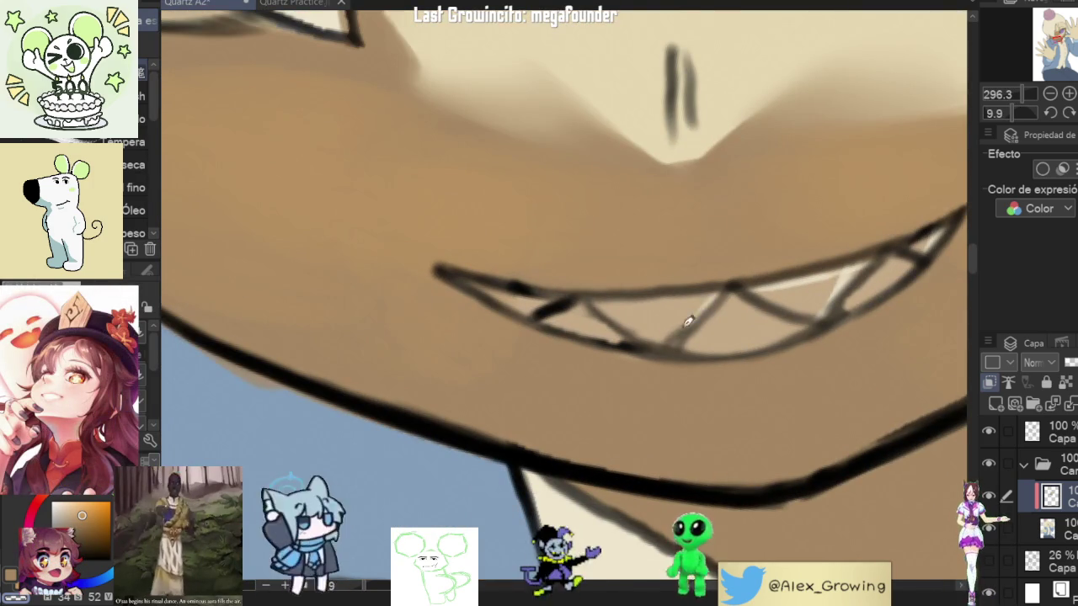
{"action": "left_click_drag", "start_coordinate": [679, 325], "coordinate": [604, 452]}
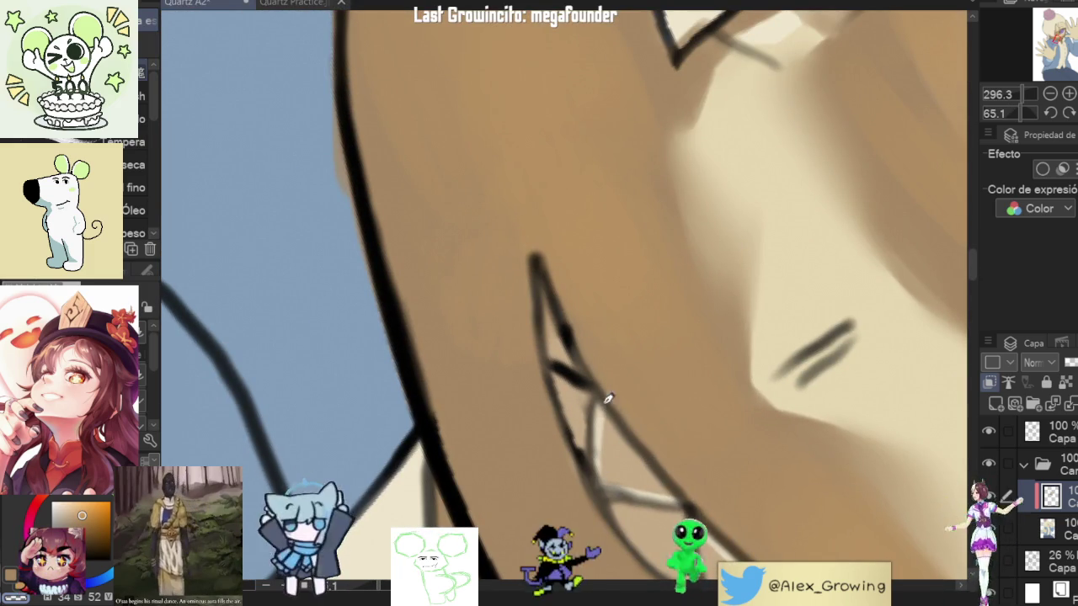
{"action": "scroll", "coordinate": [611, 390], "scroll_direction": "down", "scroll_amount": 3}
{"action": "mouse_move", "coordinate": [611, 390]}
{"action": "left_mouse_down"}
{"action": "mouse_move", "coordinate": [705, 288]}
{"action": "mouse_move", "coordinate": [760, 254]}
{"action": "left_mouse_up"}
{"action": "scroll", "coordinate": [705, 287], "scroll_direction": "up", "scroll_amount": 3}
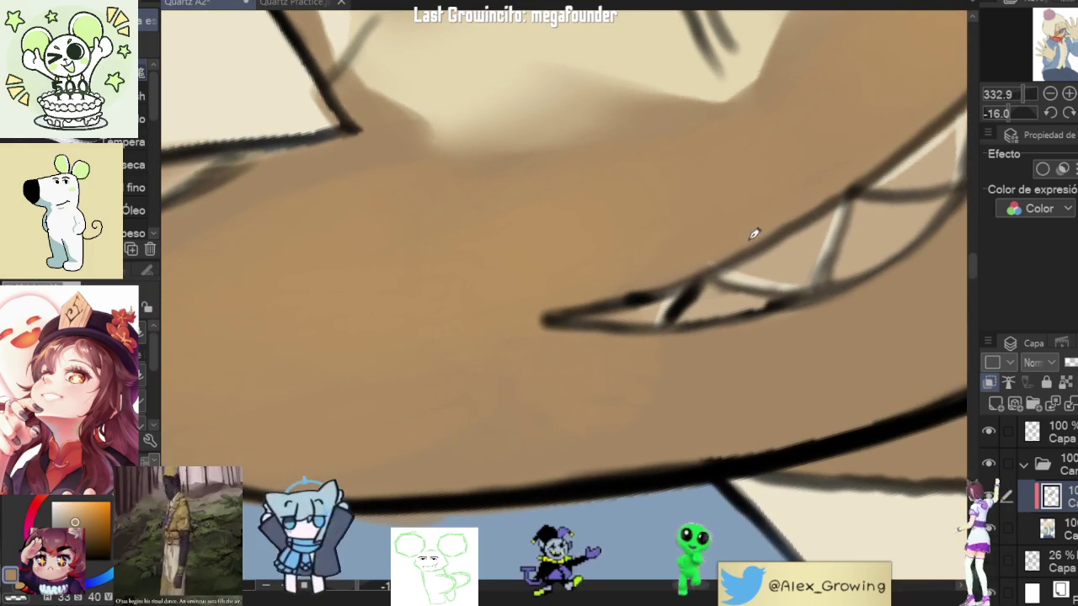
{"action": "scroll", "coordinate": [758, 239], "scroll_direction": "down", "scroll_amount": 5}
{"action": "scroll", "coordinate": [681, 345], "scroll_direction": "down", "scroll_amount": 4}
{"action": "mouse_move", "coordinate": [681, 345]}
{"action": "left_mouse_down"}
{"action": "mouse_move", "coordinate": [781, 412]}
{"action": "mouse_move", "coordinate": [418, 422]}
{"action": "left_mouse_up"}
{"action": "scroll", "coordinate": [780, 412], "scroll_direction": "up", "scroll_amount": 4}
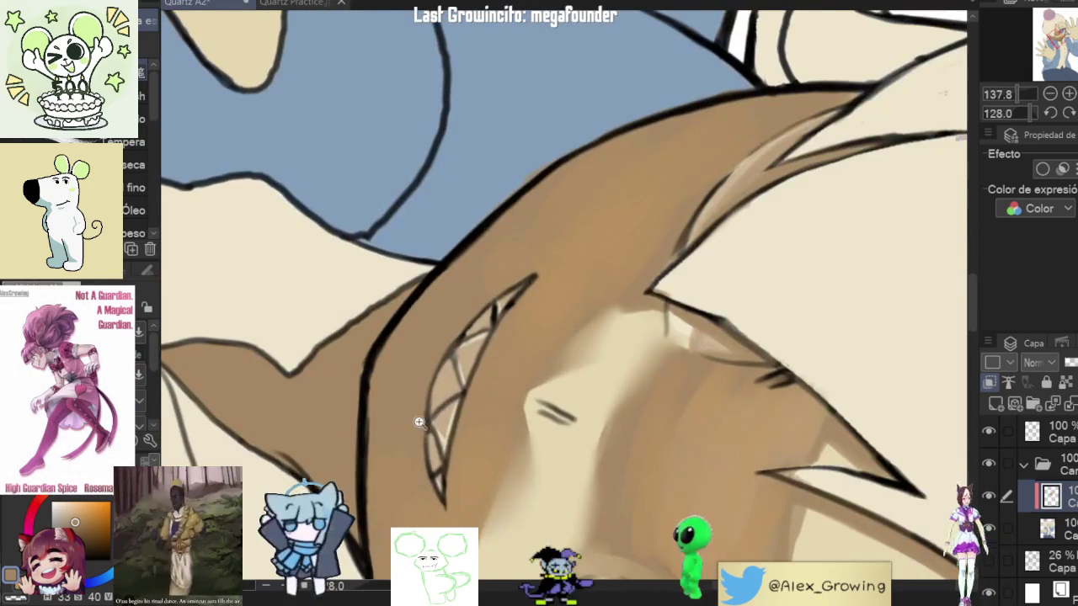
{"action": "scroll", "coordinate": [418, 422], "scroll_direction": "up", "scroll_amount": 2}
Step: Darken the lower tooth lines and bring the mouth back to a level view
{"action": "mouse_move", "coordinate": [480, 389]}
{"action": "left_mouse_down"}
{"action": "mouse_move", "coordinate": [459, 485]}
{"action": "mouse_move", "coordinate": [529, 289]}
{"action": "left_mouse_up"}
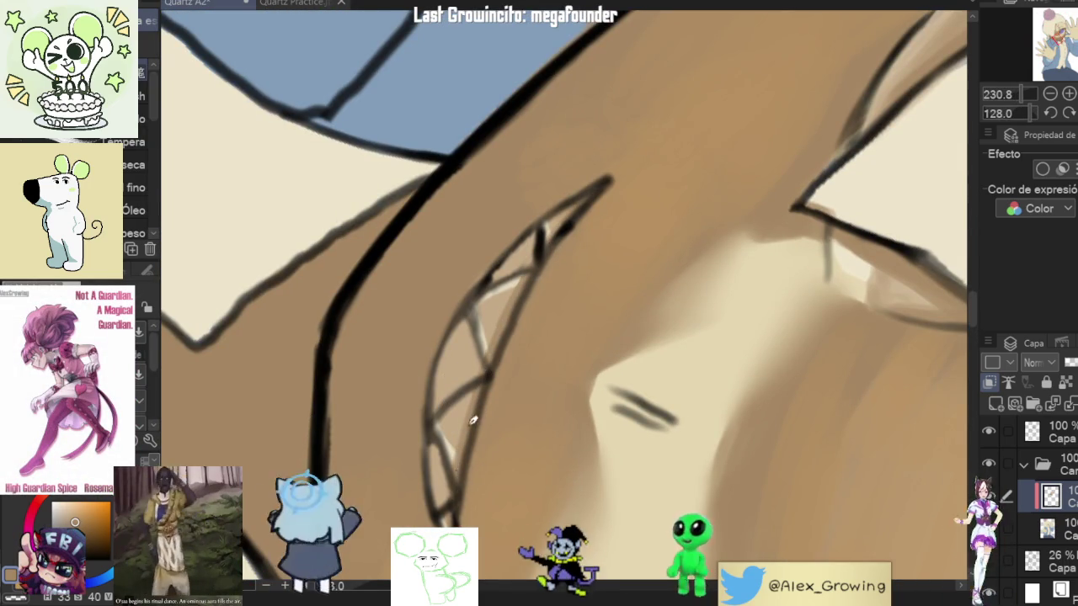
{"action": "scroll", "coordinate": [460, 466], "scroll_direction": "down", "scroll_amount": 4}
{"action": "mouse_move", "coordinate": [461, 466]}
{"action": "left_mouse_down"}
{"action": "mouse_move", "coordinate": [715, 377]}
{"action": "mouse_move", "coordinate": [630, 267]}
{"action": "left_mouse_up"}
{"action": "scroll", "coordinate": [606, 320], "scroll_direction": "up", "scroll_amount": 3}
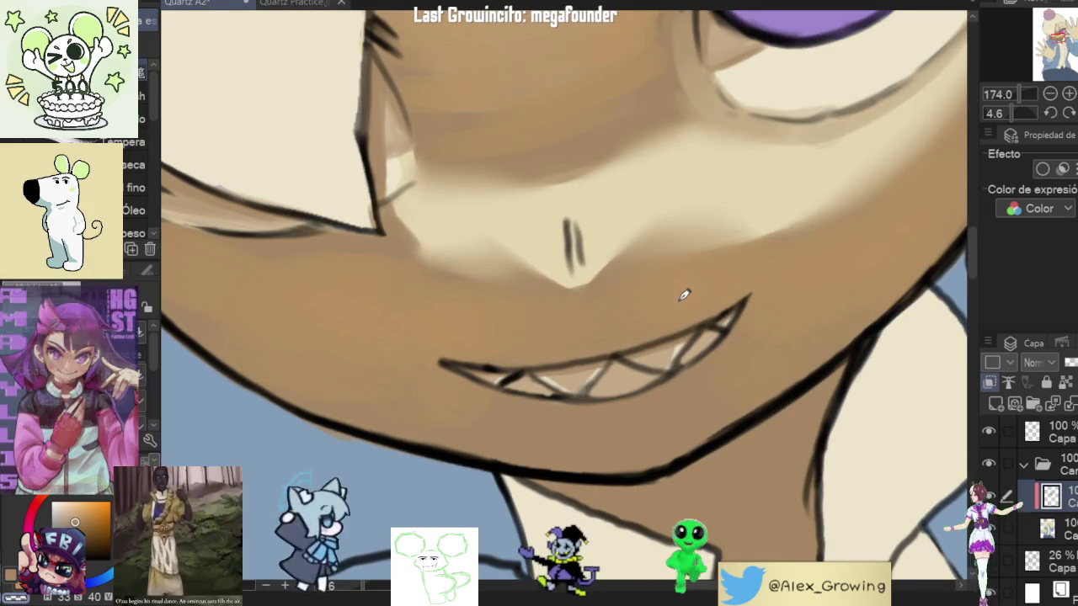
{"action": "scroll", "coordinate": [619, 362], "scroll_direction": "up", "scroll_amount": 3}
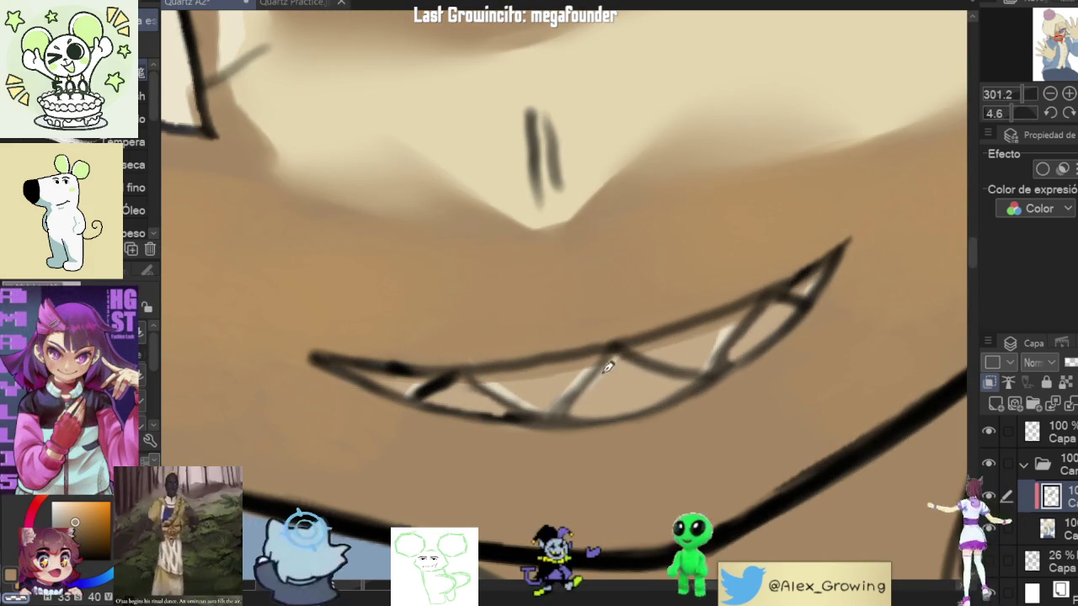
{"action": "mouse_move", "coordinate": [588, 386]}
{"action": "left_mouse_down"}
{"action": "mouse_move", "coordinate": [698, 298]}
{"action": "mouse_move", "coordinate": [706, 252]}
{"action": "left_mouse_up"}
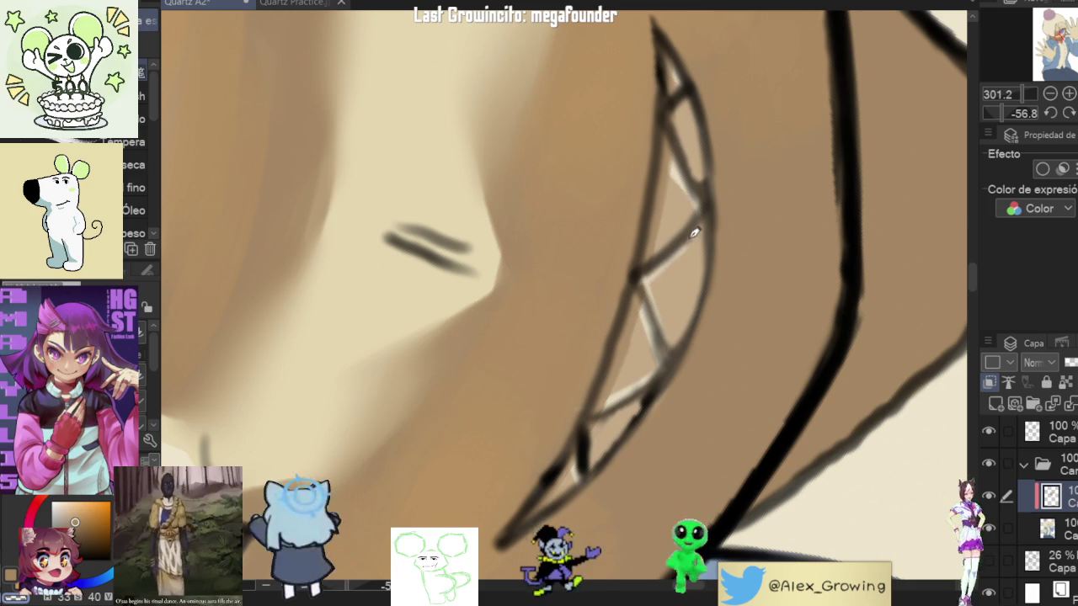
{"action": "left_click_drag", "start_coordinate": [663, 317], "coordinate": [741, 331]}
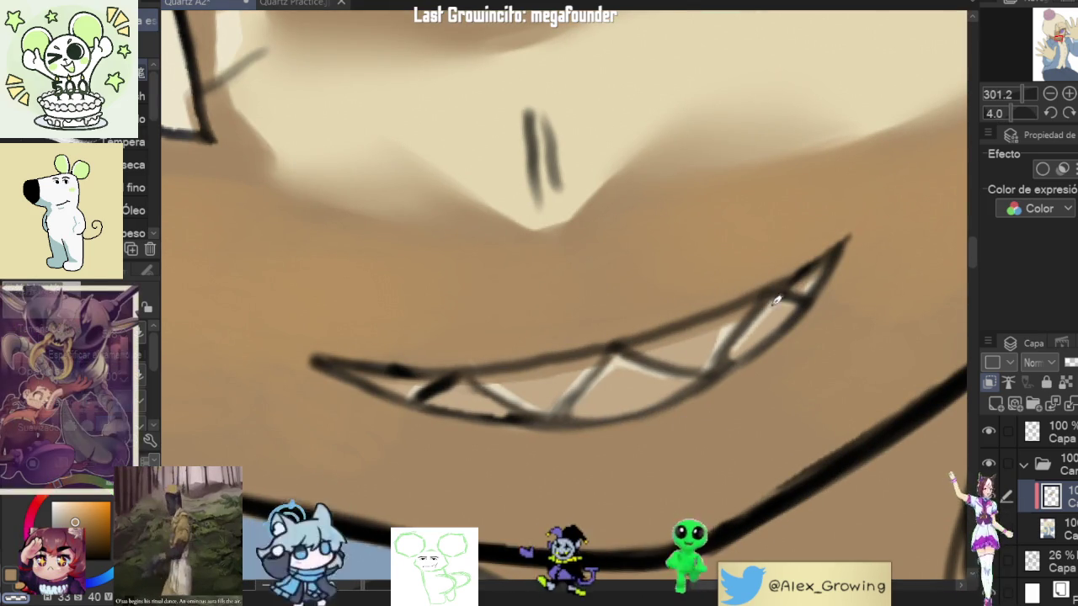
Step: Refine the teeth up close at several angles, then zoom out to the eye and collar
{"action": "scroll", "coordinate": [771, 345], "scroll_direction": "down", "scroll_amount": 3}
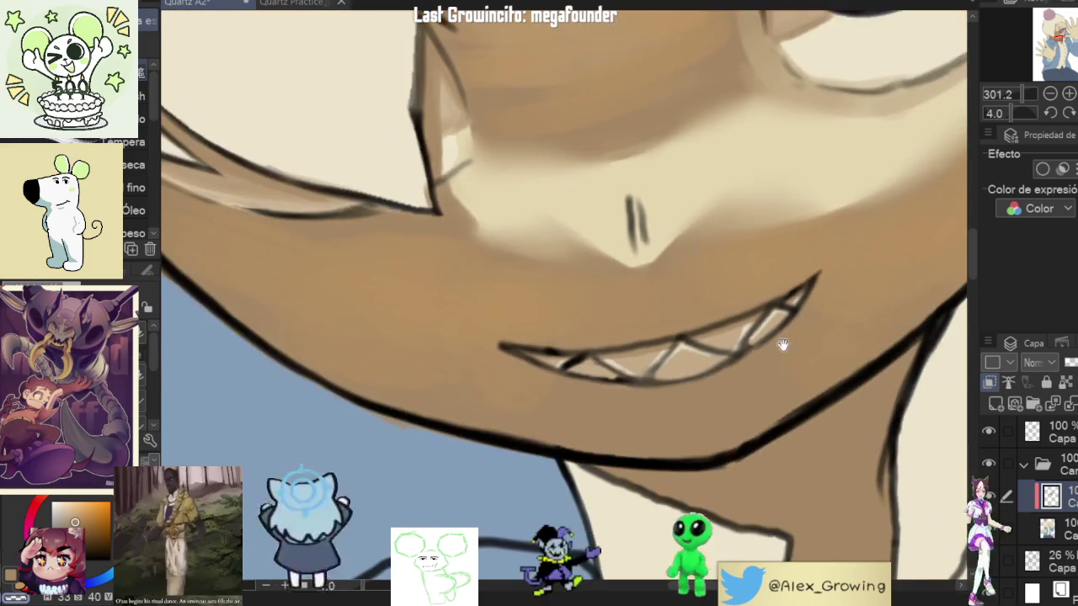
{"action": "left_click_drag", "start_coordinate": [771, 346], "coordinate": [765, 304]}
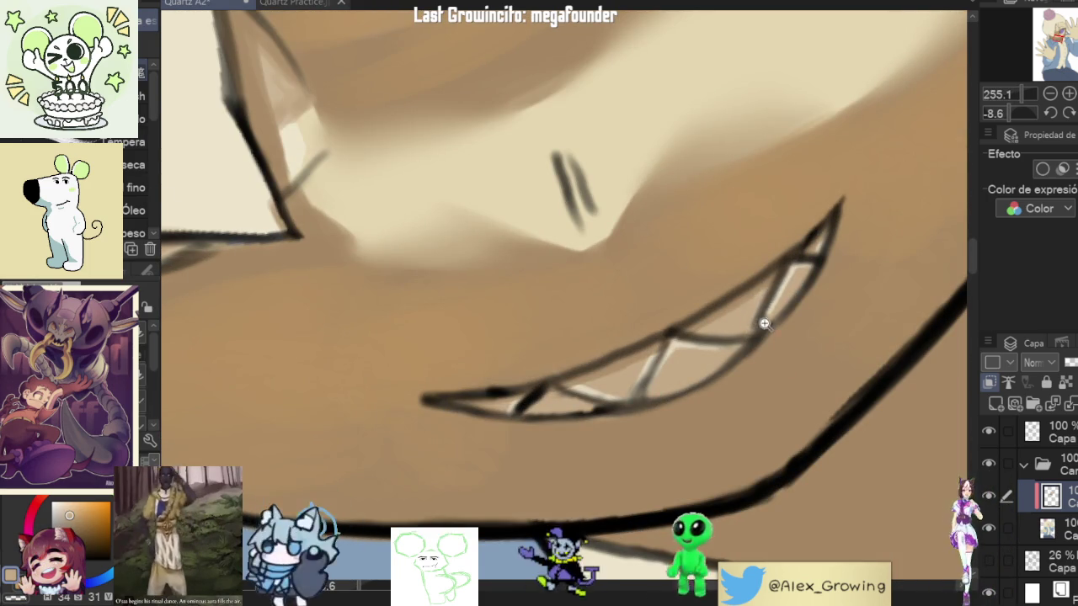
{"action": "scroll", "coordinate": [718, 335], "scroll_direction": "down", "scroll_amount": 3}
{"action": "scroll", "coordinate": [718, 335], "scroll_direction": "up", "scroll_amount": 3}
{"action": "mouse_move", "coordinate": [776, 294]}
{"action": "left_mouse_down"}
{"action": "mouse_move", "coordinate": [729, 284]}
{"action": "mouse_move", "coordinate": [698, 331]}
{"action": "left_mouse_up"}
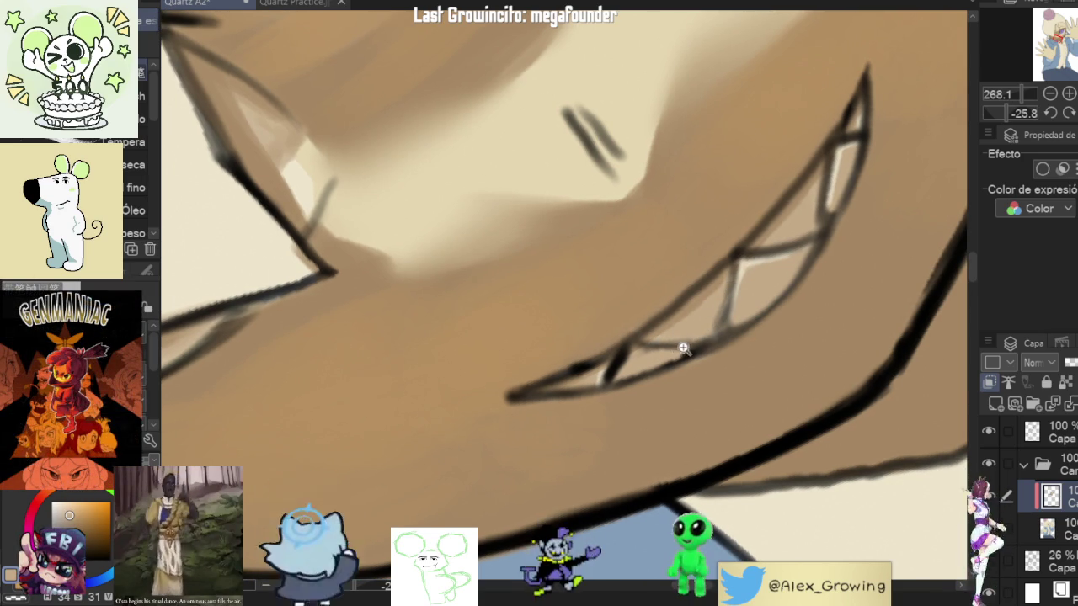
{"action": "scroll", "coordinate": [631, 379], "scroll_direction": "down", "scroll_amount": 3}
{"action": "left_click_drag", "start_coordinate": [683, 379], "coordinate": [681, 421]}
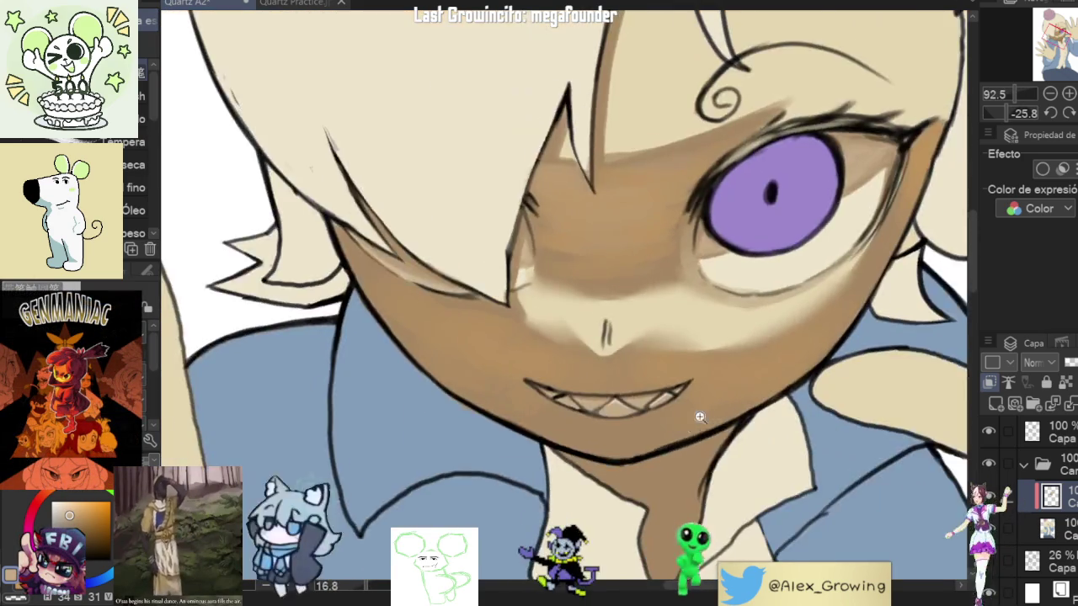
{"action": "scroll", "coordinate": [681, 421], "scroll_direction": "down", "scroll_amount": 2}
{"action": "scroll", "coordinate": [729, 313], "scroll_direction": "up", "scroll_amount": 5}
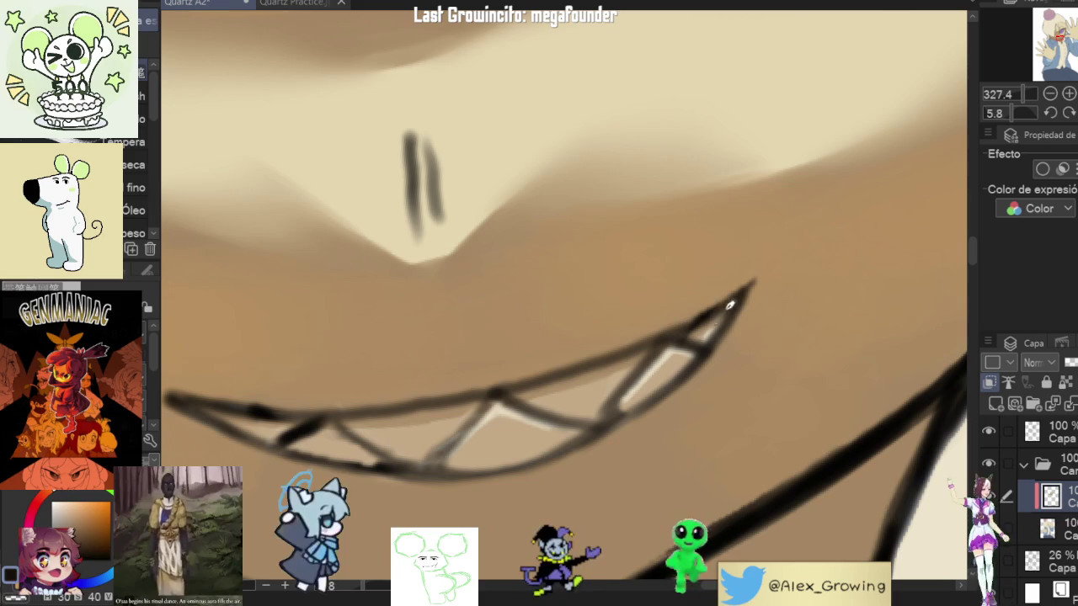
{"action": "scroll", "coordinate": [726, 313], "scroll_direction": "down", "scroll_amount": 3}
{"action": "left_click_drag", "start_coordinate": [710, 368], "coordinate": [401, 459]}
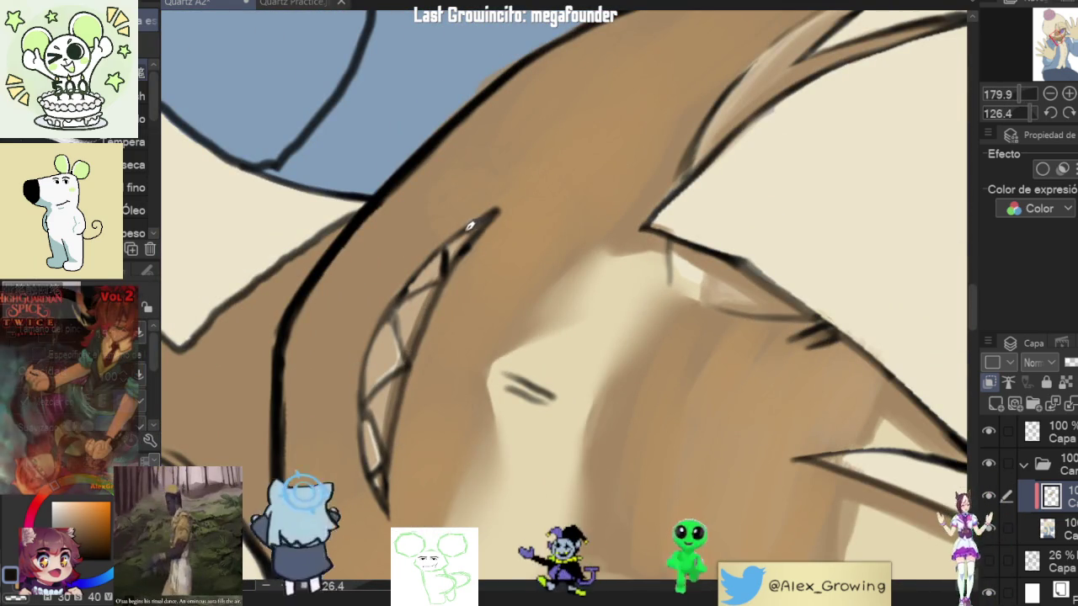
{"action": "mouse_move", "coordinate": [476, 230]}
{"action": "left_mouse_down"}
{"action": "mouse_move", "coordinate": [745, 262]}
{"action": "mouse_move", "coordinate": [589, 303]}
{"action": "mouse_move", "coordinate": [590, 227]}
{"action": "left_mouse_up"}
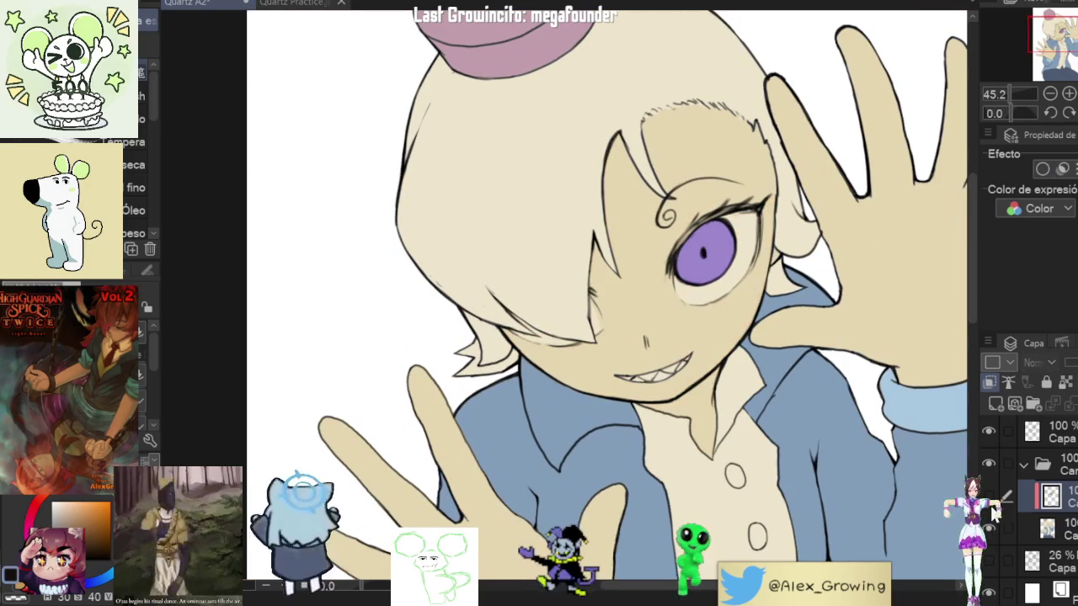
Step: Pan the view up to bring the pink hat and upper head into view
{"action": "scroll", "coordinate": [758, 414], "scroll_direction": "down", "scroll_amount": 3}
{"action": "scroll", "coordinate": [758, 414], "scroll_direction": "up", "scroll_amount": 2}
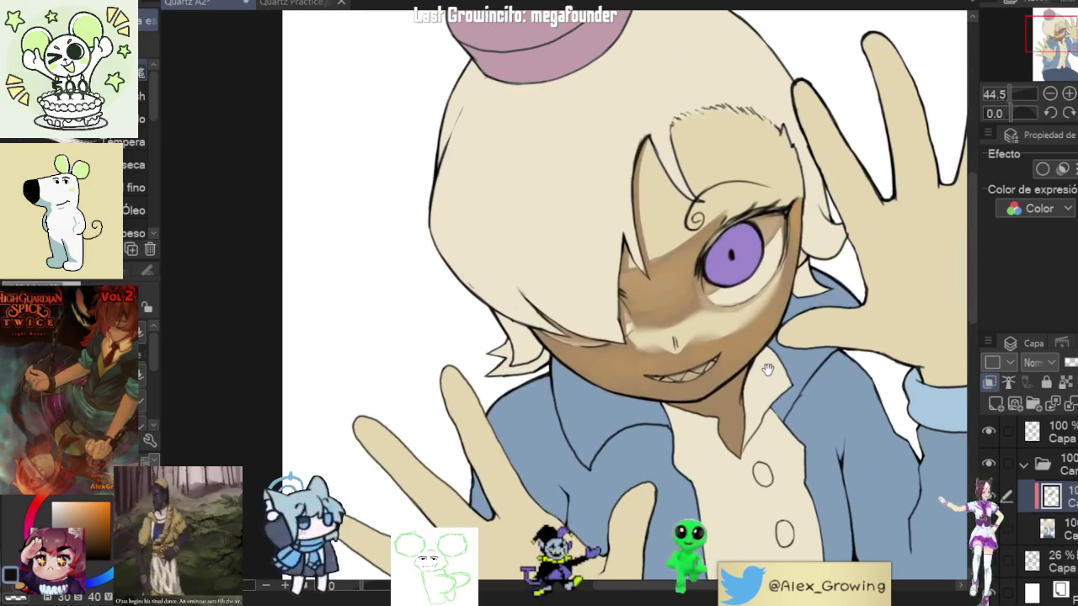
{"action": "scroll", "coordinate": [771, 387], "scroll_direction": "up", "scroll_amount": 1}
{"action": "scroll", "coordinate": [779, 369], "scroll_direction": "up", "scroll_amount": 2}
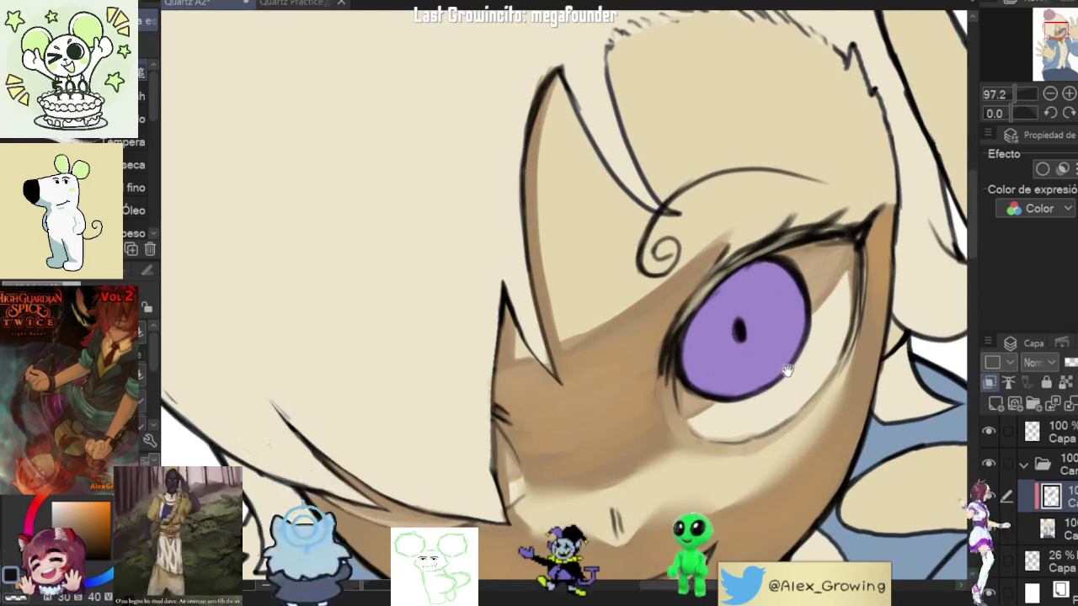
{"action": "scroll", "coordinate": [779, 369], "scroll_direction": "down", "scroll_amount": 2}
{"action": "left_click_drag", "start_coordinate": [779, 369], "coordinate": [764, 311]}
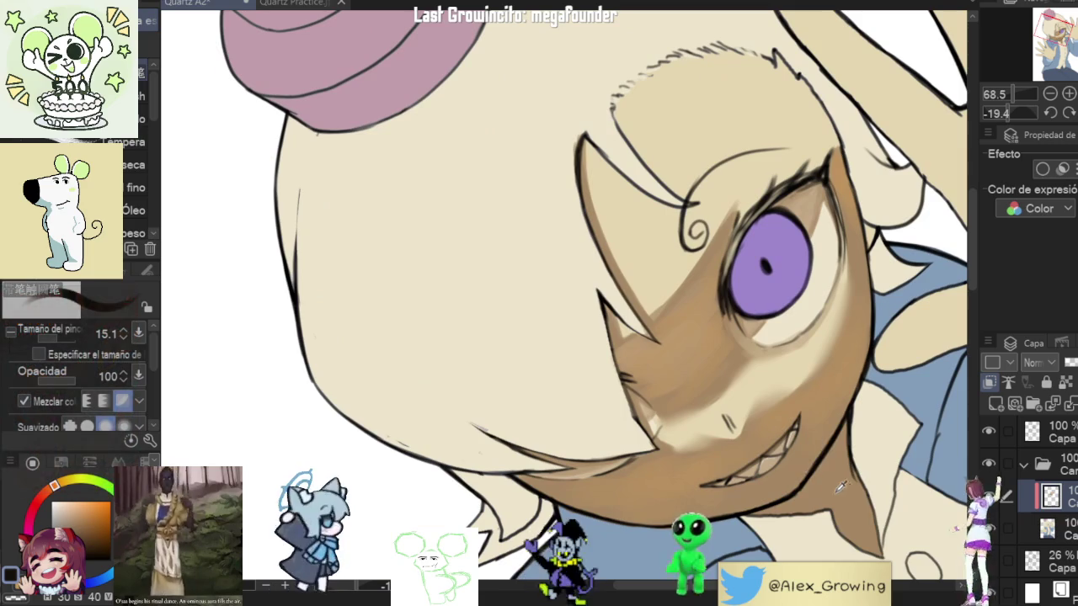
{"action": "left_click_drag", "start_coordinate": [788, 476], "coordinate": [792, 449]}
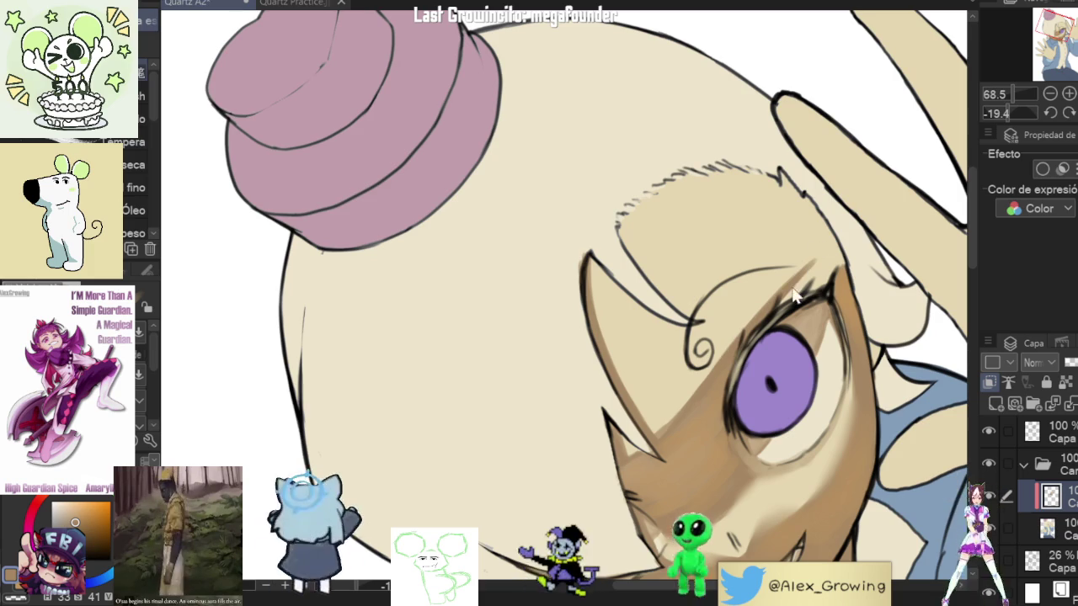
Step: Paint darker brown shading beside the eye, along the upper eyelid and over the upper-left eye area
{"action": "left_click_drag", "start_coordinate": [754, 308], "coordinate": [707, 368]}
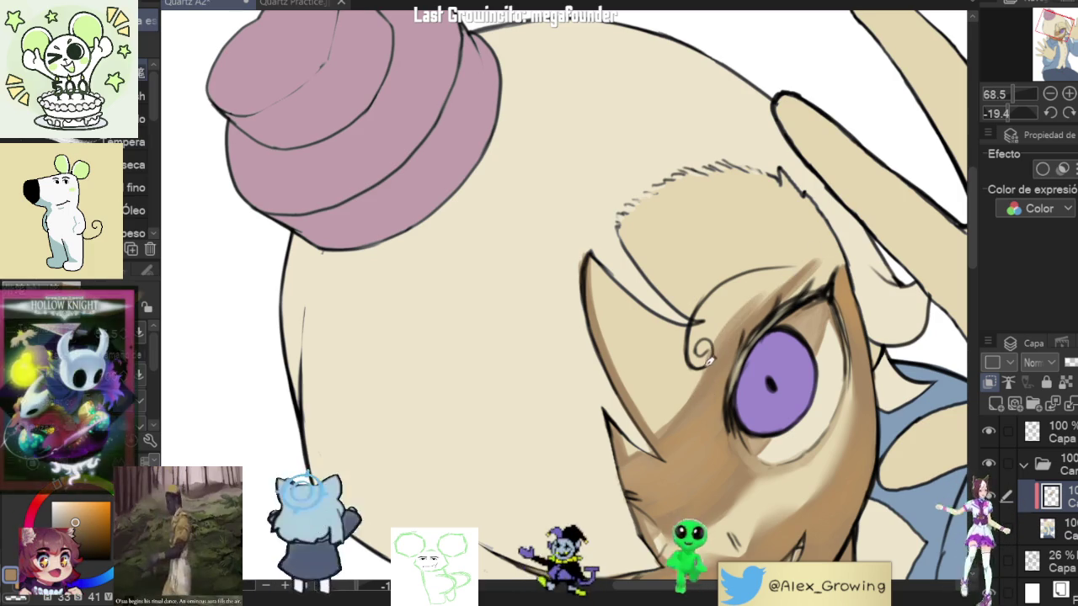
{"action": "left_click_drag", "start_coordinate": [722, 341], "coordinate": [826, 251]}
{"action": "left_click_drag", "start_coordinate": [769, 304], "coordinate": [810, 287]}
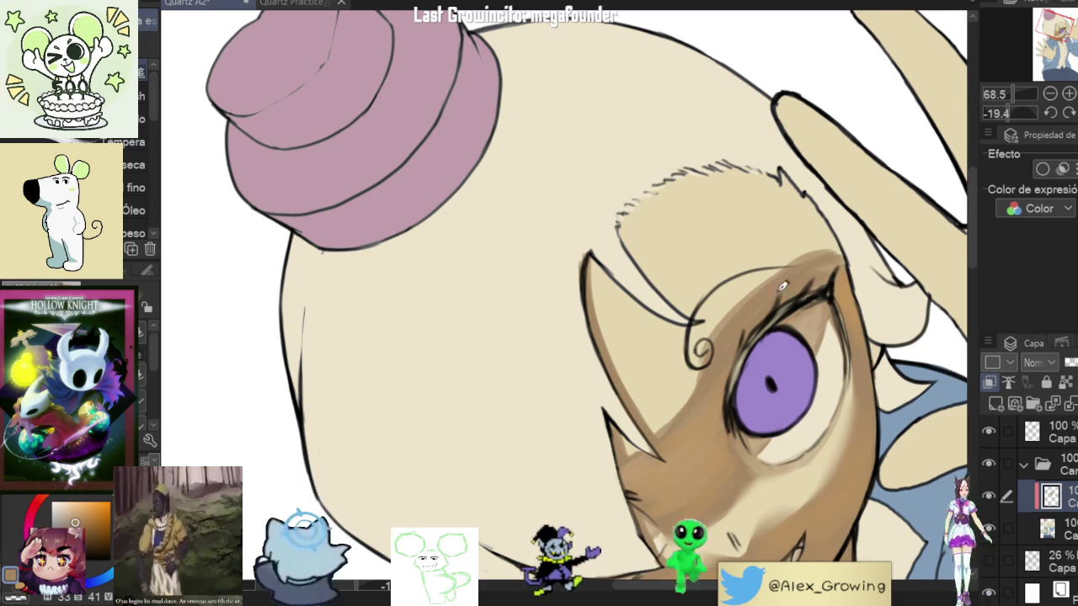
{"action": "left_click_drag", "start_coordinate": [821, 259], "coordinate": [709, 337]}
{"action": "left_click_drag", "start_coordinate": [766, 286], "coordinate": [734, 313]}
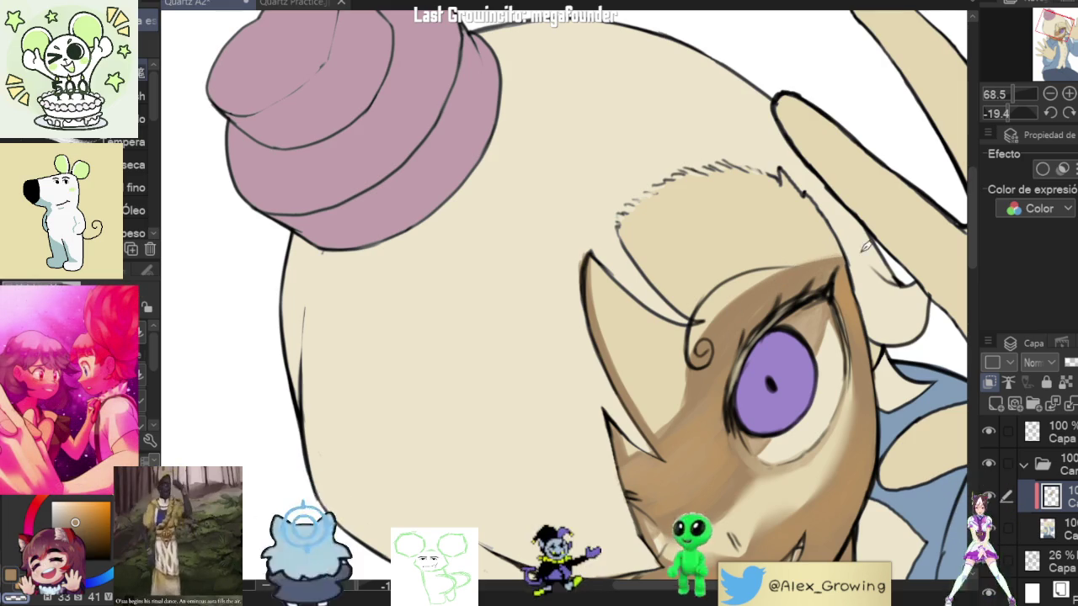
{"action": "scroll", "coordinate": [876, 253], "scroll_direction": "up", "scroll_amount": 2}
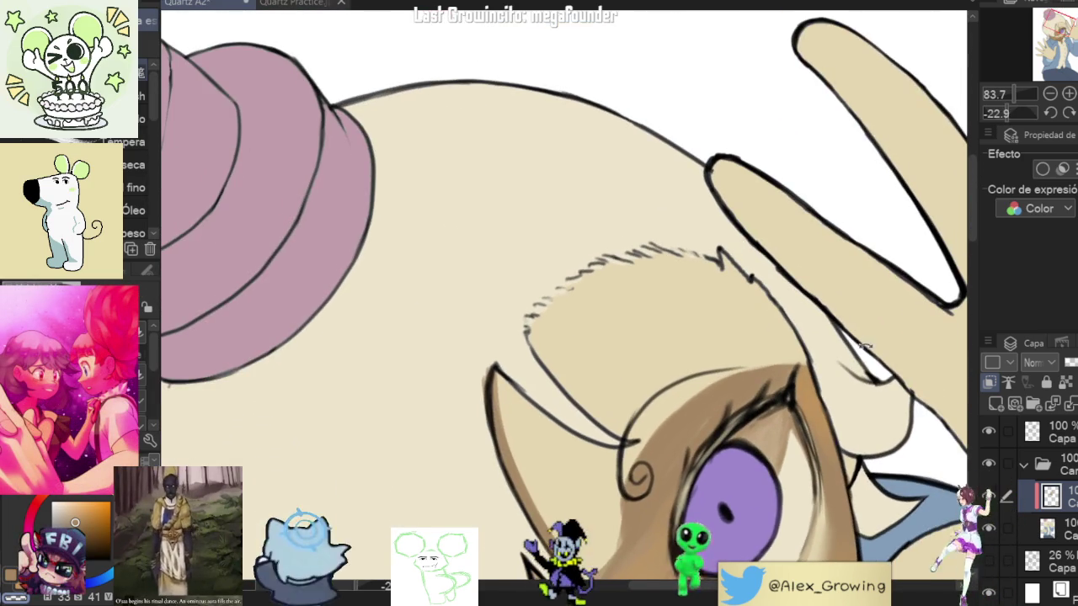
Step: Rotate the canvas to a steeper angle and redraw the small curl beside the eye darker
{"action": "left_click_drag", "start_coordinate": [856, 242], "coordinate": [853, 345]}
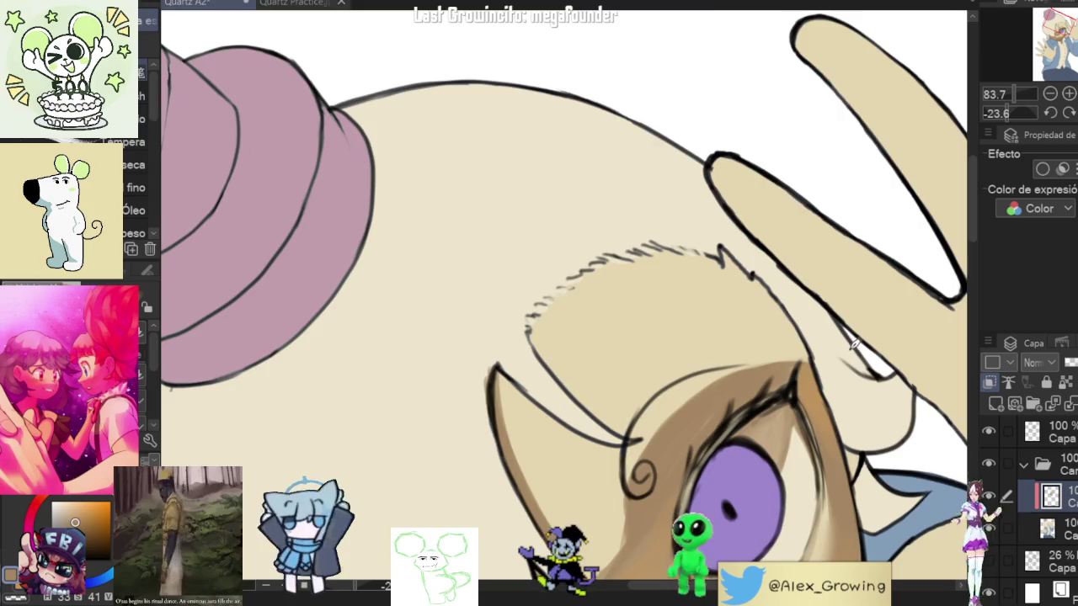
{"action": "scroll", "coordinate": [854, 345], "scroll_direction": "down", "scroll_amount": 3}
{"action": "scroll", "coordinate": [754, 412], "scroll_direction": "up", "scroll_amount": 3}
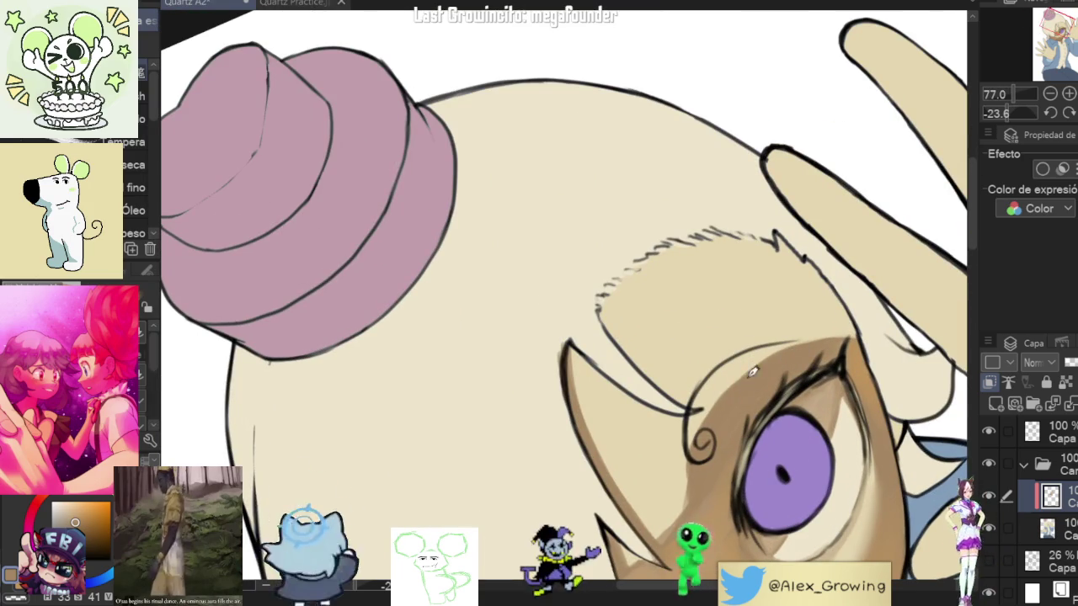
{"action": "mouse_move", "coordinate": [754, 385]}
{"action": "left_mouse_down"}
{"action": "mouse_move", "coordinate": [728, 409]}
{"action": "mouse_move", "coordinate": [723, 375]}
{"action": "mouse_move", "coordinate": [829, 252]}
{"action": "left_mouse_up"}
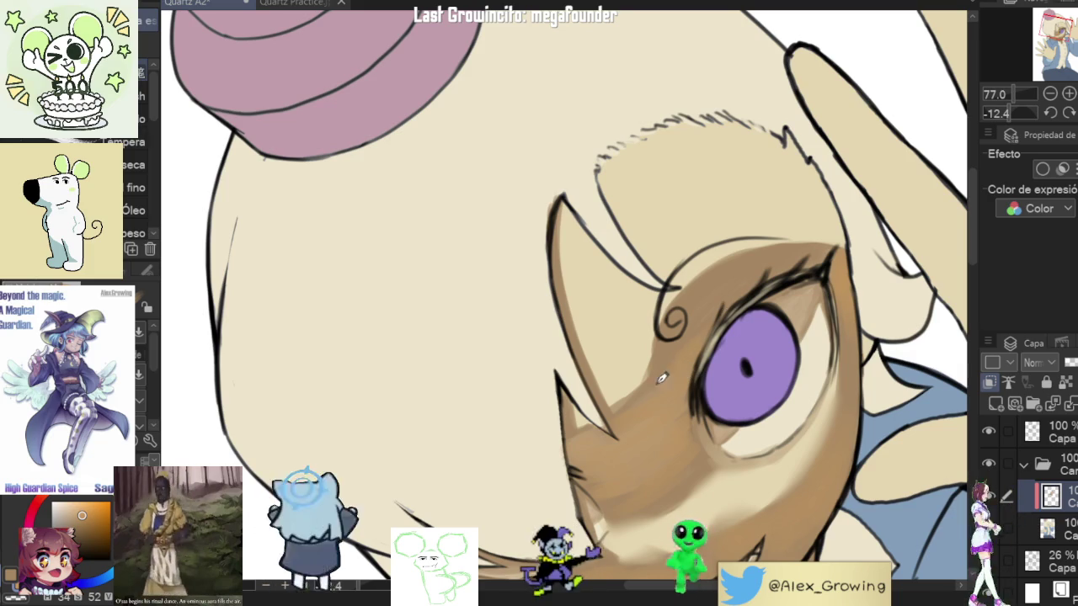
{"action": "left_click_drag", "start_coordinate": [671, 330], "coordinate": [689, 315]}
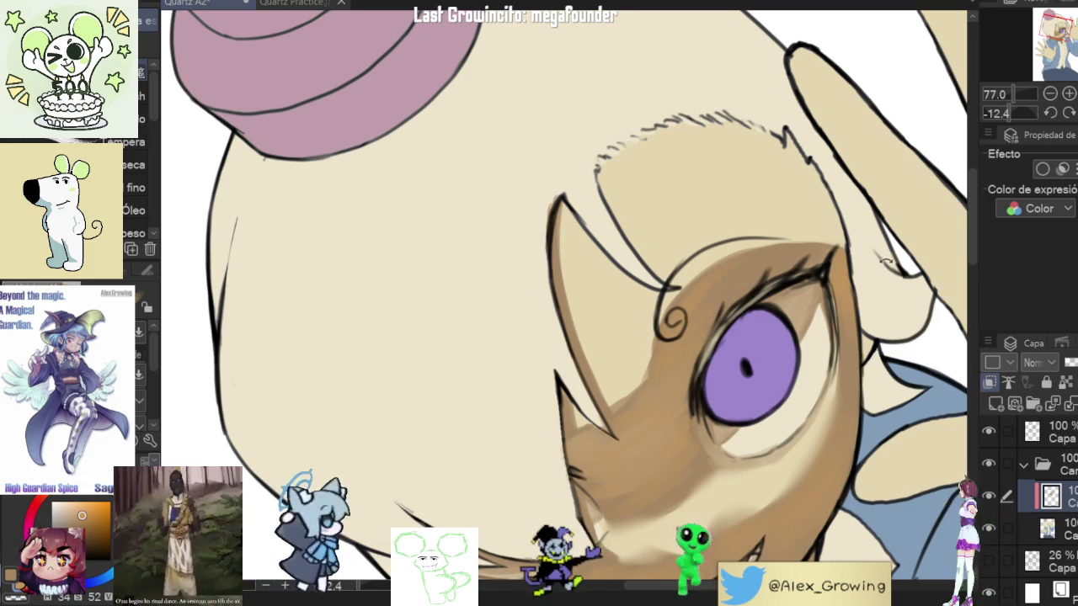
Step: Soften the shadow around the eye while zooming in, then turn the face upright
{"action": "left_click_drag", "start_coordinate": [876, 262], "coordinate": [696, 331]}
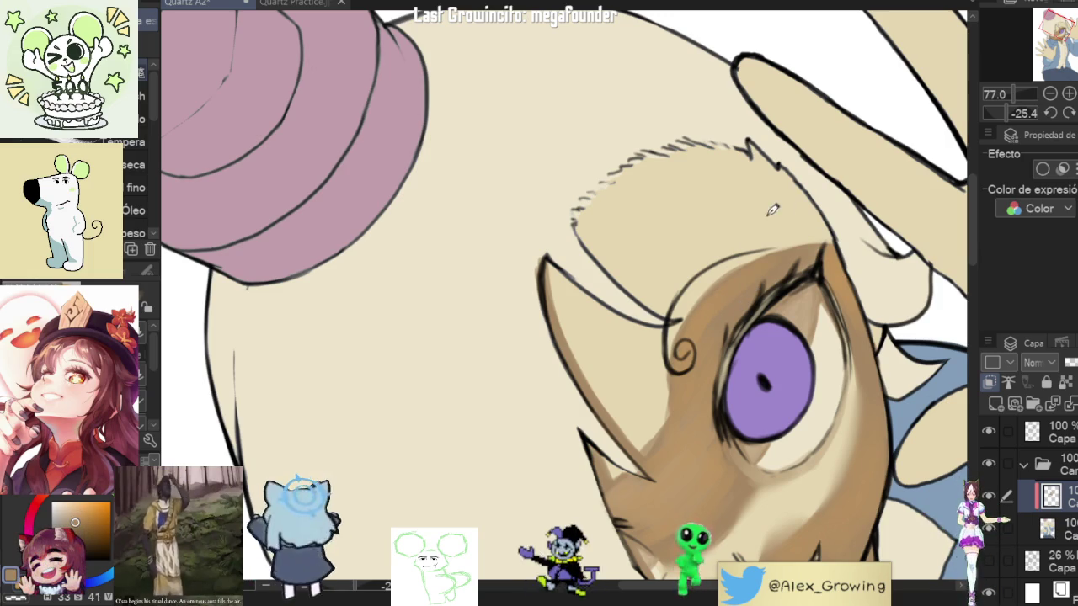
{"action": "left_click", "coordinate": [742, 308]}
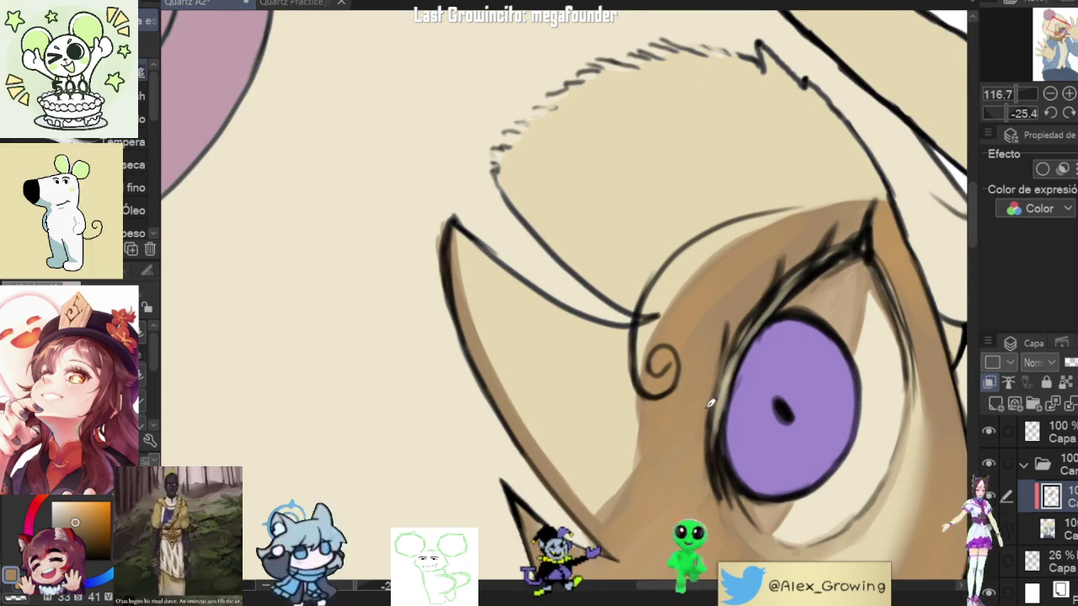
{"action": "scroll", "coordinate": [728, 357], "scroll_direction": "down", "scroll_amount": 3}
{"action": "mouse_move", "coordinate": [728, 356]}
{"action": "left_mouse_down"}
{"action": "mouse_move", "coordinate": [749, 394]}
{"action": "mouse_move", "coordinate": [304, 495]}
{"action": "mouse_move", "coordinate": [797, 274]}
{"action": "left_mouse_up"}
{"action": "scroll", "coordinate": [796, 275], "scroll_direction": "up", "scroll_amount": 3}
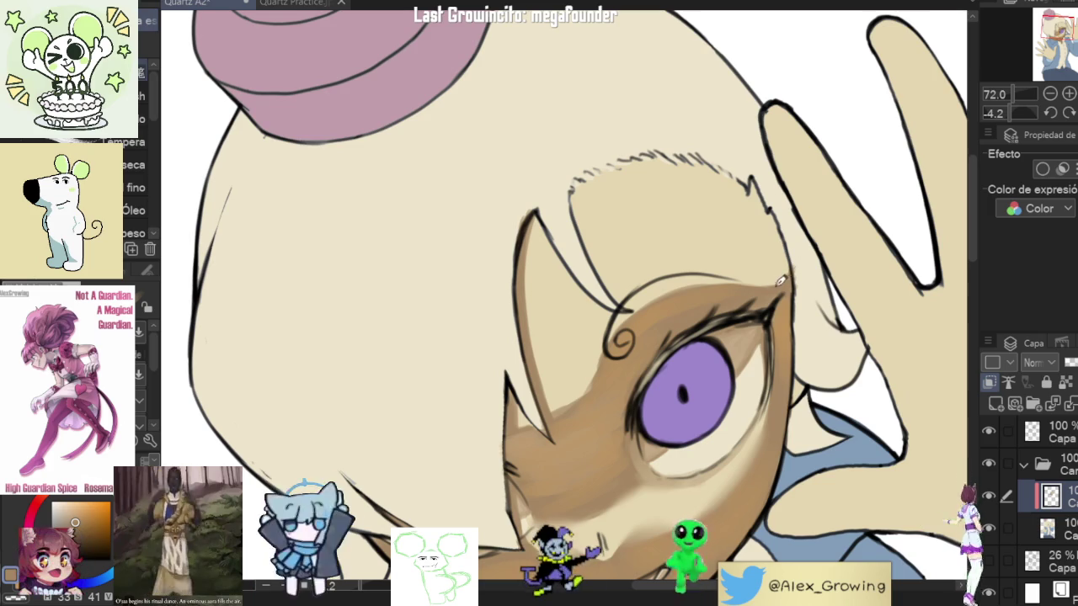
{"action": "mouse_move", "coordinate": [806, 238]}
{"action": "left_mouse_down"}
{"action": "mouse_move", "coordinate": [800, 368]}
{"action": "mouse_move", "coordinate": [528, 406]}
{"action": "left_mouse_up"}
{"action": "scroll", "coordinate": [799, 365], "scroll_direction": "down", "scroll_amount": 4}
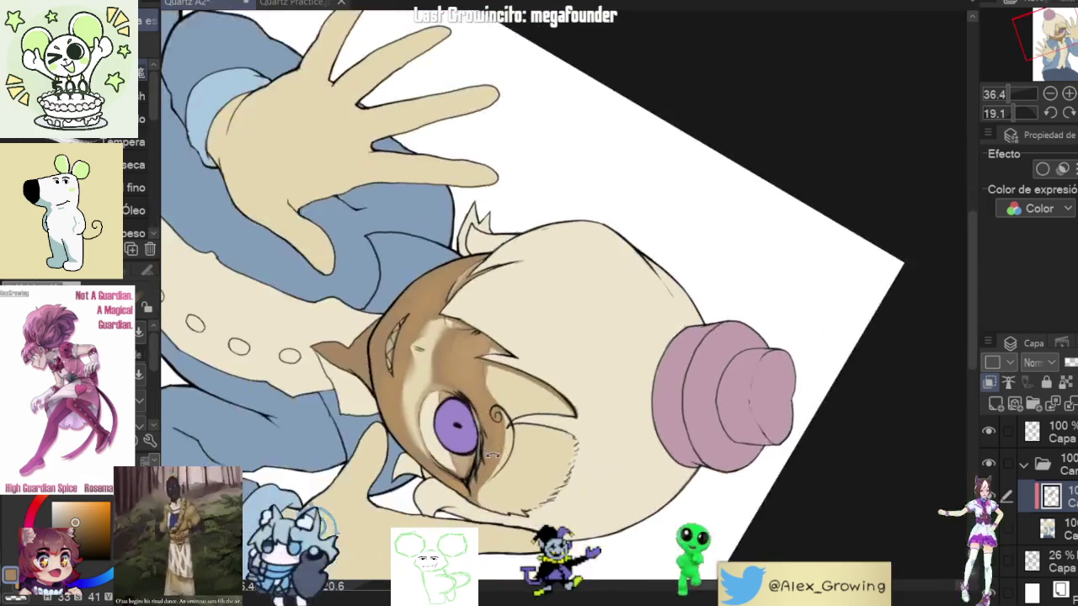
Step: Using a 55.7-size brush, smooth the brown shadow across the nose and cheek below the eye
{"action": "scroll", "coordinate": [529, 405], "scroll_direction": "up", "scroll_amount": 5}
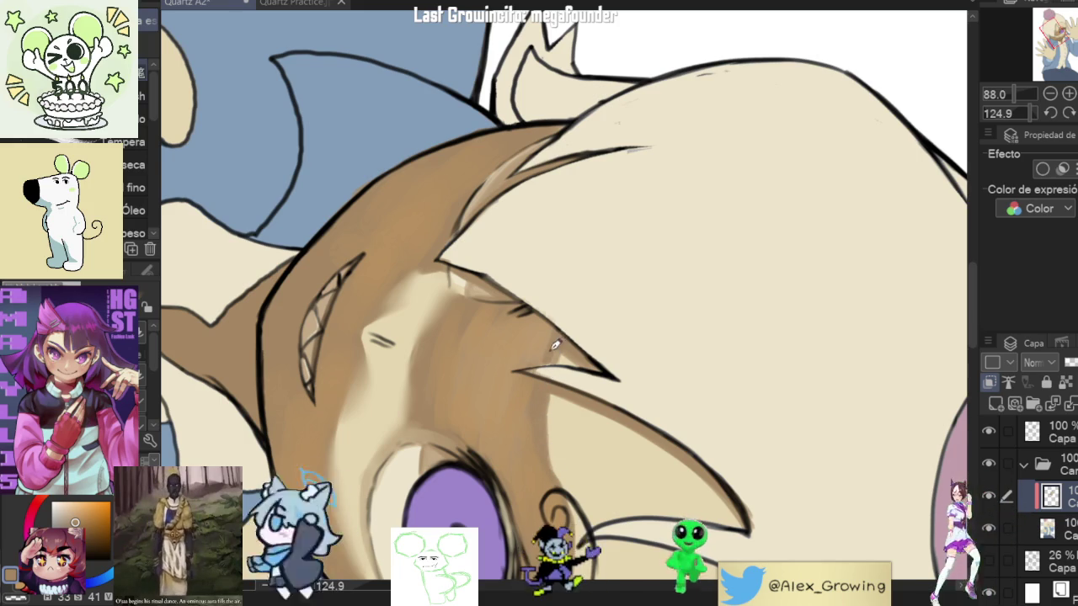
{"action": "scroll", "coordinate": [556, 351], "scroll_direction": "down", "scroll_amount": 5}
{"action": "left_click", "coordinate": [1069, 113]}
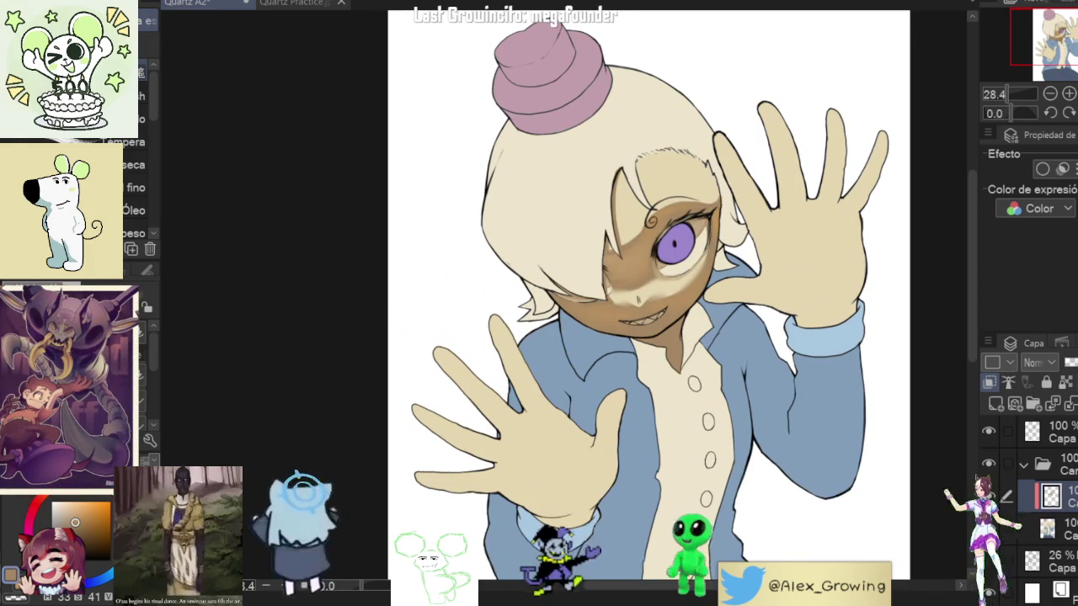
{"action": "scroll", "coordinate": [792, 307], "scroll_direction": "up", "scroll_amount": 4}
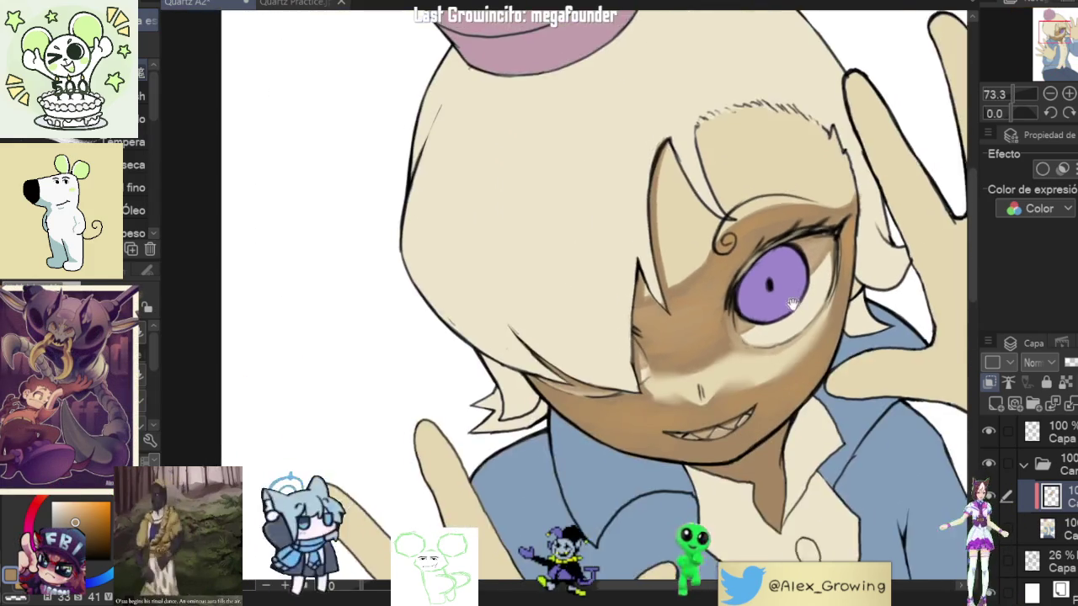
{"action": "left_click_drag", "start_coordinate": [791, 308], "coordinate": [697, 265]}
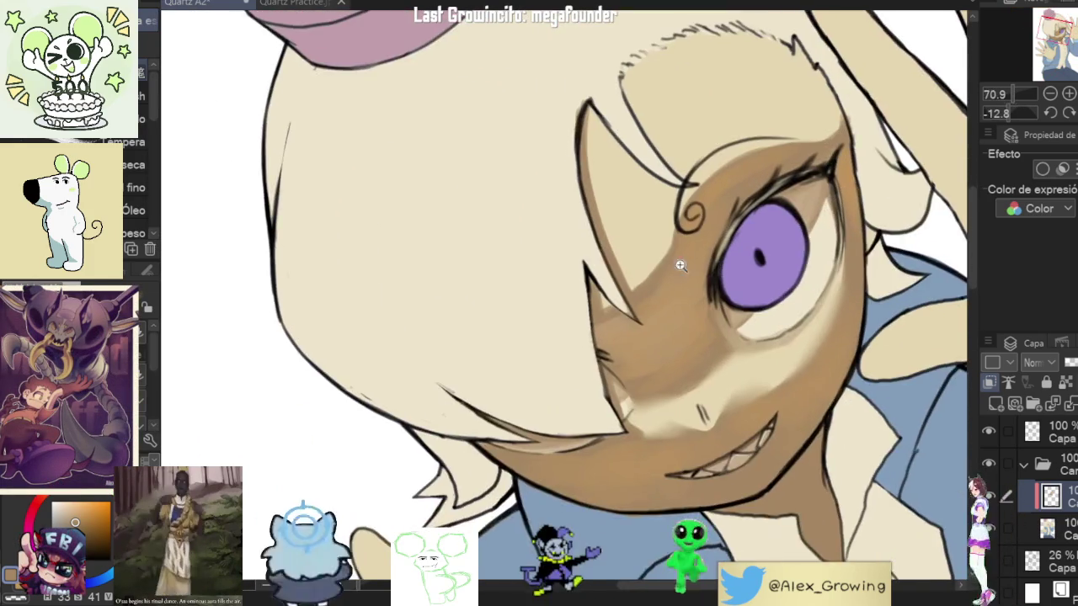
{"action": "scroll", "coordinate": [697, 264], "scroll_direction": "up", "scroll_amount": 3}
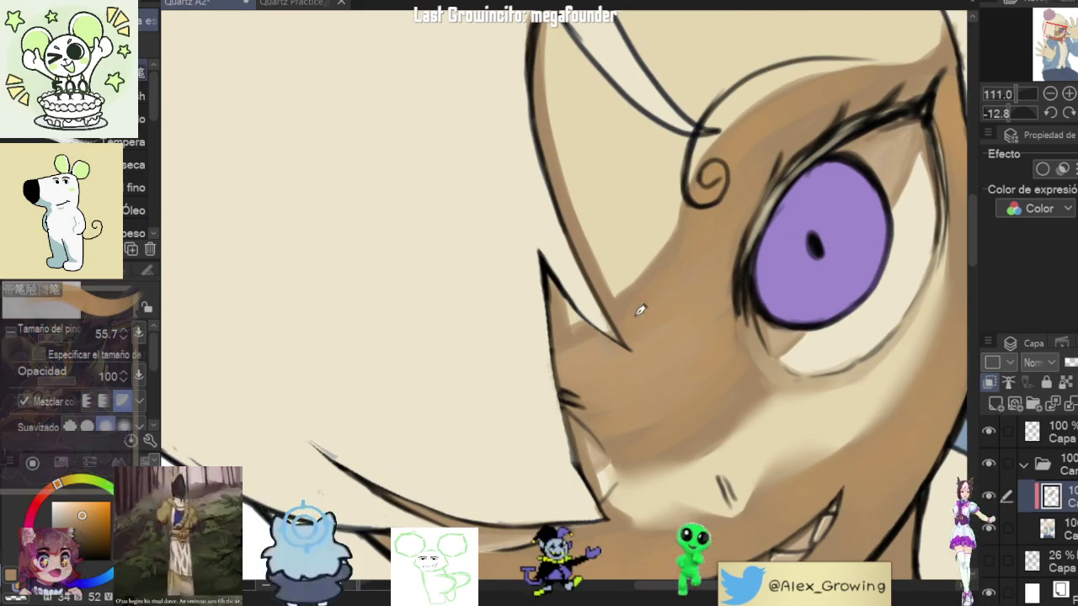
{"action": "scroll", "coordinate": [729, 334], "scroll_direction": "down", "scroll_amount": 3}
{"action": "left_click_drag", "start_coordinate": [729, 335], "coordinate": [670, 257]}
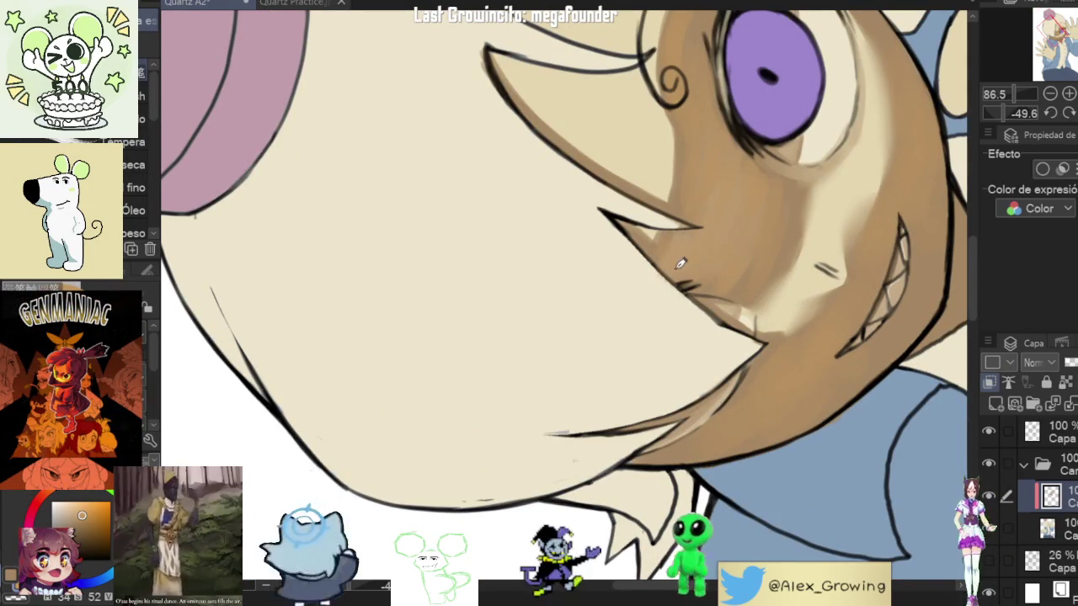
{"action": "scroll", "coordinate": [857, 238], "scroll_direction": "down", "scroll_amount": 3}
{"action": "scroll", "coordinate": [705, 336], "scroll_direction": "up", "scroll_amount": 5}
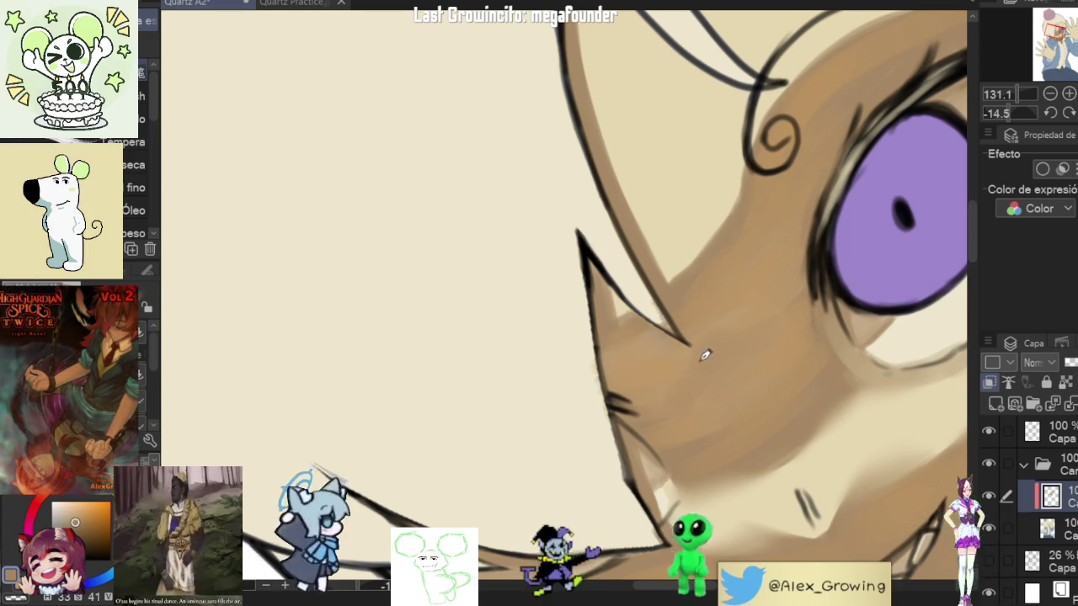
{"action": "scroll", "coordinate": [694, 293], "scroll_direction": "down", "scroll_amount": 5}
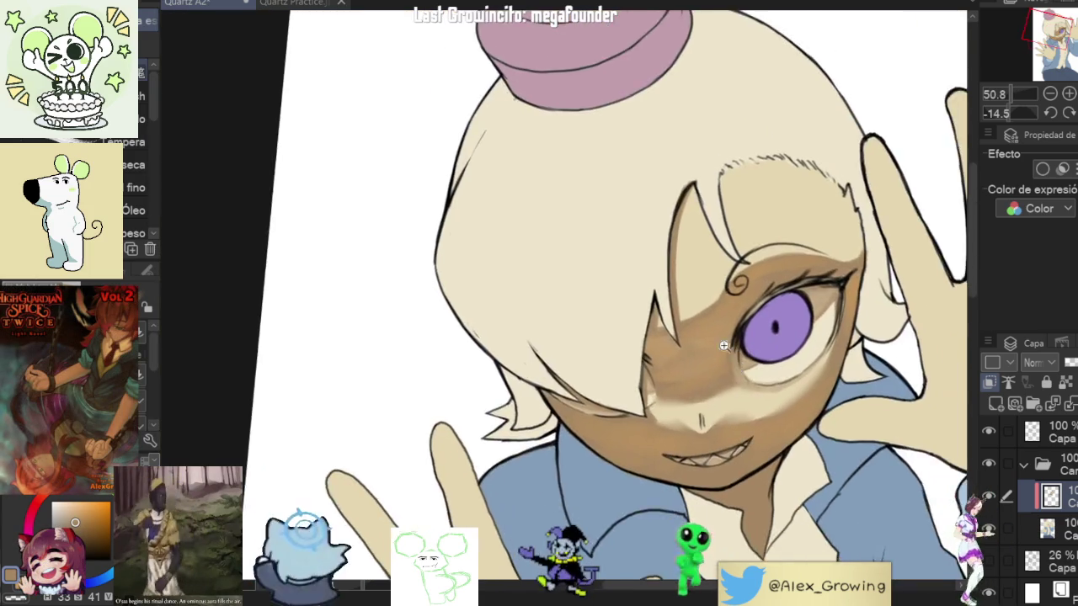
Step: Fit the character in view, then rotate and zoom in on the face
{"action": "scroll", "coordinate": [704, 325], "scroll_direction": "up", "scroll_amount": 5}
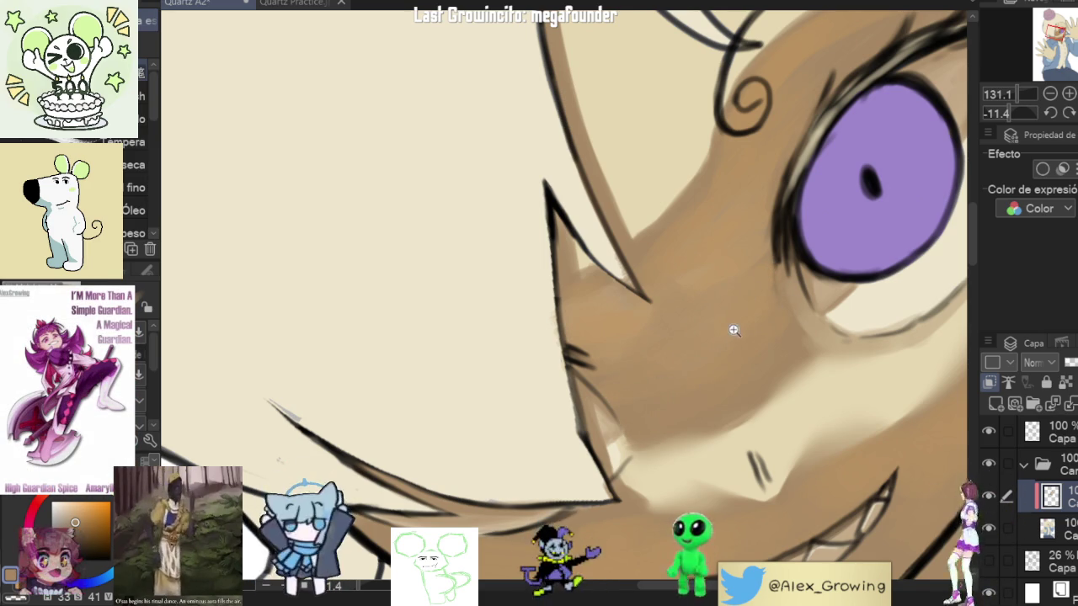
{"action": "key", "text": "ctrl+0"}
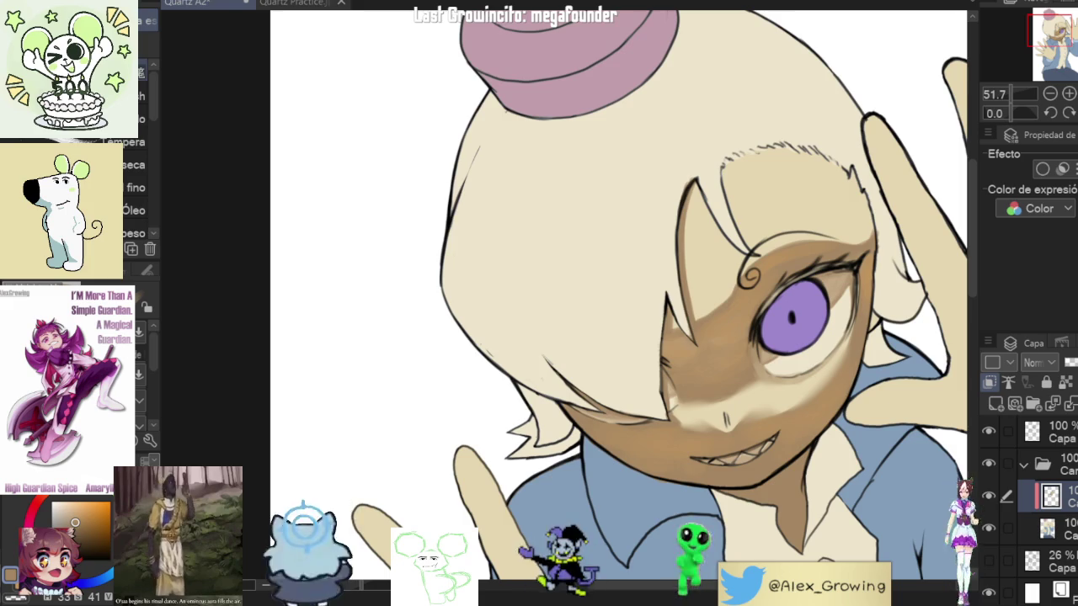
{"action": "scroll", "coordinate": [772, 314], "scroll_direction": "down", "scroll_amount": 5}
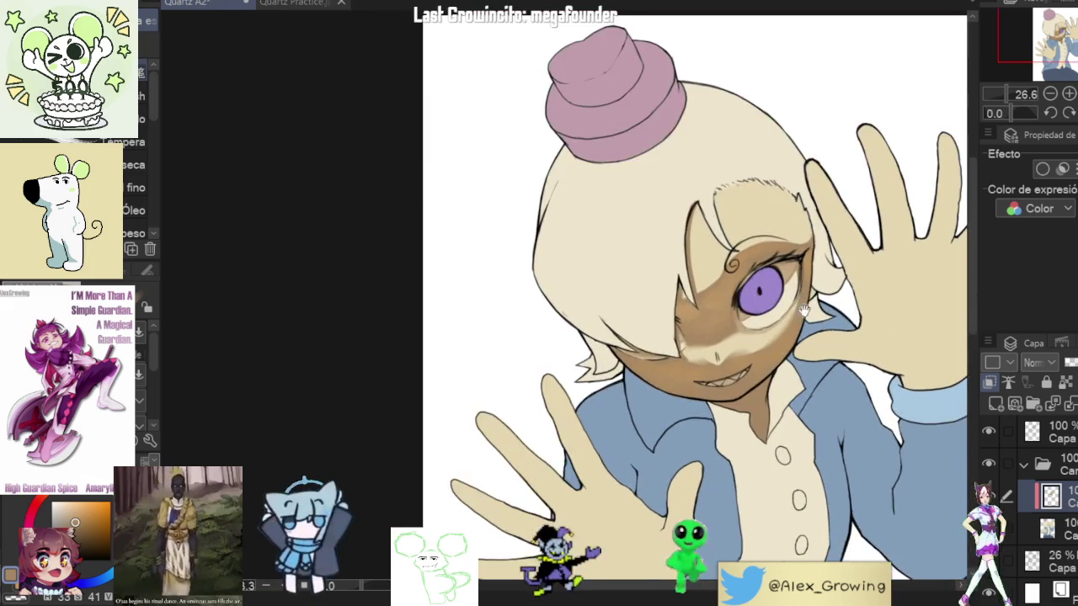
{"action": "left_click_drag", "start_coordinate": [758, 253], "coordinate": [726, 205]}
{"action": "scroll", "coordinate": [726, 206], "scroll_direction": "up", "scroll_amount": 3}
{"action": "scroll", "coordinate": [711, 290], "scroll_direction": "up", "scroll_amount": 3}
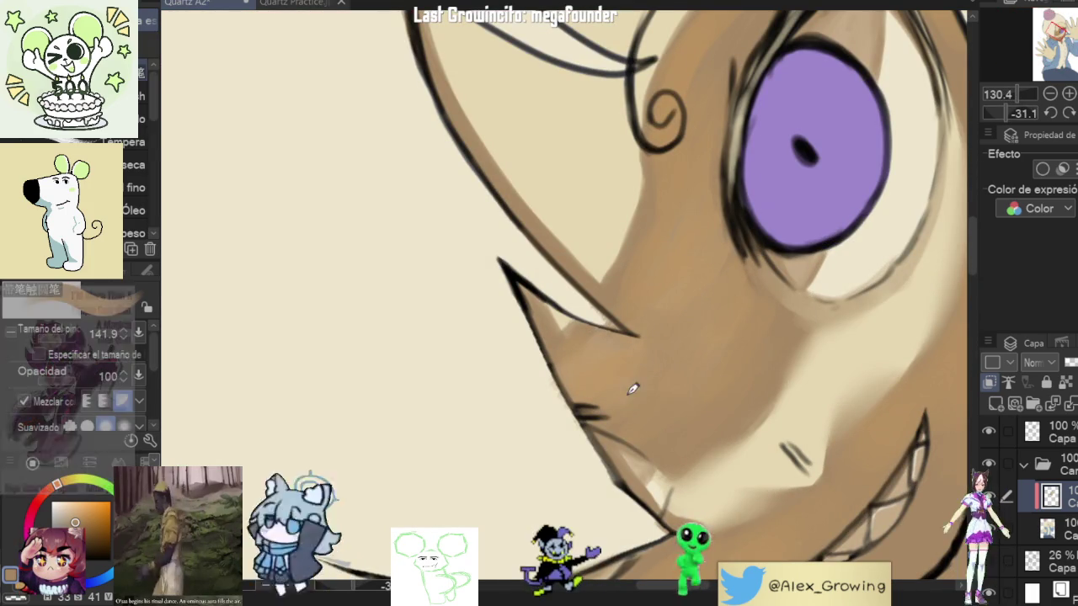
{"action": "scroll", "coordinate": [791, 340], "scroll_direction": "down", "scroll_amount": 5}
{"action": "left_click_drag", "start_coordinate": [792, 339], "coordinate": [758, 362]}
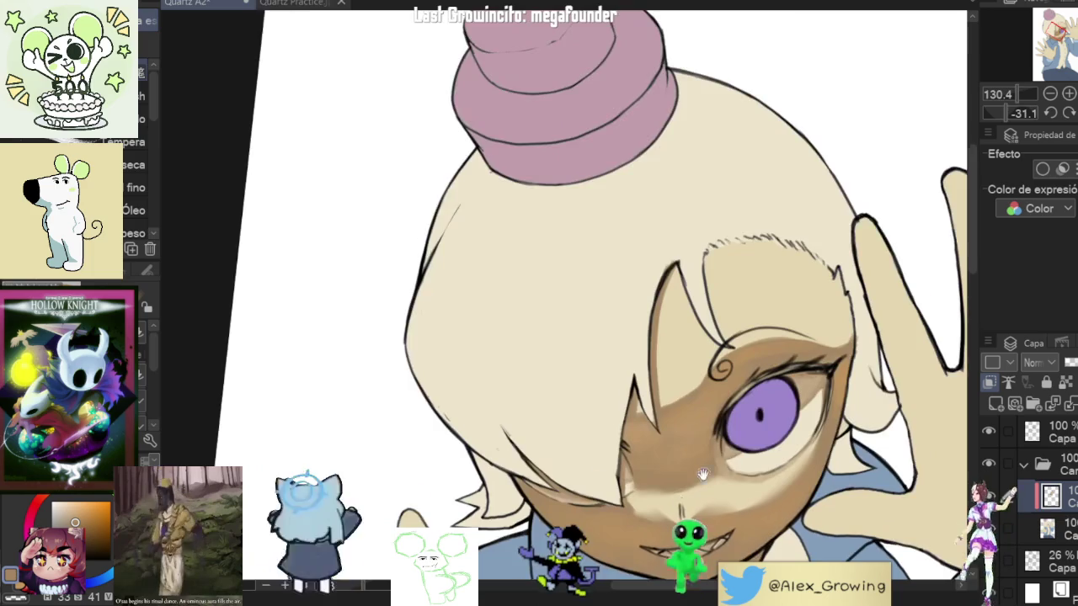
{"action": "scroll", "coordinate": [701, 366], "scroll_direction": "up", "scroll_amount": 2}
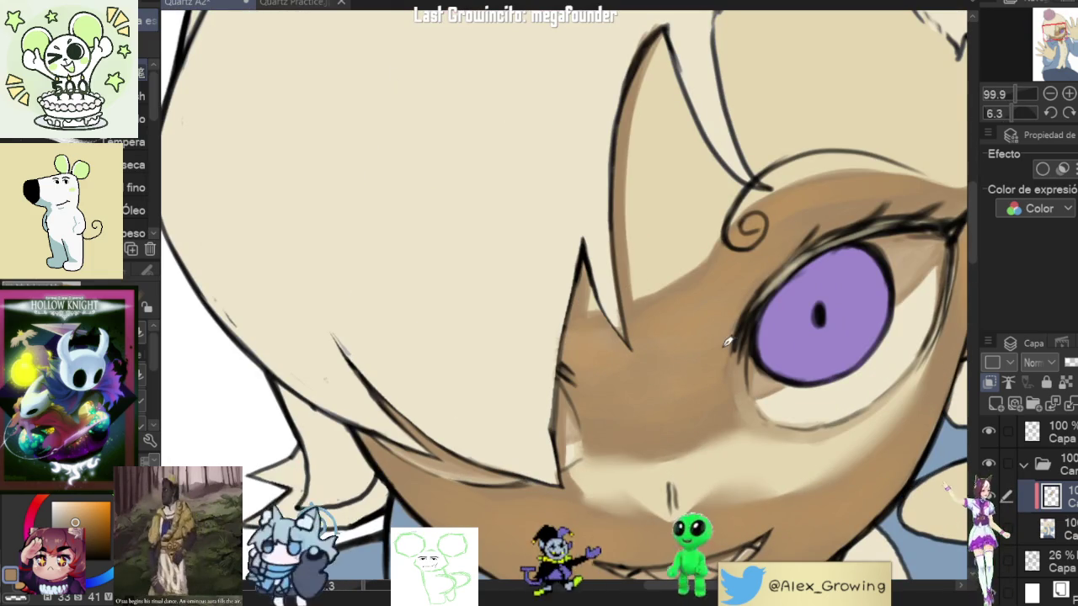
{"action": "scroll", "coordinate": [754, 375], "scroll_direction": "down", "scroll_amount": 4}
{"action": "scroll", "coordinate": [674, 328], "scroll_direction": "up", "scroll_amount": 2}
{"action": "scroll", "coordinate": [666, 320], "scroll_direction": "up", "scroll_amount": 1}
{"action": "scroll", "coordinate": [678, 322], "scroll_direction": "up", "scroll_amount": 1}
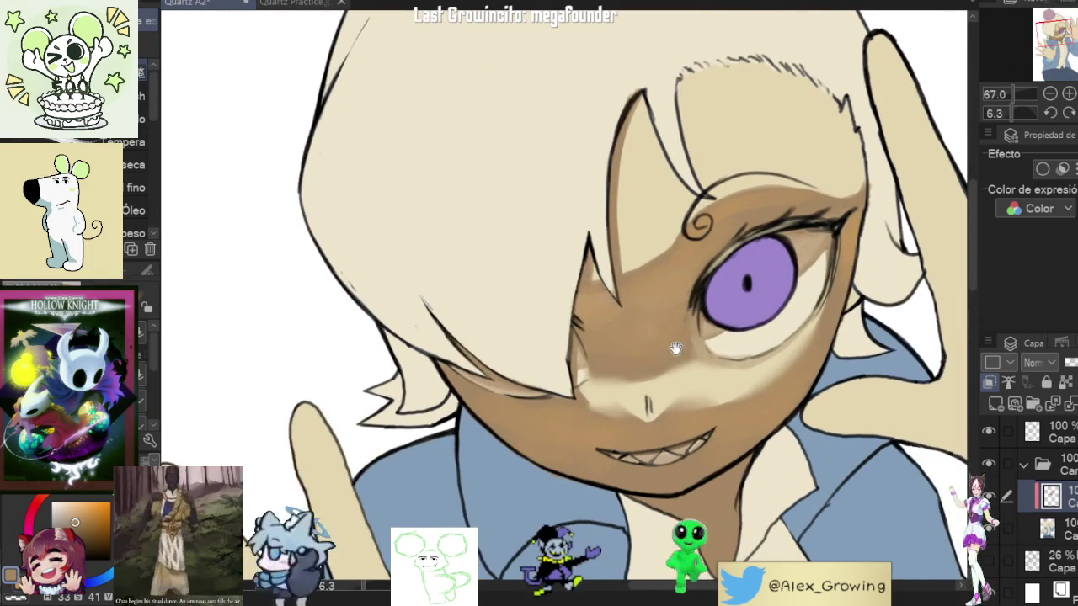
{"action": "scroll", "coordinate": [674, 343], "scroll_direction": "down", "scroll_amount": 3}
{"action": "scroll", "coordinate": [665, 325], "scroll_direction": "up", "scroll_amount": 2}
{"action": "scroll", "coordinate": [695, 360], "scroll_direction": "down", "scroll_amount": 2}
Step: Rotate and zoom the view around the mouth, eye and hair
{"action": "mouse_move", "coordinate": [695, 360]}
{"action": "left_mouse_down"}
{"action": "mouse_move", "coordinate": [799, 301]}
{"action": "mouse_move", "coordinate": [741, 303]}
{"action": "left_mouse_up"}
{"action": "scroll", "coordinate": [799, 300], "scroll_direction": "up", "scroll_amount": 1}
{"action": "scroll", "coordinate": [741, 304], "scroll_direction": "up", "scroll_amount": 1}
{"action": "scroll", "coordinate": [741, 303], "scroll_direction": "up", "scroll_amount": 1}
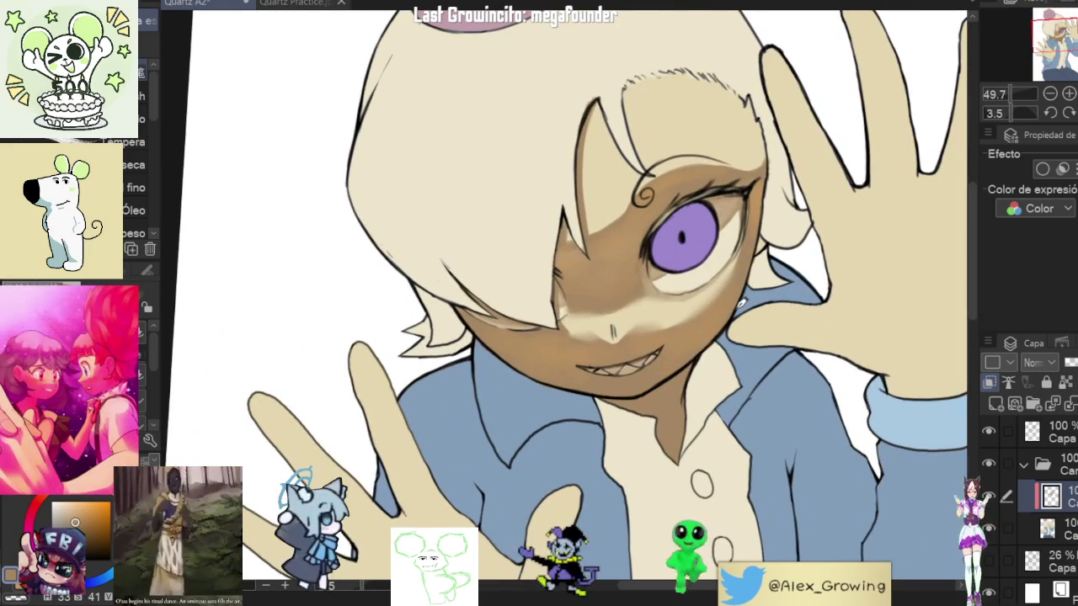
{"action": "scroll", "coordinate": [712, 312], "scroll_direction": "down", "scroll_amount": 1}
{"action": "scroll", "coordinate": [712, 313], "scroll_direction": "up", "scroll_amount": 3}
{"action": "mouse_move", "coordinate": [711, 312]}
{"action": "left_mouse_down"}
{"action": "mouse_move", "coordinate": [721, 354]}
{"action": "mouse_move", "coordinate": [705, 379]}
{"action": "left_mouse_up"}
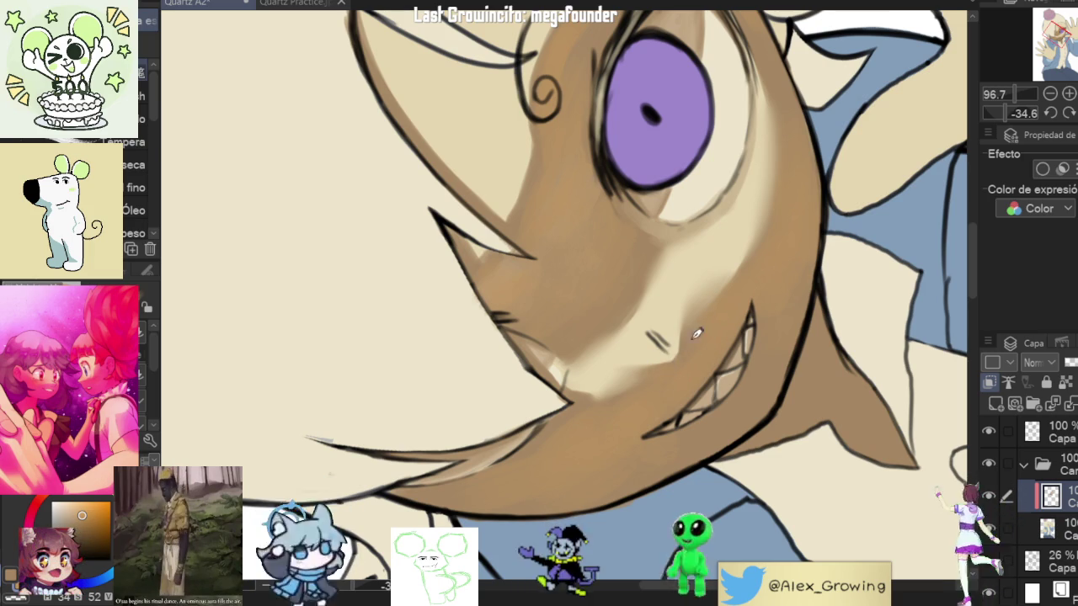
{"action": "scroll", "coordinate": [699, 299], "scroll_direction": "down", "scroll_amount": 5}
{"action": "left_click_drag", "start_coordinate": [699, 299], "coordinate": [589, 253]}
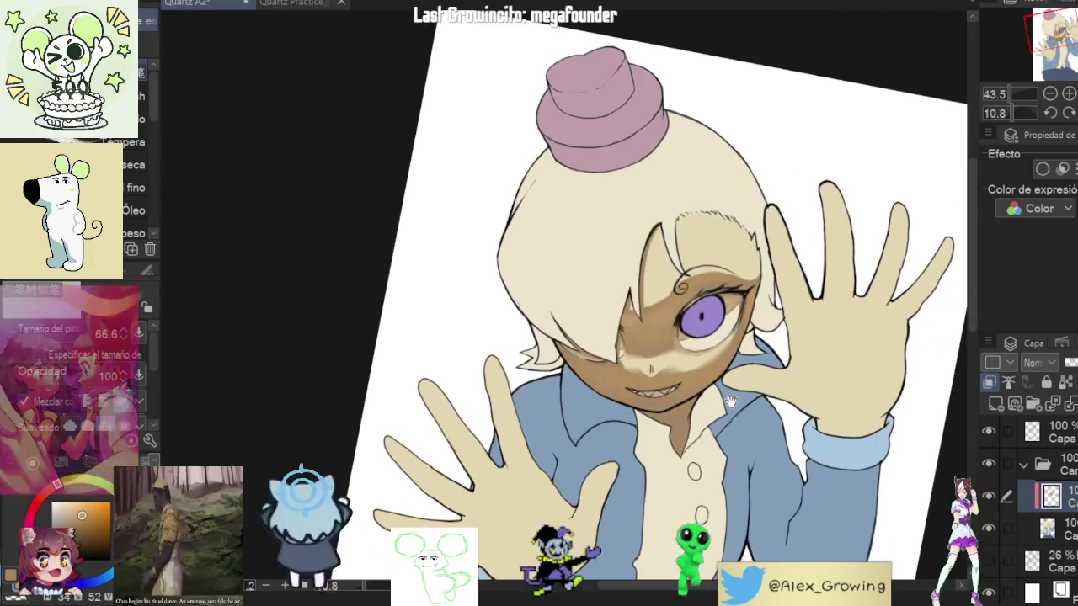
{"action": "left_click_drag", "start_coordinate": [589, 303], "coordinate": [471, 353]}
{"action": "scroll", "coordinate": [413, 397], "scroll_direction": "up", "scroll_amount": 5}
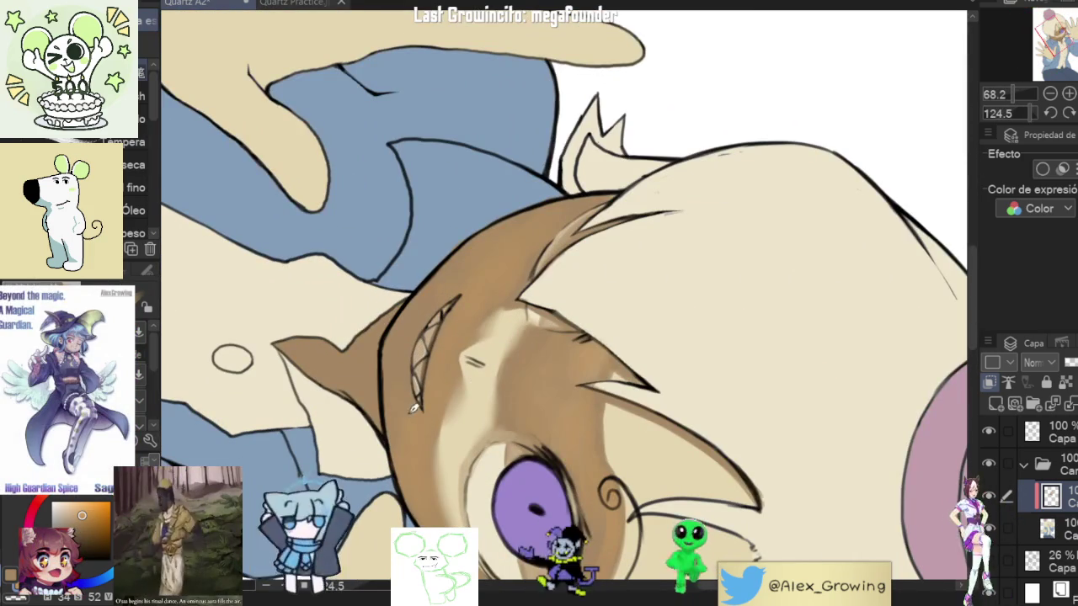
{"action": "left_click_drag", "start_coordinate": [414, 367], "coordinate": [957, 514]}
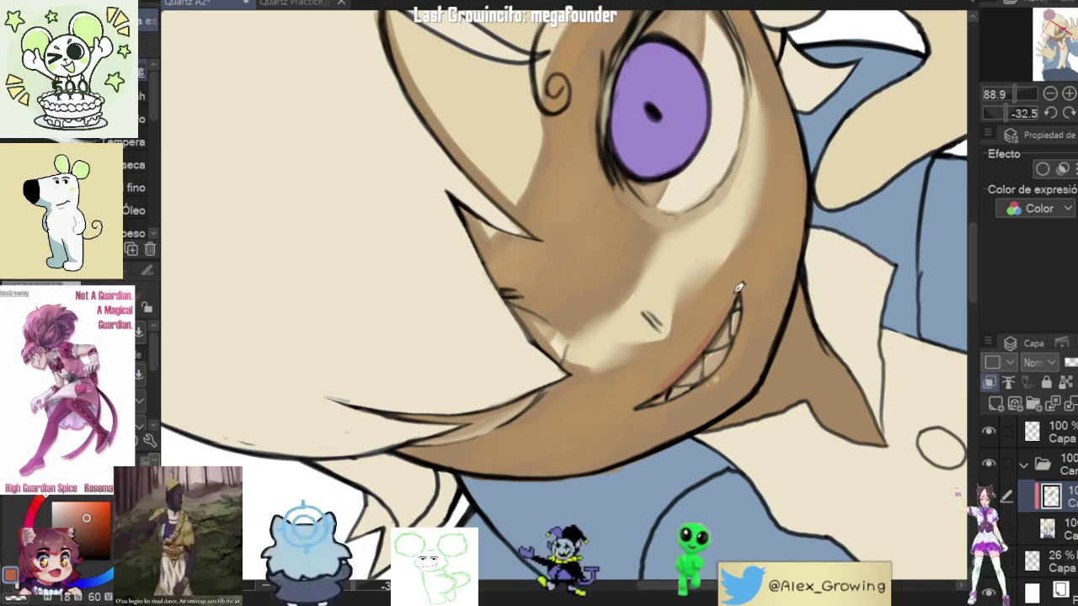
Step: Paint a darker reddish-brown shadow on the neck just below the chin
{"action": "scroll", "coordinate": [665, 388], "scroll_direction": "up", "scroll_amount": 5}
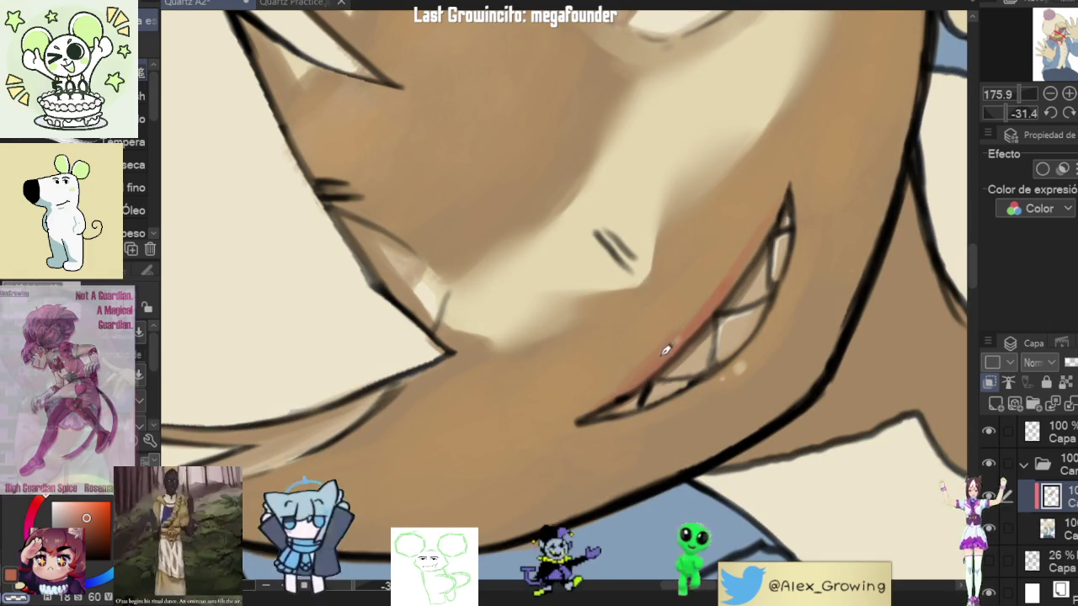
{"action": "scroll", "coordinate": [708, 363], "scroll_direction": "down", "scroll_amount": 5}
{"action": "scroll", "coordinate": [721, 370], "scroll_direction": "up", "scroll_amount": 3}
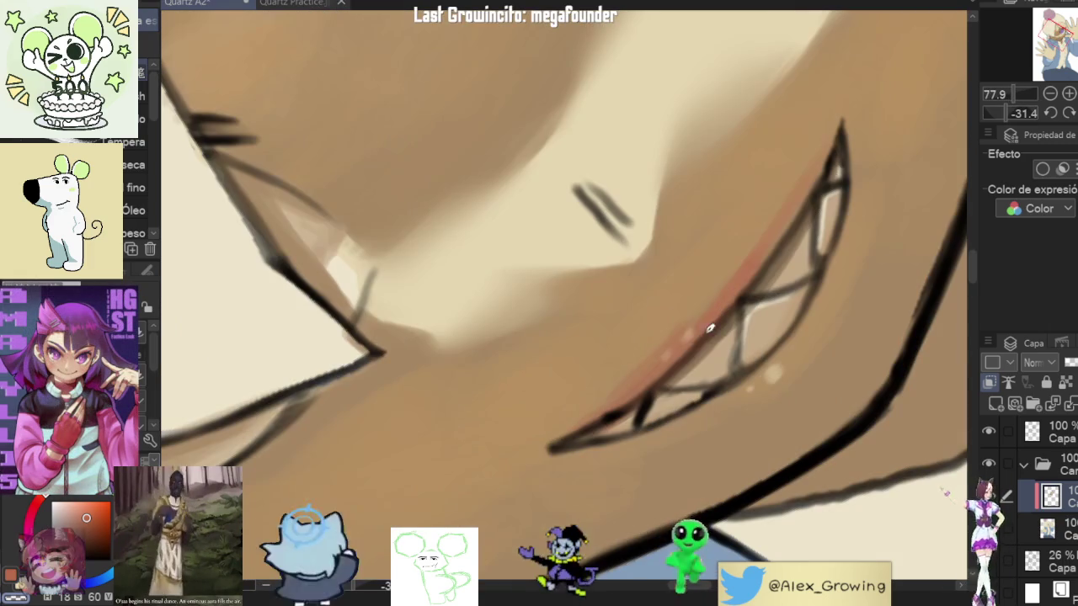
{"action": "scroll", "coordinate": [726, 299], "scroll_direction": "down", "scroll_amount": 5}
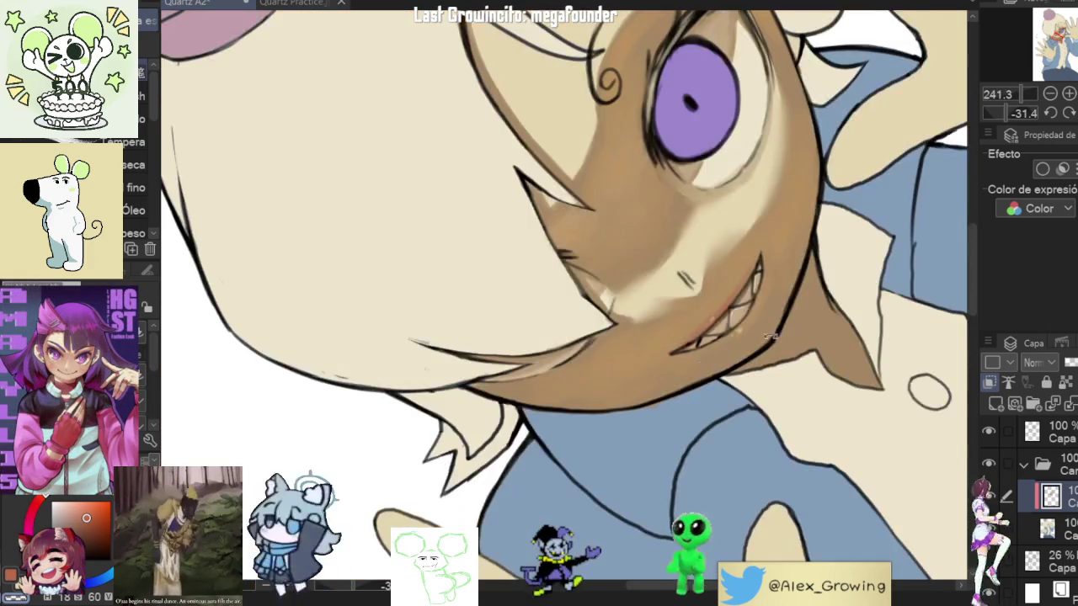
{"action": "scroll", "coordinate": [714, 358], "scroll_direction": "up", "scroll_amount": 4}
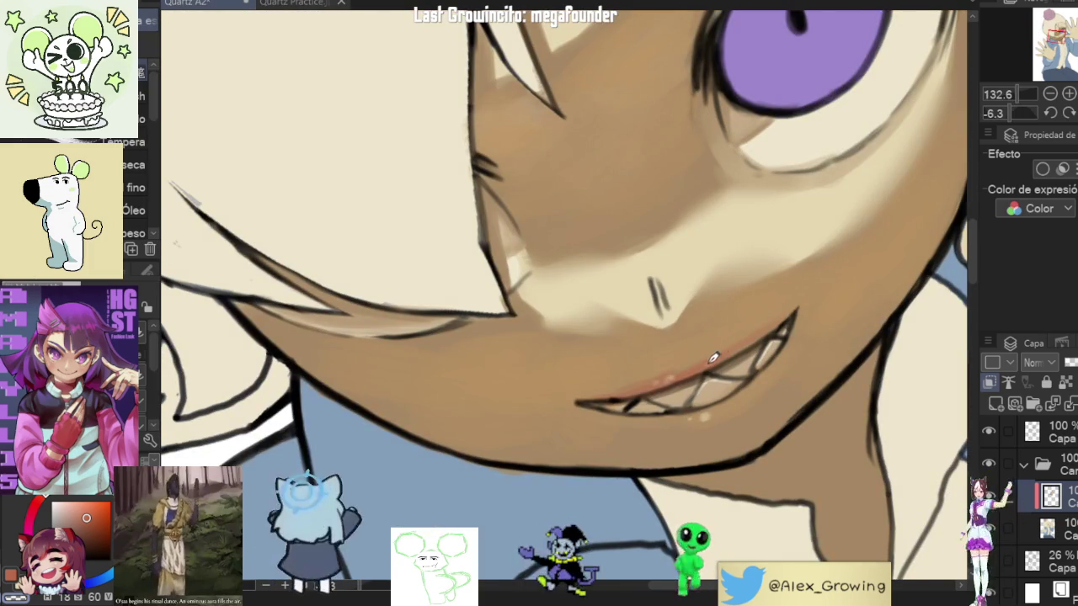
{"action": "scroll", "coordinate": [736, 357], "scroll_direction": "down", "scroll_amount": 3}
{"action": "scroll", "coordinate": [736, 357], "scroll_direction": "down", "scroll_amount": 2}
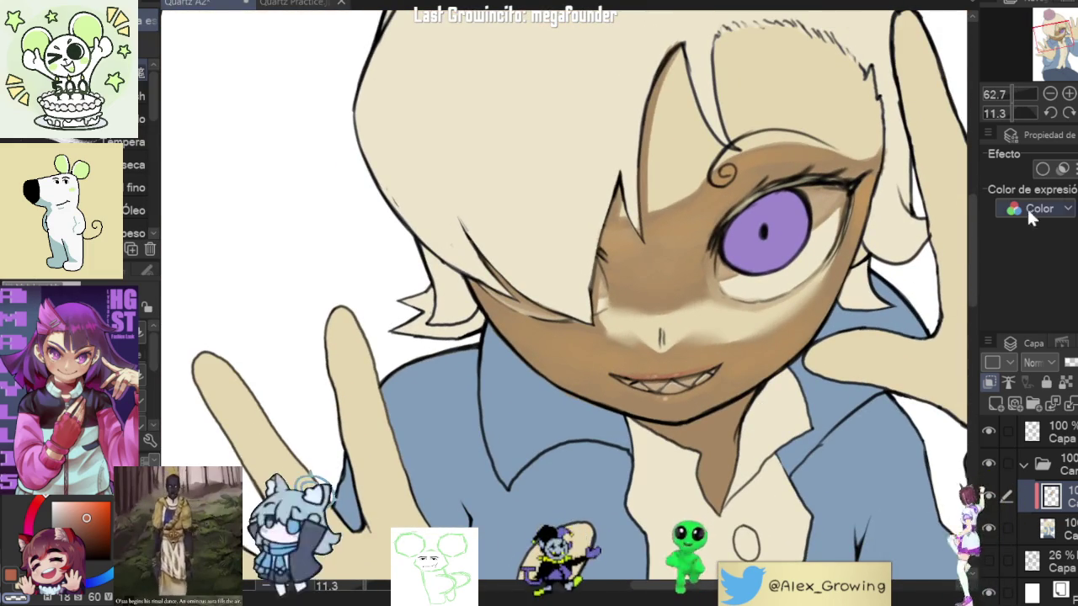
{"action": "scroll", "coordinate": [724, 303], "scroll_direction": "down", "scroll_amount": 2}
{"action": "key", "text": "ctrl+0"}
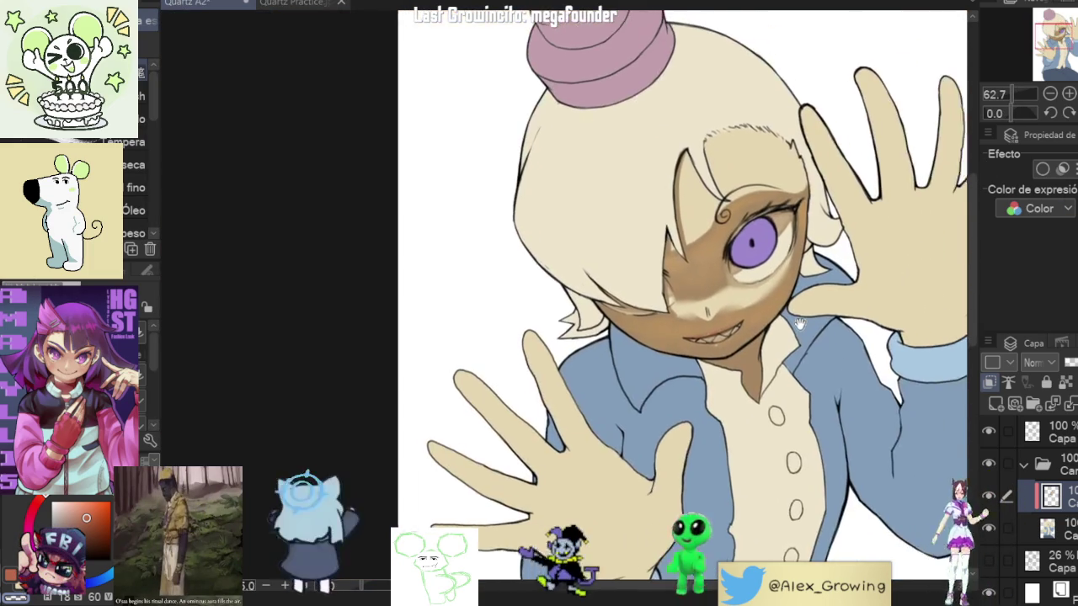
{"action": "scroll", "coordinate": [775, 334], "scroll_direction": "up", "scroll_amount": 3}
{"action": "scroll", "coordinate": [775, 335], "scroll_direction": "up", "scroll_amount": 5}
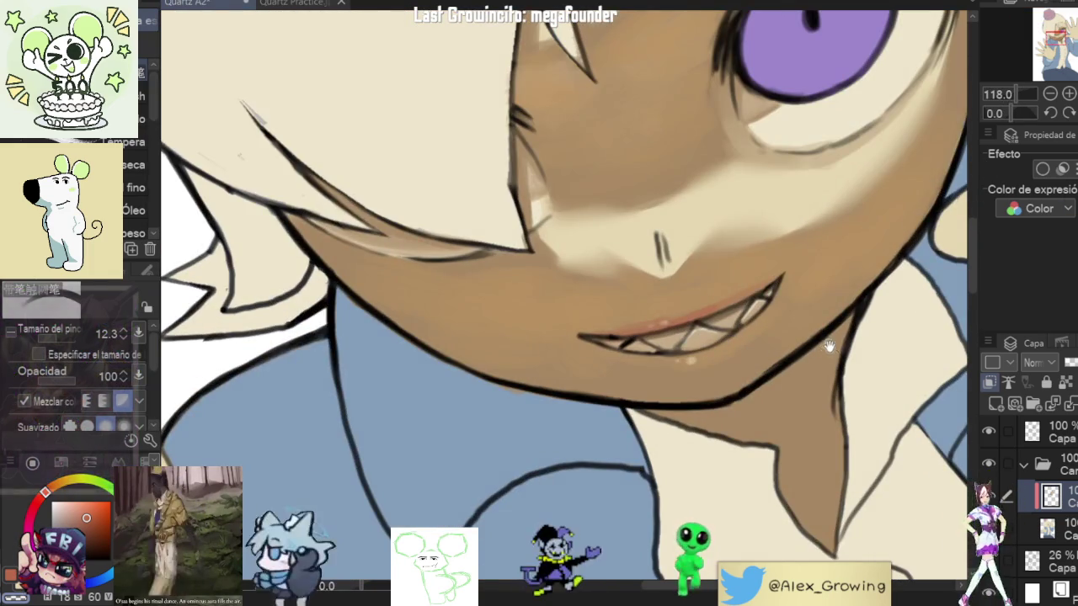
{"action": "scroll", "coordinate": [788, 411], "scroll_direction": "down", "scroll_amount": 3}
{"action": "scroll", "coordinate": [789, 411], "scroll_direction": "down", "scroll_amount": 3}
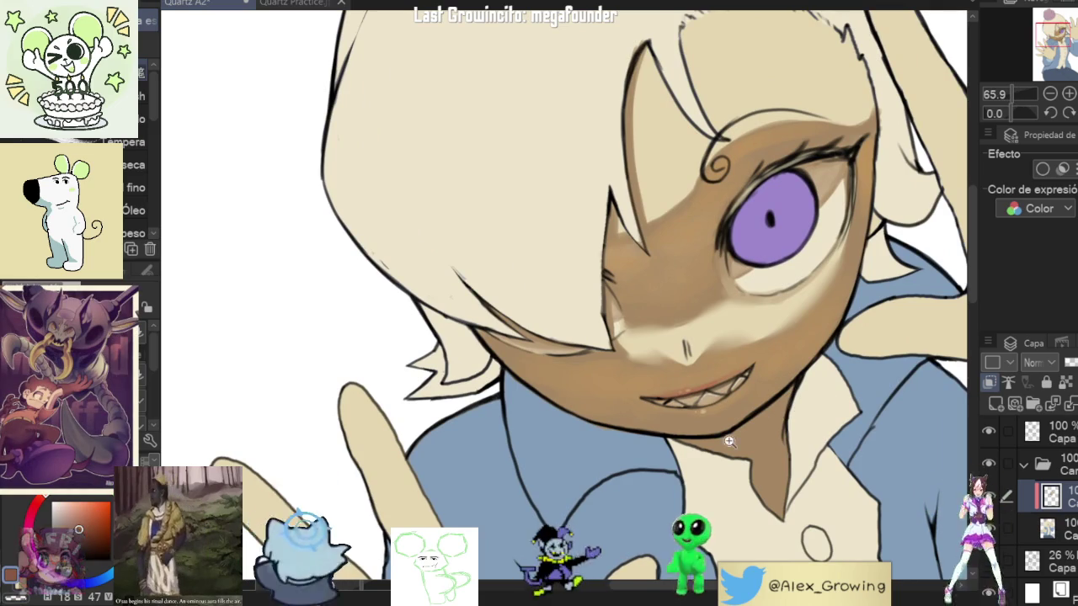
{"action": "scroll", "coordinate": [756, 417], "scroll_direction": "up", "scroll_amount": 2}
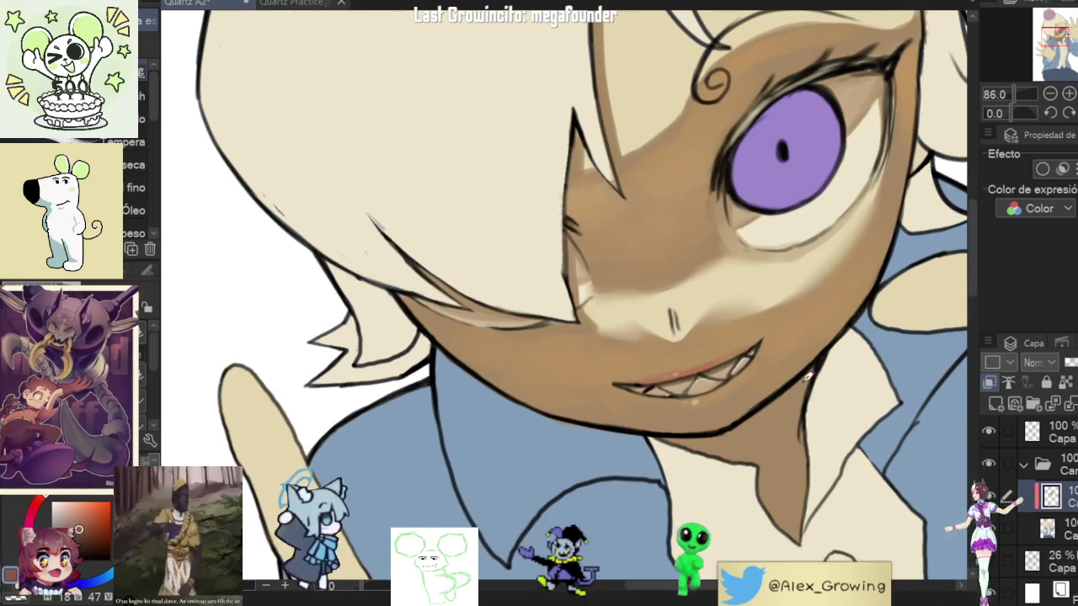
{"action": "key", "text": "ctrl+0"}
{"action": "scroll", "coordinate": [737, 374], "scroll_direction": "up", "scroll_amount": 5}
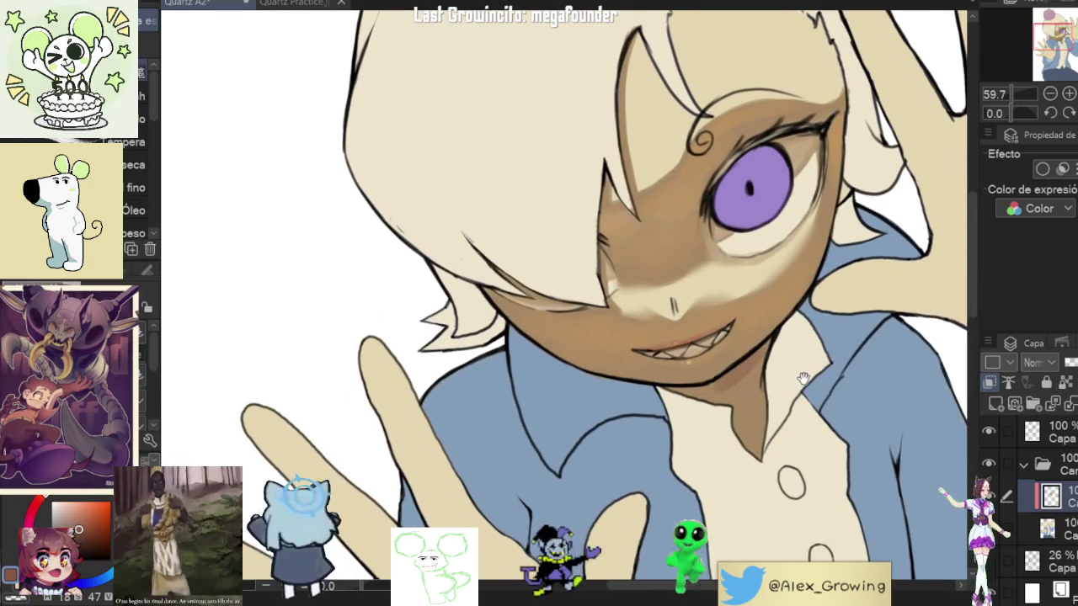
{"action": "scroll", "coordinate": [760, 371], "scroll_direction": "up", "scroll_amount": 3}
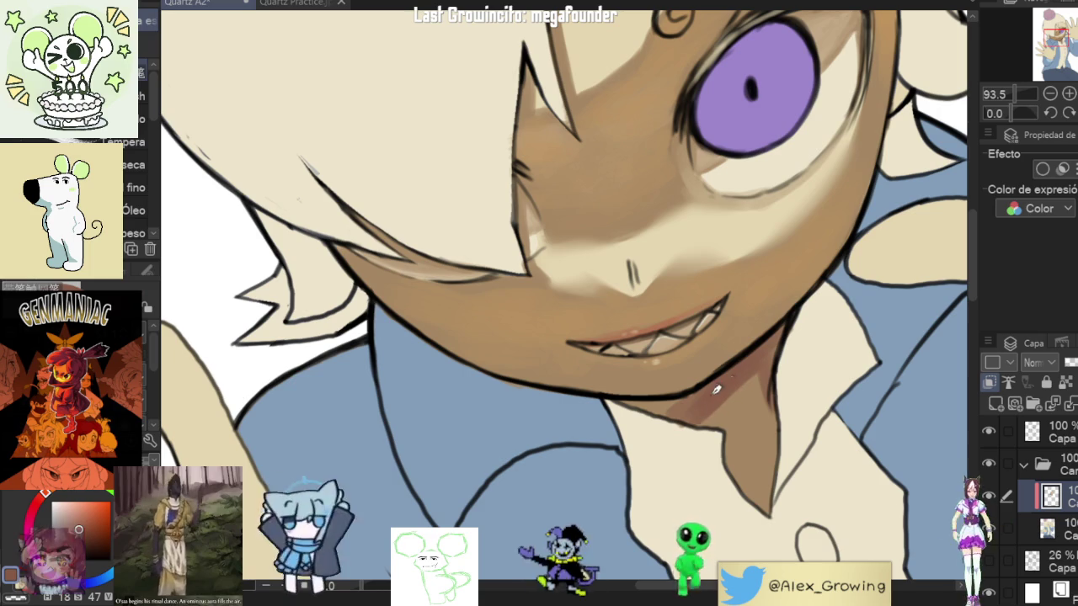
Step: Rotate the canvas sideways and back, then sample the dark neck-shadow tone under the chin
{"action": "left_click_drag", "start_coordinate": [825, 345], "coordinate": [459, 402]}
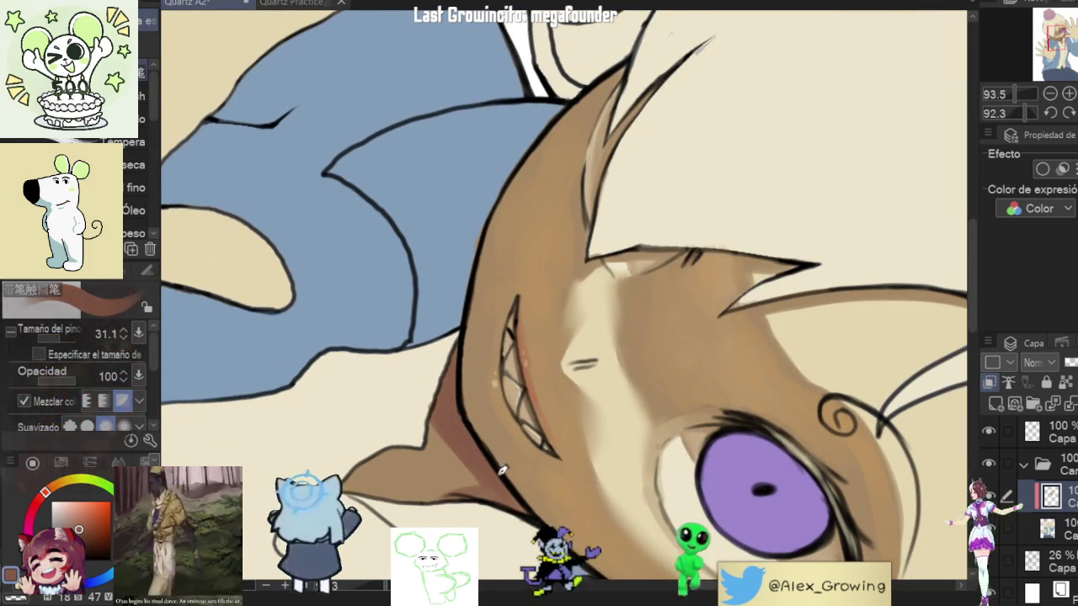
{"action": "scroll", "coordinate": [472, 424], "scroll_direction": "down", "scroll_amount": 2}
{"action": "left_click_drag", "start_coordinate": [724, 486], "coordinate": [719, 325]}
{"action": "scroll", "coordinate": [726, 364], "scroll_direction": "up", "scroll_amount": 1}
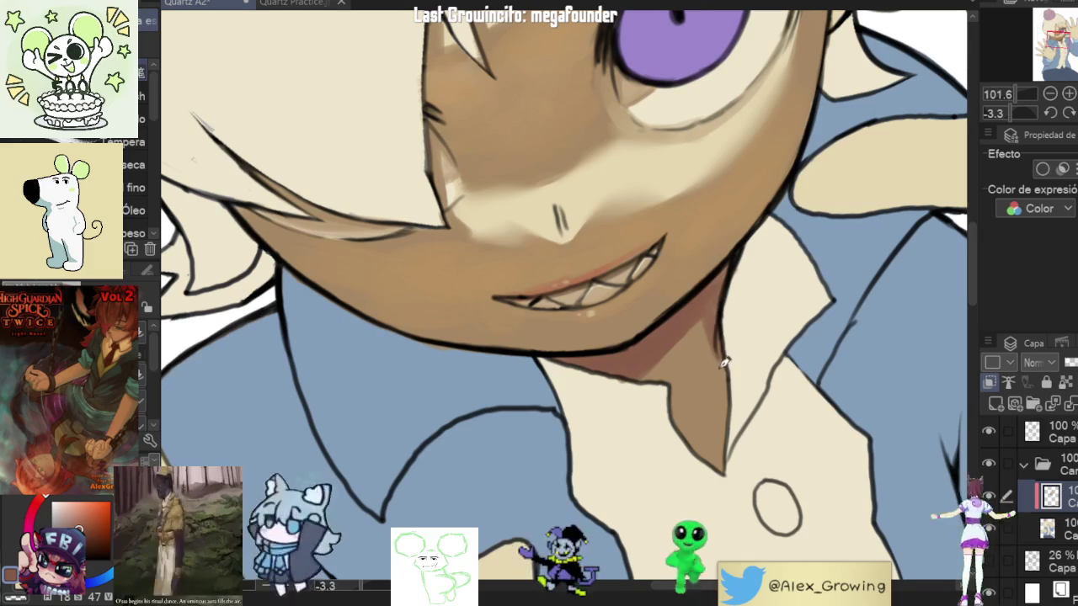
{"action": "left_click", "coordinate": [710, 411], "text": "alt"}
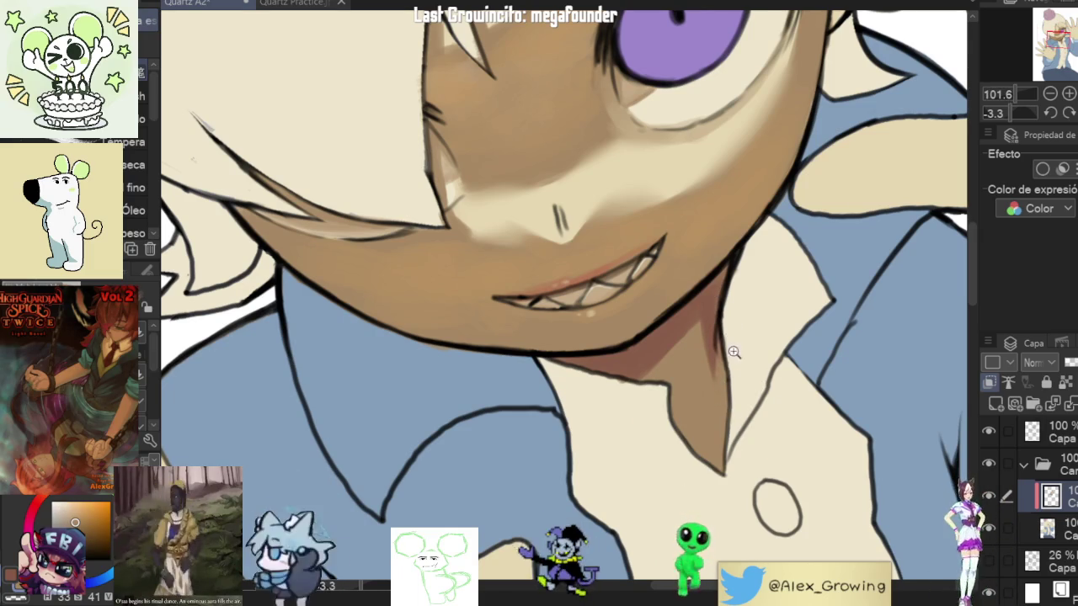
Step: Pick a slightly lighter warm brown and lay the reddish-brown shadow under the chin along the collar
{"action": "scroll", "coordinate": [730, 342], "scroll_direction": "down", "scroll_amount": 3}
{"action": "scroll", "coordinate": [729, 342], "scroll_direction": "up", "scroll_amount": 3}
{"action": "left_click_drag", "start_coordinate": [730, 342], "coordinate": [684, 432]}
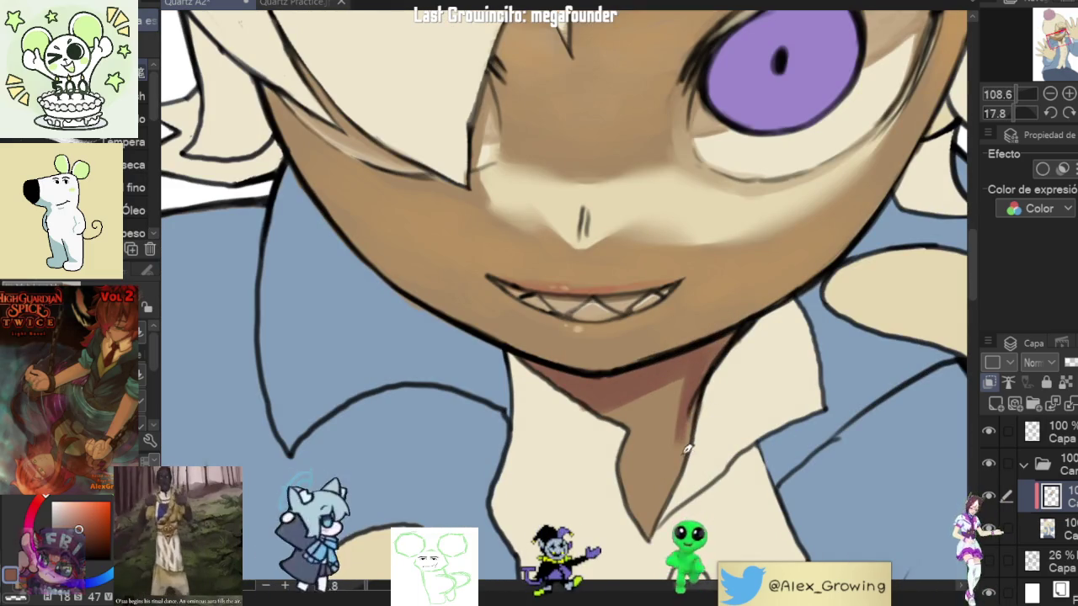
{"action": "left_click", "coordinate": [690, 439], "text": "alt"}
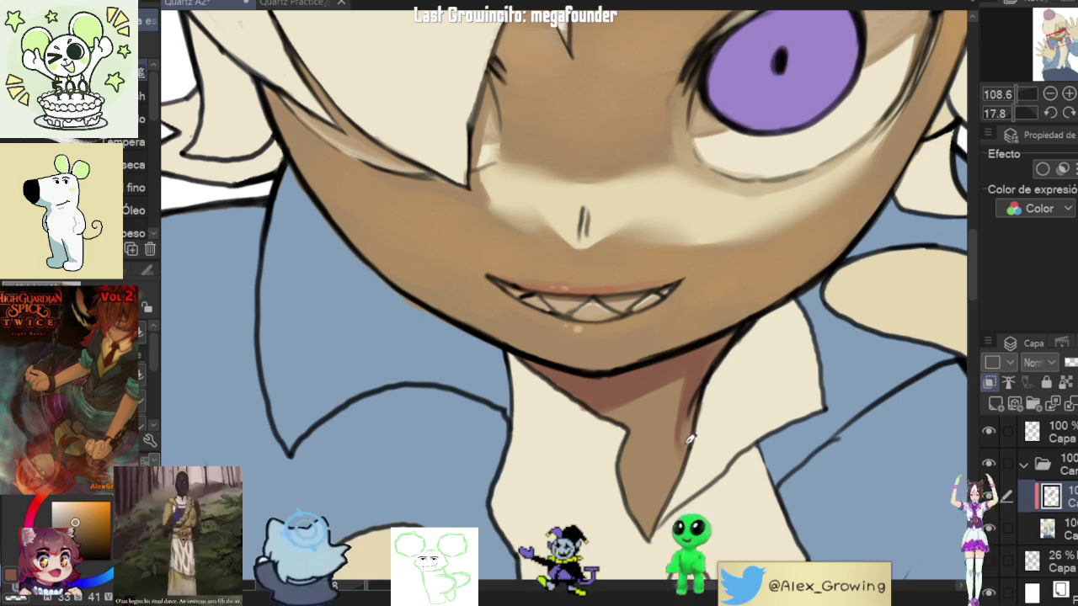
{"action": "scroll", "coordinate": [699, 404], "scroll_direction": "down", "scroll_amount": 2}
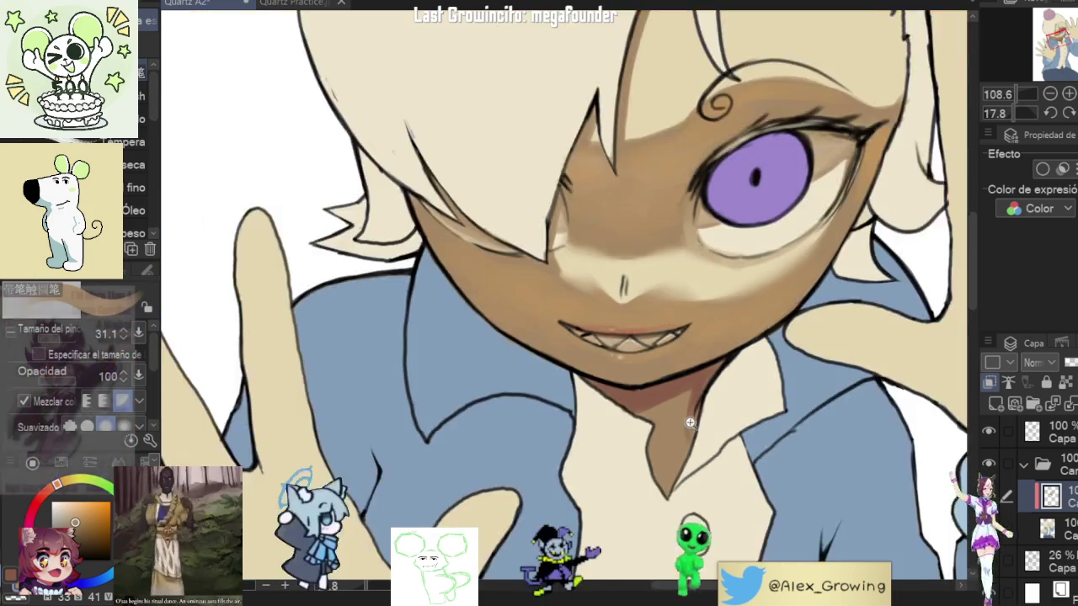
{"action": "scroll", "coordinate": [704, 382], "scroll_direction": "up", "scroll_amount": 4}
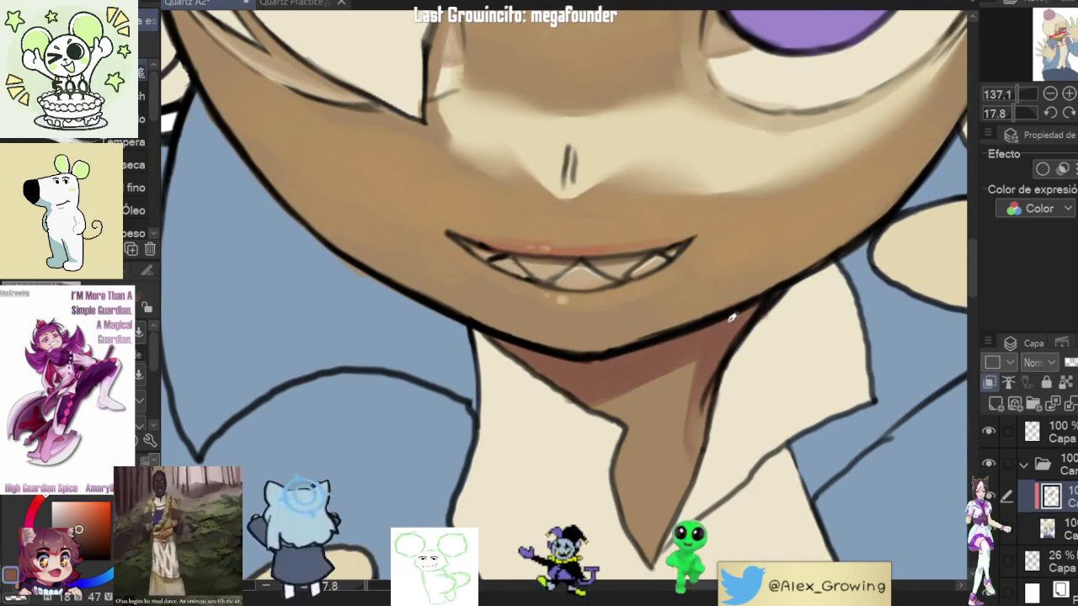
{"action": "scroll", "coordinate": [765, 307], "scroll_direction": "down", "scroll_amount": 8}
{"action": "mouse_move", "coordinate": [765, 307]}
{"action": "left_mouse_down"}
{"action": "mouse_move", "coordinate": [809, 267]}
{"action": "mouse_move", "coordinate": [758, 253]}
{"action": "left_mouse_up"}
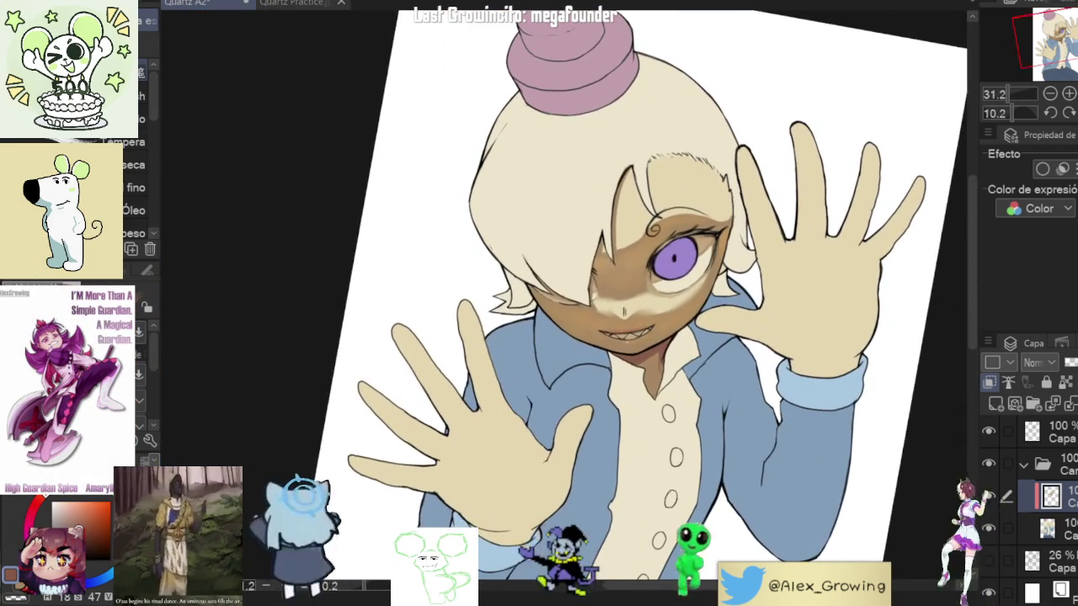
Step: Flip the canvas horizontally to check proportions, flip it back, and zoom in on the eye
{"action": "key", "text": "h"}
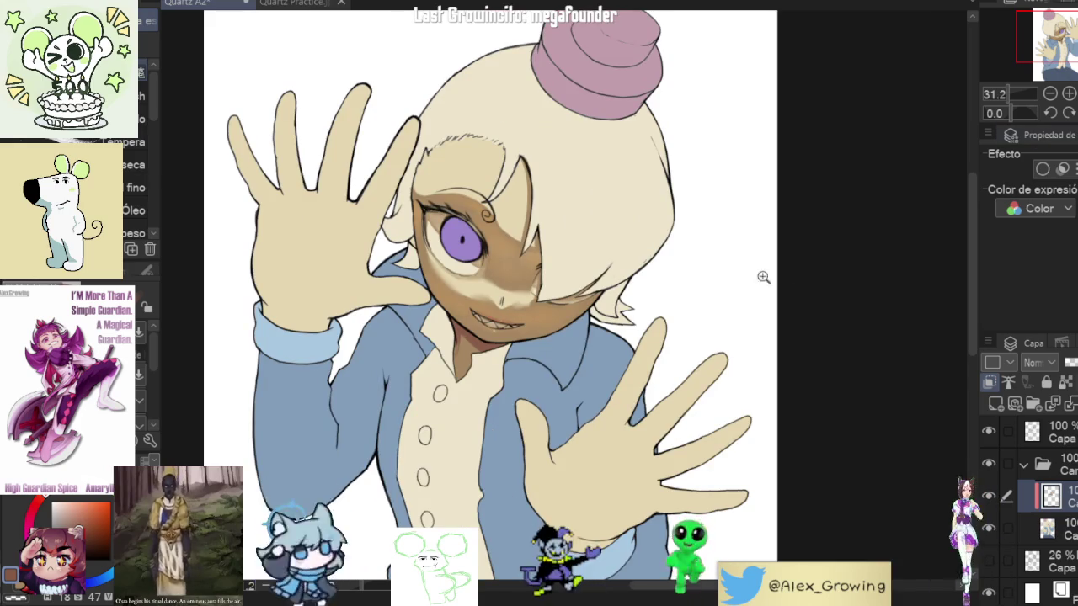
{"action": "key", "text": "h"}
{"action": "scroll", "coordinate": [731, 309], "scroll_direction": "down", "scroll_amount": 5}
{"action": "scroll", "coordinate": [731, 309], "scroll_direction": "up", "scroll_amount": 6}
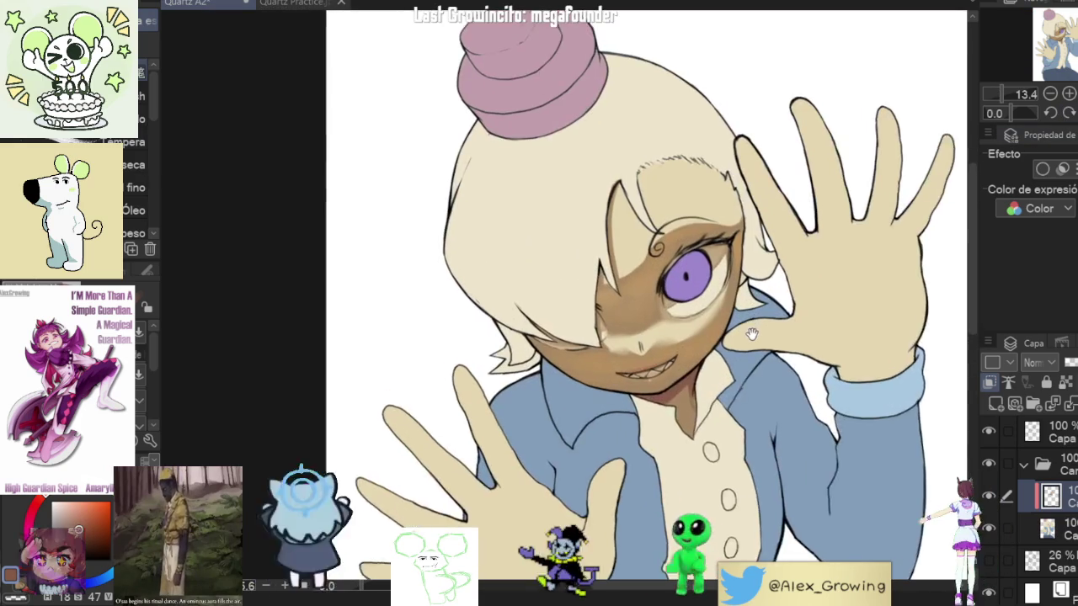
{"action": "scroll", "coordinate": [731, 309], "scroll_direction": "up", "scroll_amount": 2}
{"action": "scroll", "coordinate": [737, 332], "scroll_direction": "up", "scroll_amount": 3}
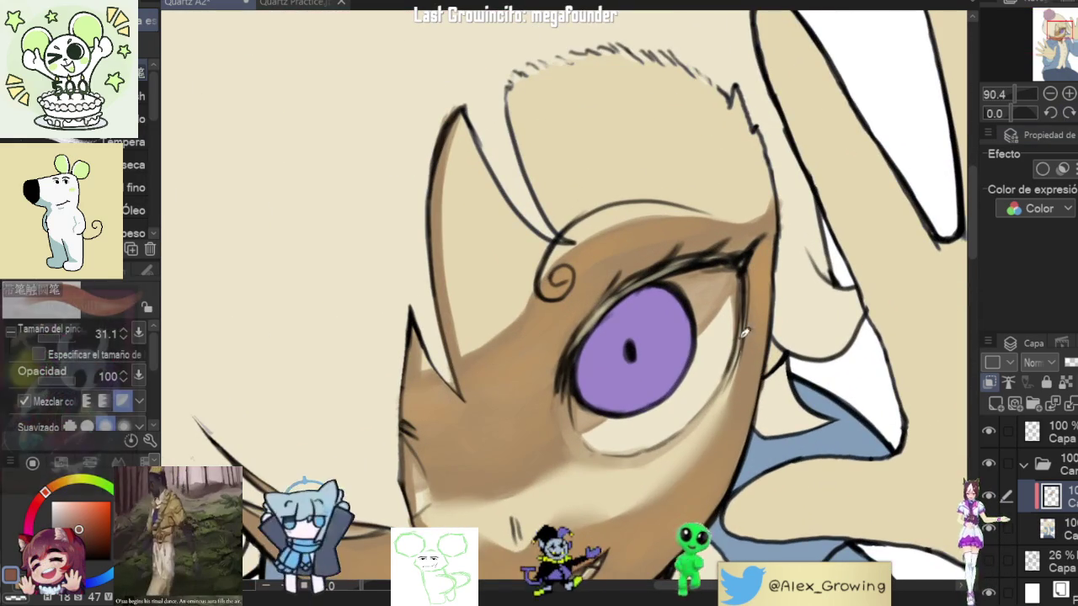
Step: Darken the eye's right edge and line the eye white's edge with dark brown
{"action": "left_click_drag", "start_coordinate": [755, 275], "coordinate": [748, 334]}
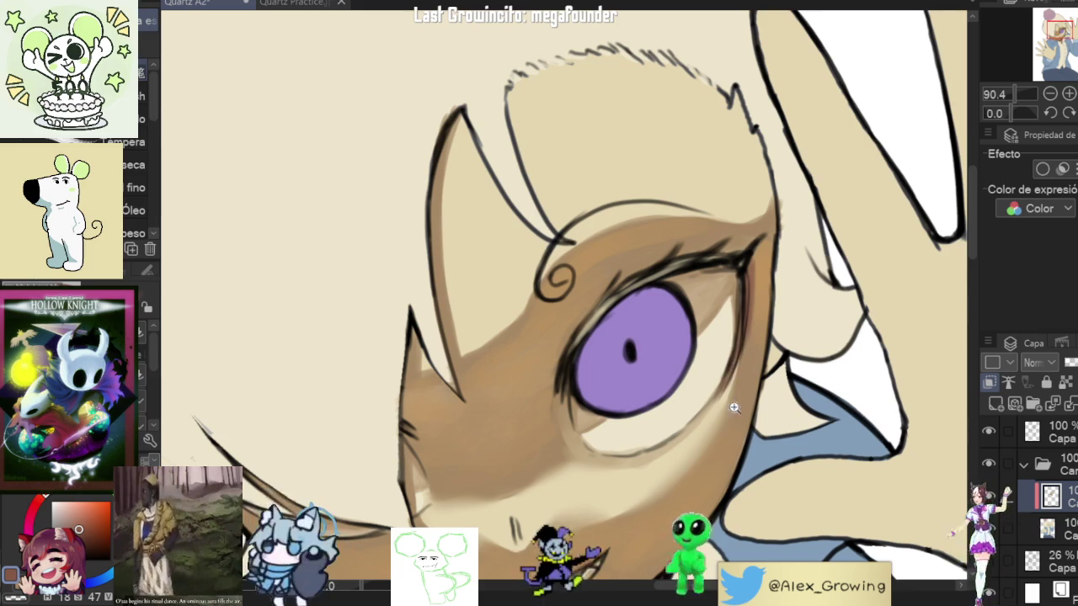
{"action": "scroll", "coordinate": [744, 396], "scroll_direction": "down", "scroll_amount": 3}
{"action": "left_click_drag", "start_coordinate": [744, 396], "coordinate": [414, 418]}
{"action": "scroll", "coordinate": [413, 418], "scroll_direction": "up", "scroll_amount": 4}
{"action": "scroll", "coordinate": [414, 419], "scroll_direction": "up", "scroll_amount": 2}
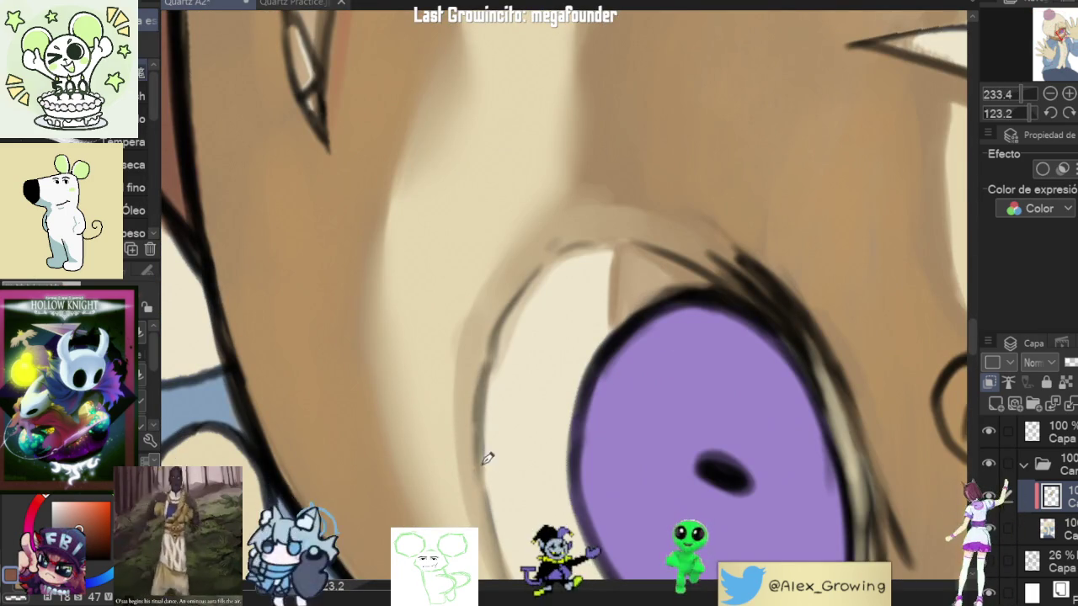
{"action": "left_click_drag", "start_coordinate": [482, 415], "coordinate": [505, 302]}
{"action": "left_click_drag", "start_coordinate": [549, 261], "coordinate": [485, 392]}
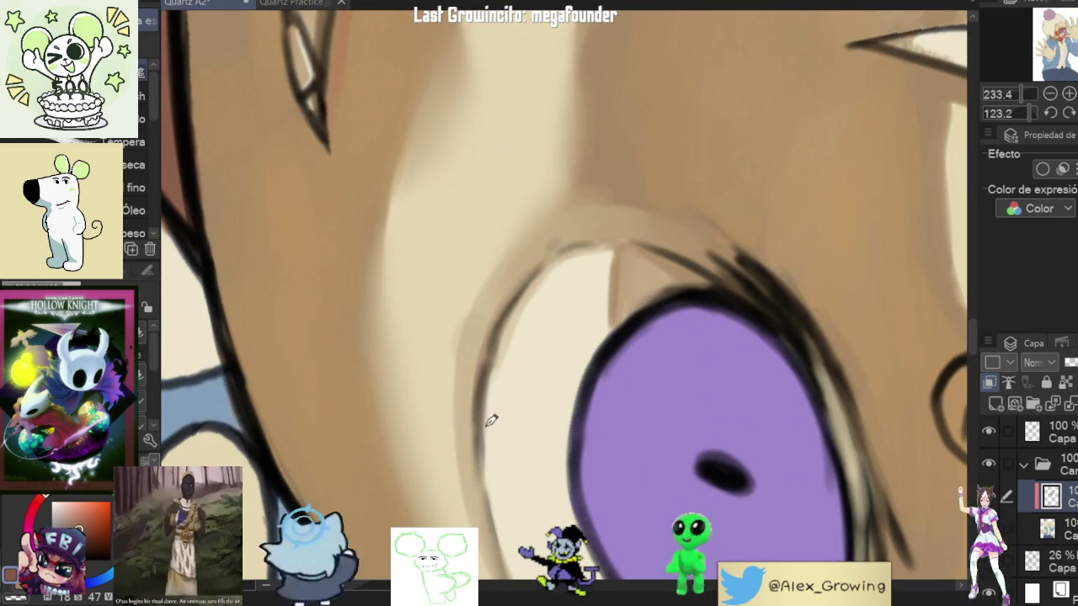
Step: Deepen the reddish-brown shading at the eye's inner corner
{"action": "scroll", "coordinate": [525, 396], "scroll_direction": "down", "scroll_amount": 5}
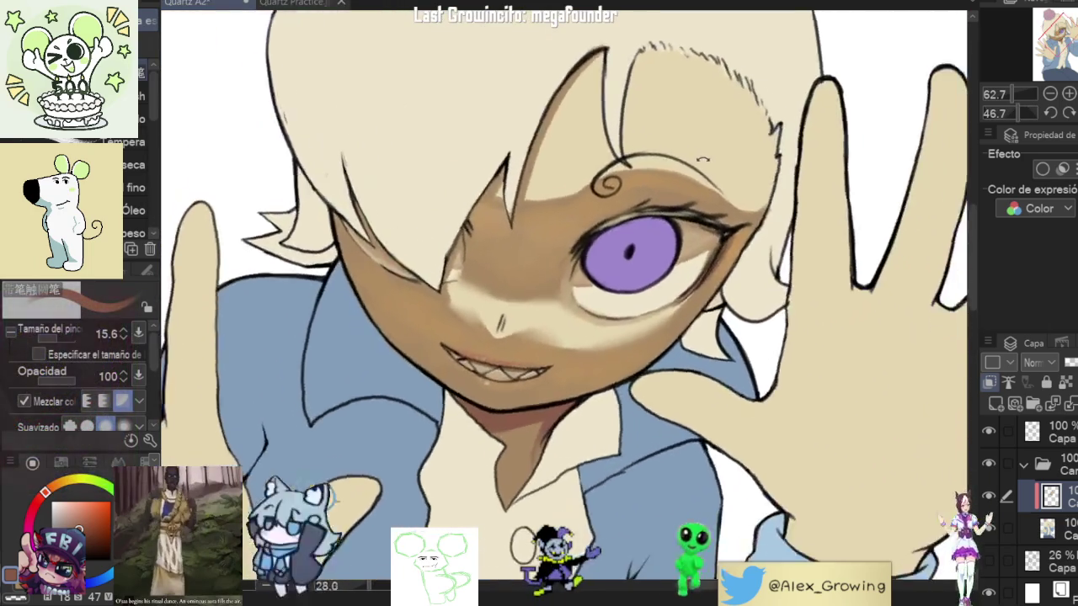
{"action": "scroll", "coordinate": [638, 283], "scroll_direction": "up", "scroll_amount": 2}
{"action": "left_click_drag", "start_coordinate": [638, 283], "coordinate": [590, 303]}
{"action": "scroll", "coordinate": [582, 308], "scroll_direction": "up", "scroll_amount": 1}
{"action": "scroll", "coordinate": [581, 308], "scroll_direction": "up", "scroll_amount": 1}
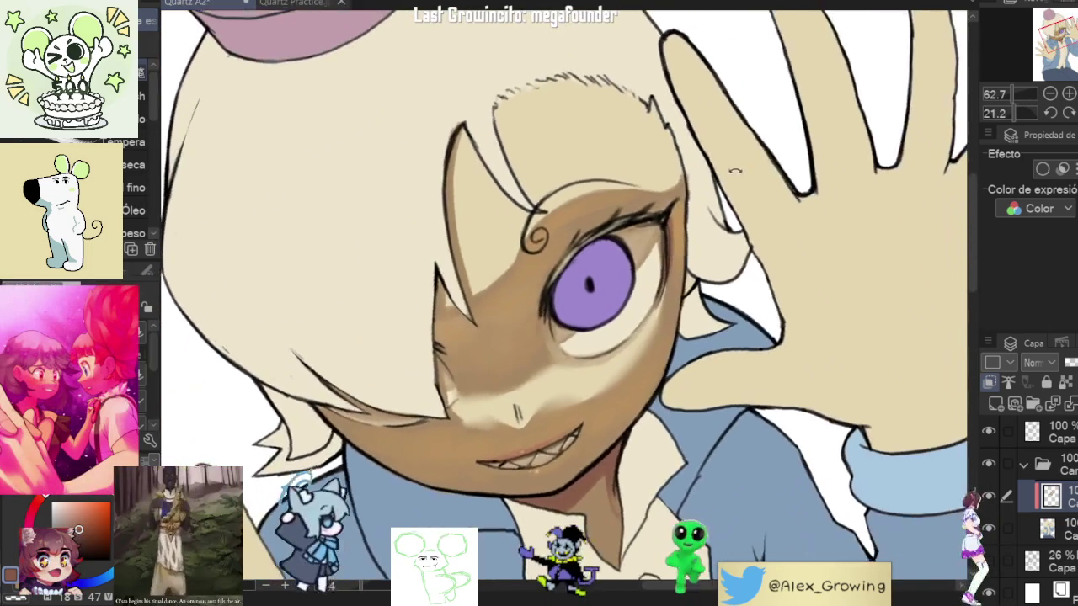
{"action": "scroll", "coordinate": [578, 310], "scroll_direction": "up", "scroll_amount": 2}
{"action": "scroll", "coordinate": [562, 333], "scroll_direction": "up", "scroll_amount": 1}
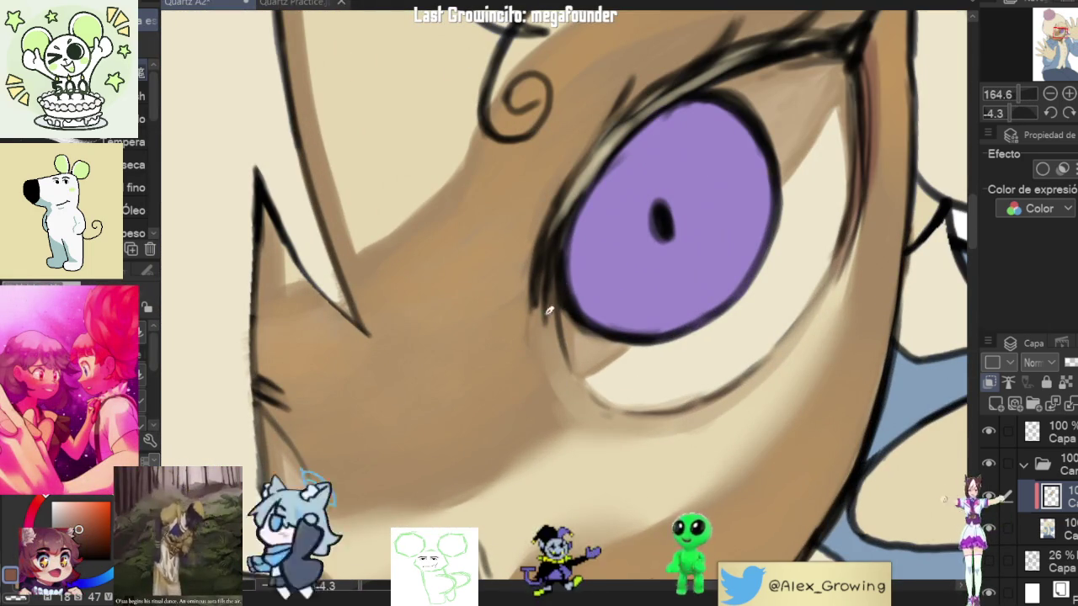
{"action": "left_click_drag", "start_coordinate": [583, 379], "coordinate": [543, 374]}
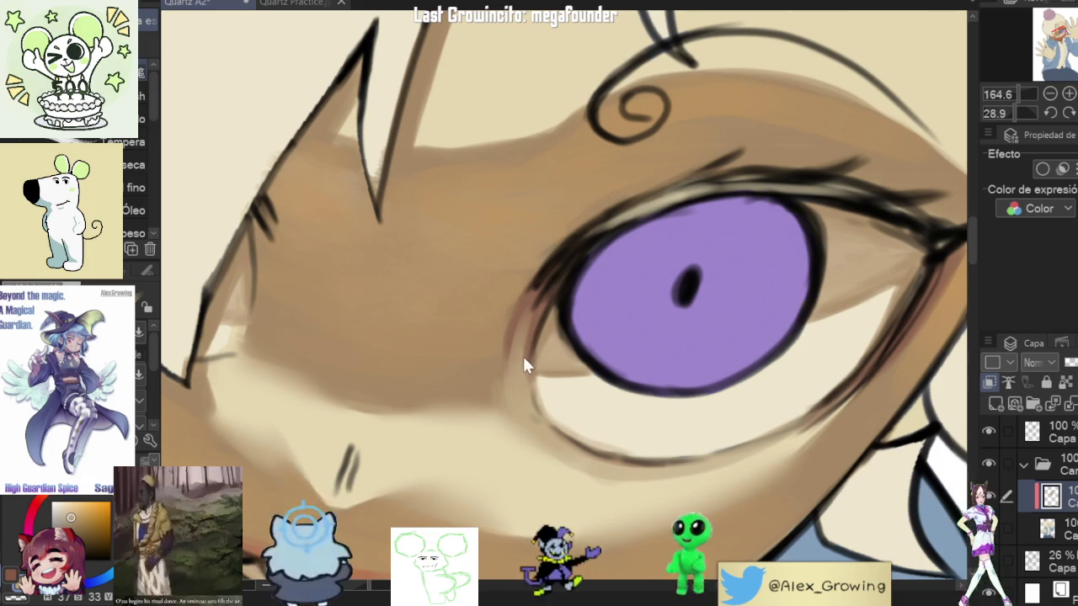
{"action": "left_click_drag", "start_coordinate": [529, 357], "coordinate": [538, 310]}
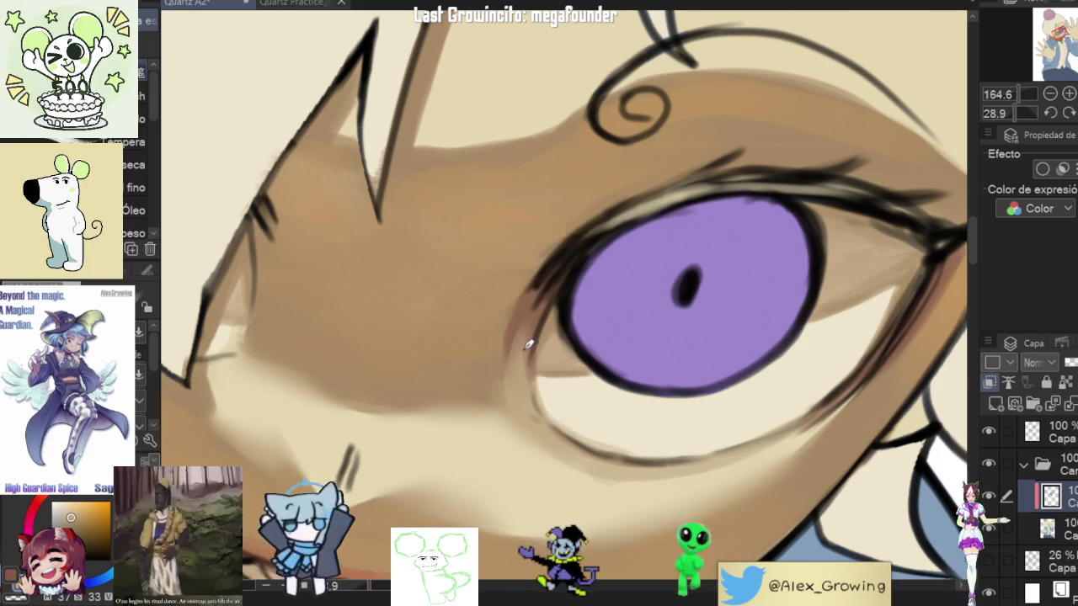
{"action": "scroll", "coordinate": [537, 364], "scroll_direction": "down", "scroll_amount": 3}
{"action": "scroll", "coordinate": [537, 364], "scroll_direction": "down", "scroll_amount": 2}
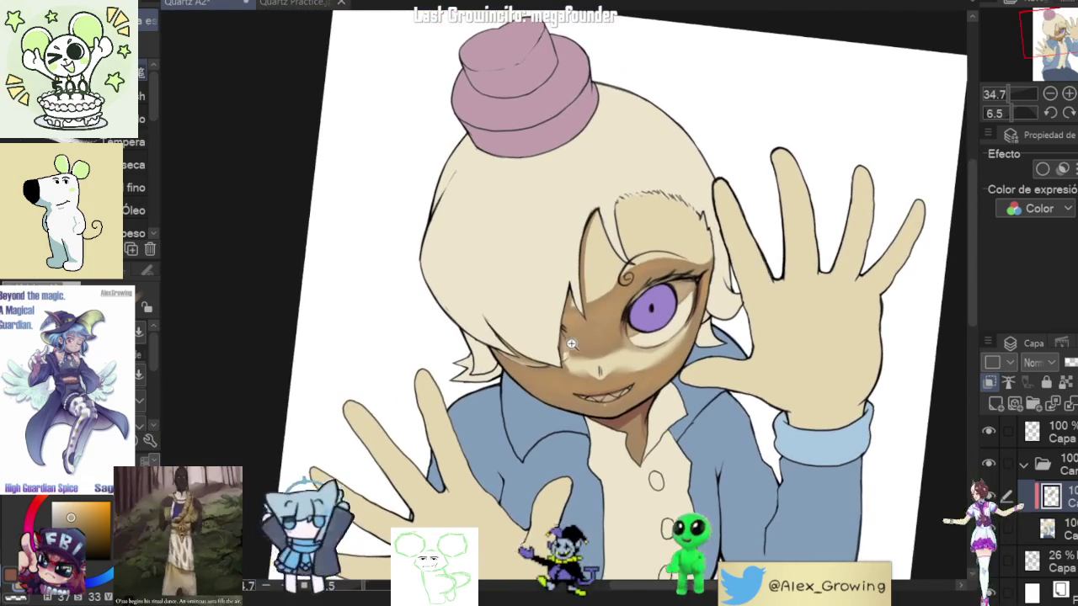
{"action": "scroll", "coordinate": [571, 323], "scroll_direction": "up", "scroll_amount": 4}
{"action": "left_click_drag", "start_coordinate": [571, 323], "coordinate": [590, 295]}
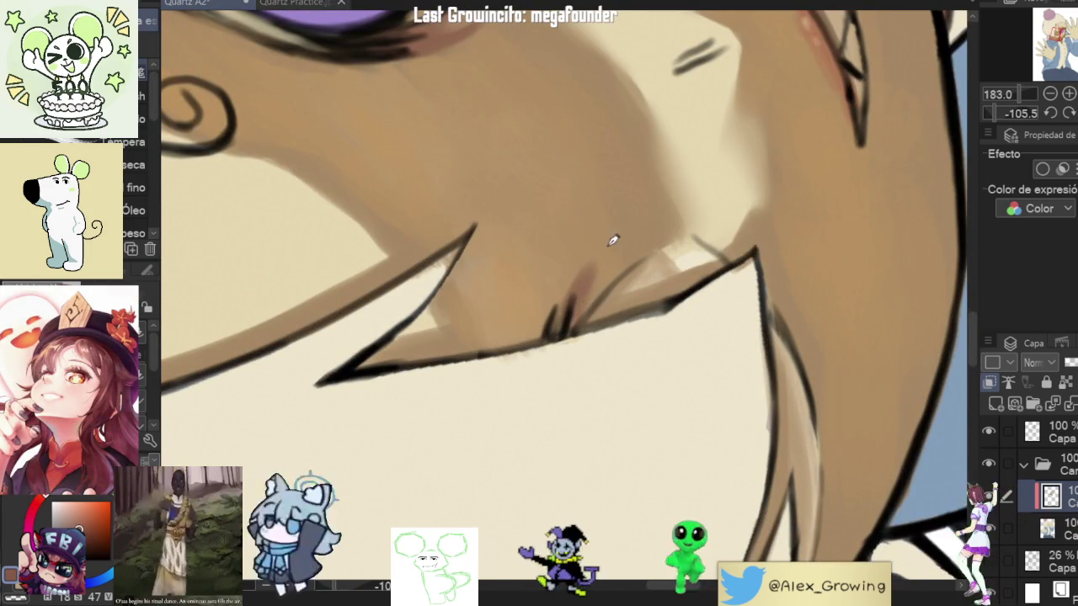
{"action": "left_click_drag", "start_coordinate": [603, 247], "coordinate": [573, 297]}
{"action": "left_click_drag", "start_coordinate": [632, 264], "coordinate": [600, 291]}
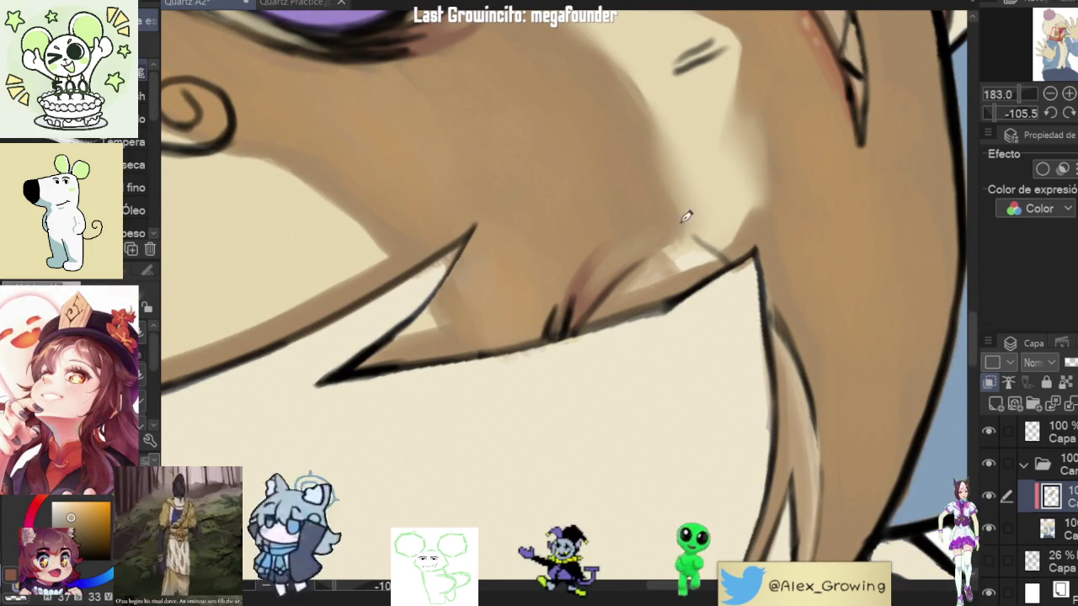
{"action": "left_click", "coordinate": [580, 308], "text": "alt"}
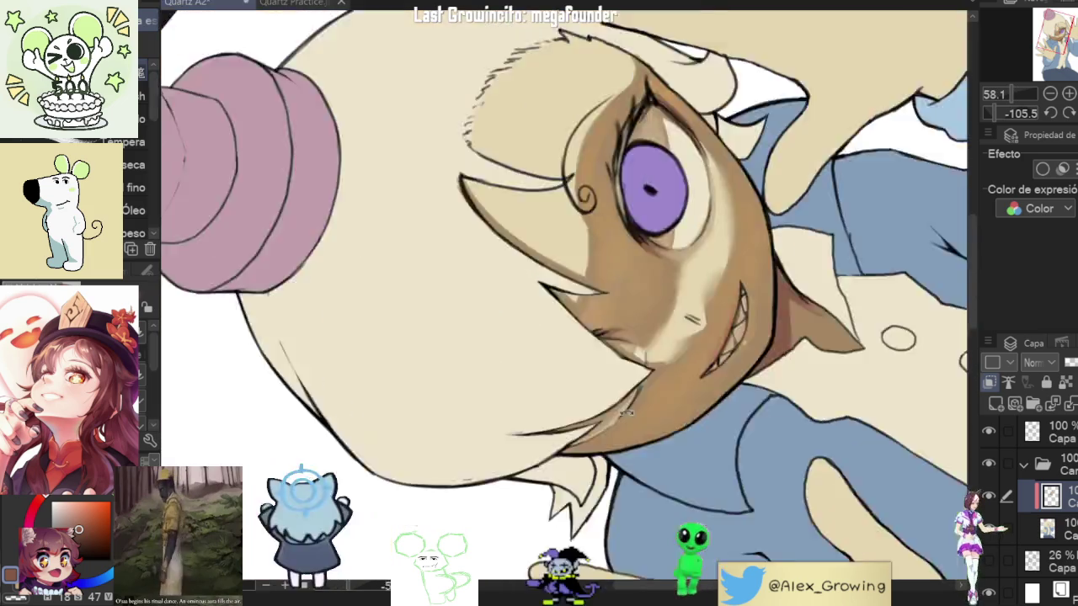
{"action": "mouse_move", "coordinate": [576, 324]}
{"action": "left_mouse_down"}
{"action": "mouse_move", "coordinate": [744, 338]}
{"action": "mouse_move", "coordinate": [568, 365]}
{"action": "left_mouse_up"}
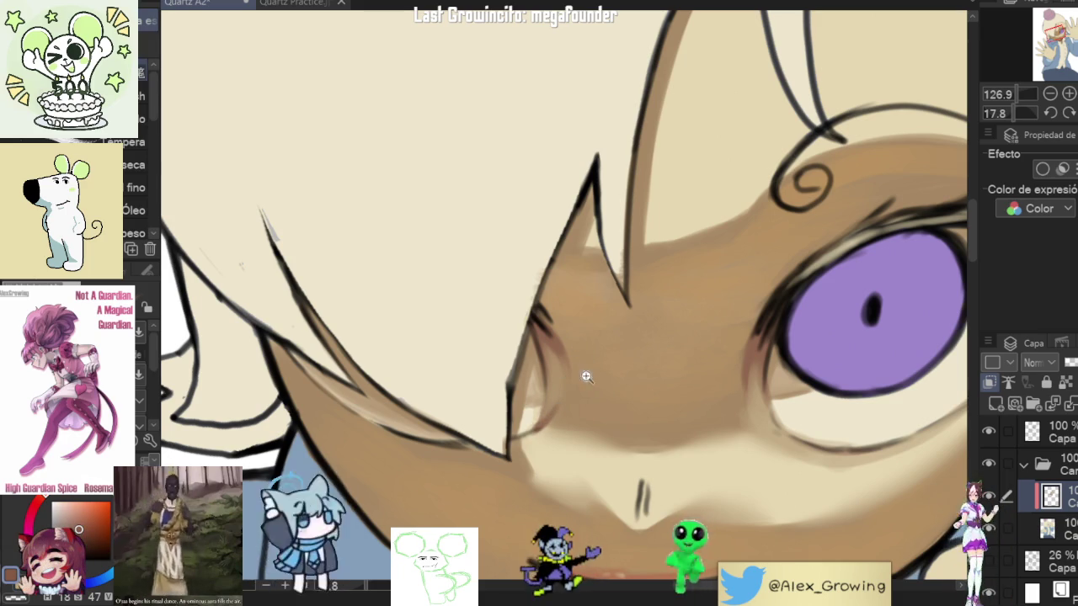
{"action": "scroll", "coordinate": [548, 404], "scroll_direction": "down", "scroll_amount": 3}
{"action": "scroll", "coordinate": [556, 379], "scroll_direction": "up", "scroll_amount": 3}
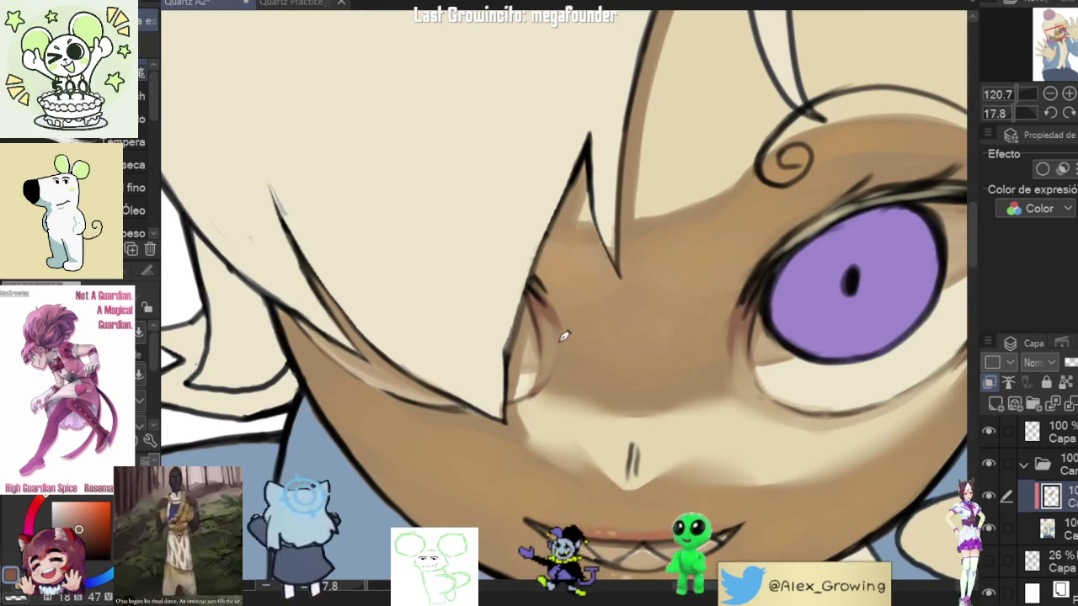
{"action": "scroll", "coordinate": [640, 381], "scroll_direction": "down", "scroll_amount": 2}
{"action": "scroll", "coordinate": [640, 381], "scroll_direction": "down", "scroll_amount": 2}
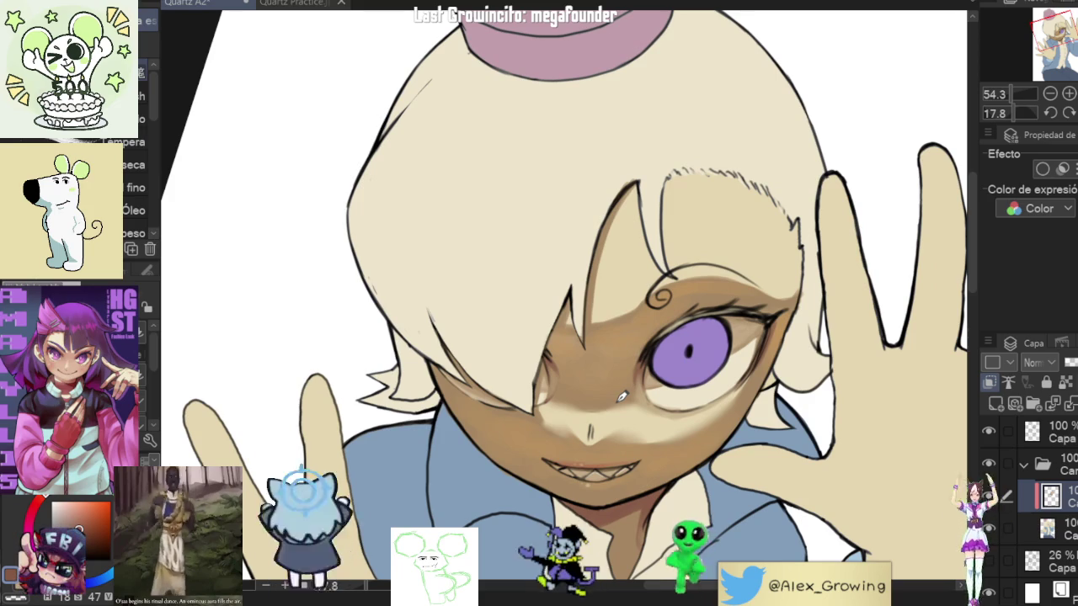
{"action": "left_click_drag", "start_coordinate": [638, 414], "coordinate": [607, 438]}
{"action": "scroll", "coordinate": [606, 438], "scroll_direction": "up", "scroll_amount": 8}
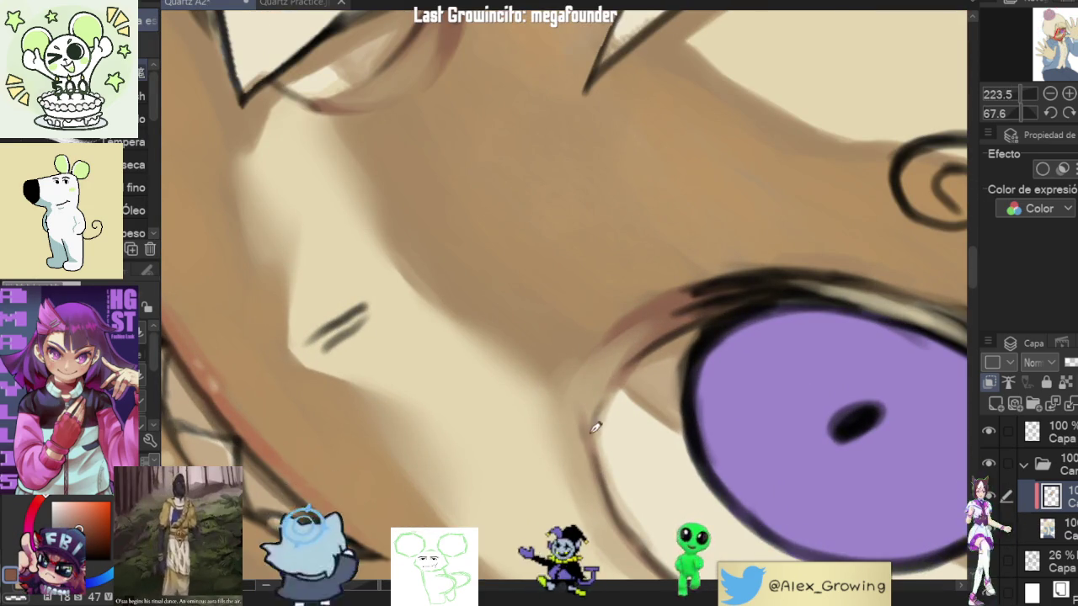
{"action": "left_click_drag", "start_coordinate": [598, 442], "coordinate": [757, 328]}
{"action": "scroll", "coordinate": [757, 329], "scroll_direction": "down", "scroll_amount": 5}
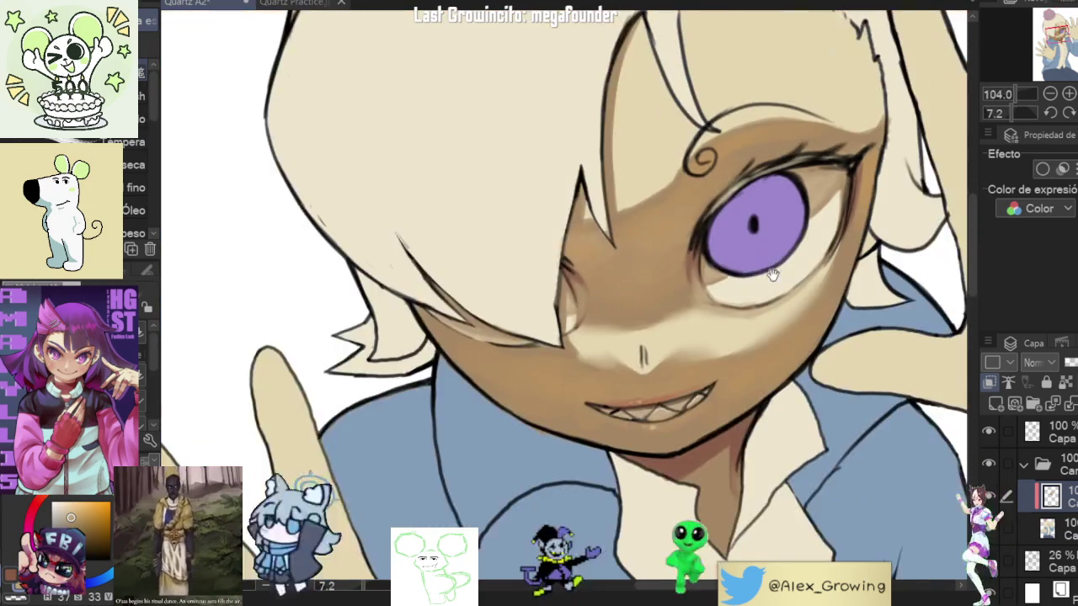
{"action": "scroll", "coordinate": [846, 265], "scroll_direction": "up", "scroll_amount": 1}
{"action": "scroll", "coordinate": [847, 265], "scroll_direction": "up", "scroll_amount": 1}
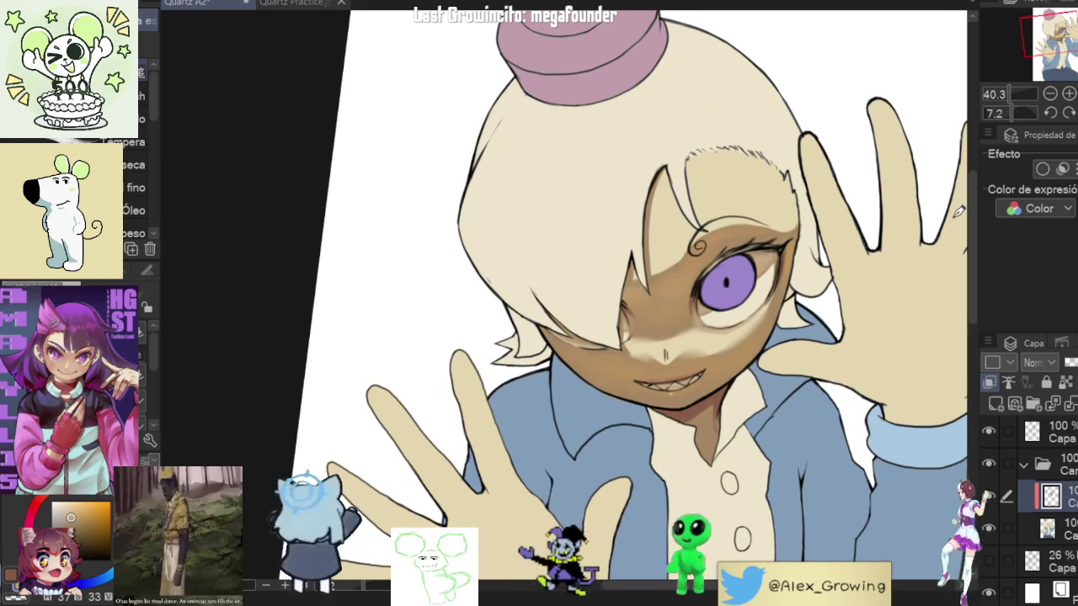
{"action": "left_click", "coordinate": [991, 498]}
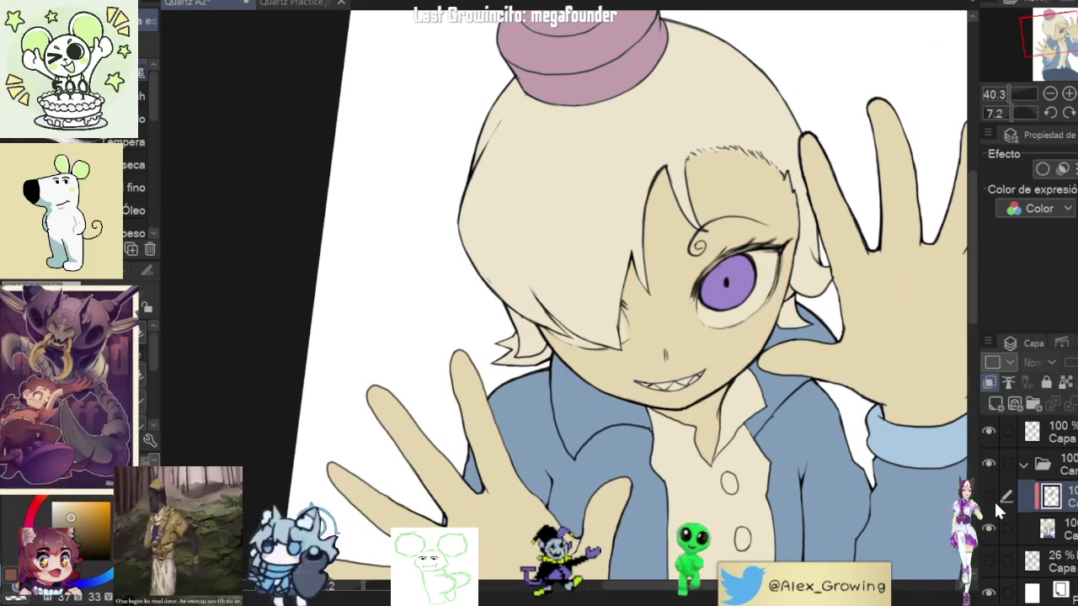
{"action": "left_click", "coordinate": [991, 497]}
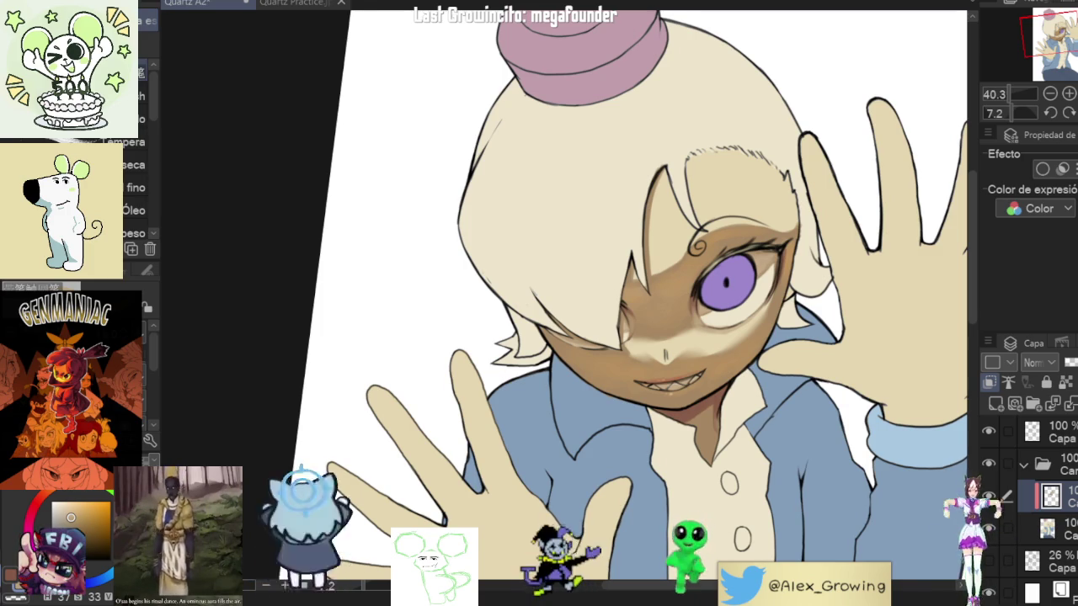
{"action": "mouse_move", "coordinate": [719, 209]}
{"action": "left_mouse_down"}
{"action": "mouse_move", "coordinate": [775, 287]}
{"action": "mouse_move", "coordinate": [638, 374]}
{"action": "left_mouse_up"}
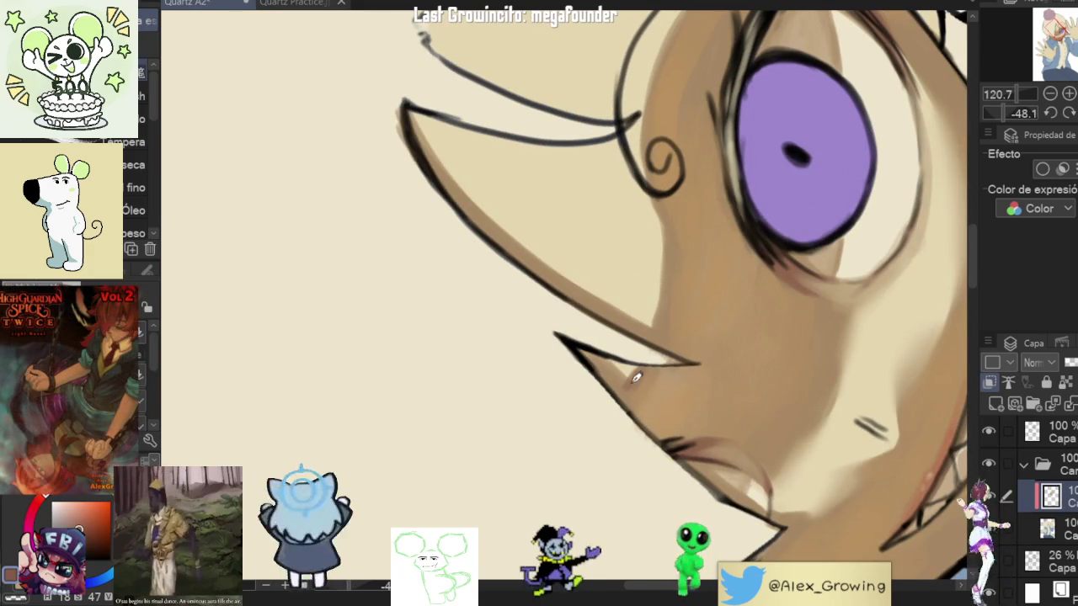
Step: Eyedrop the skin and a darker red shadow tone, then shade the hair strand's upper edge brown
{"action": "left_click", "coordinate": [658, 375], "text": "alt"}
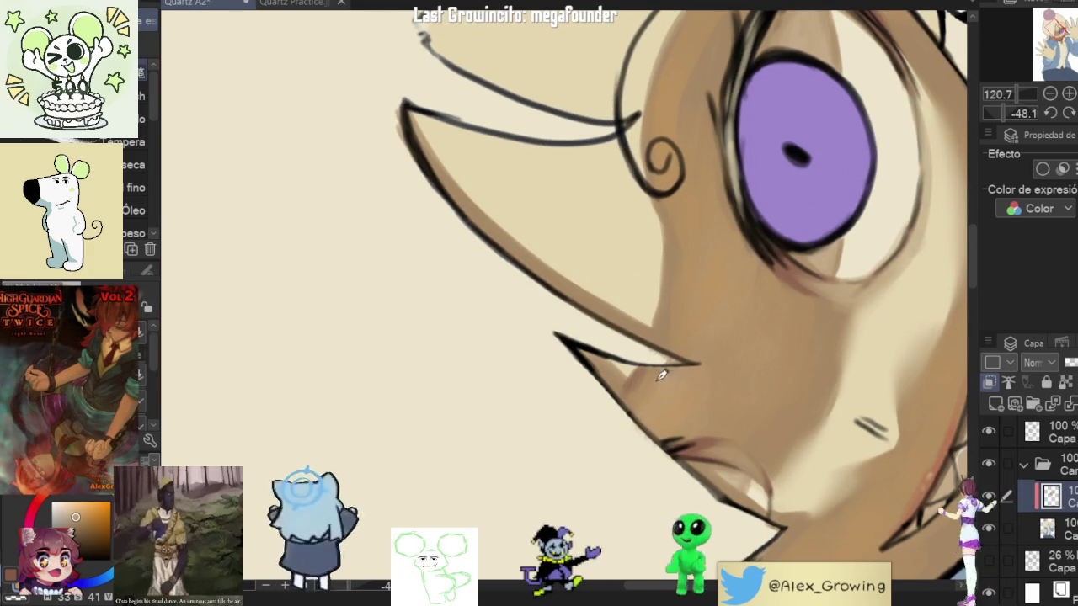
{"action": "left_click", "coordinate": [636, 373], "text": "alt"}
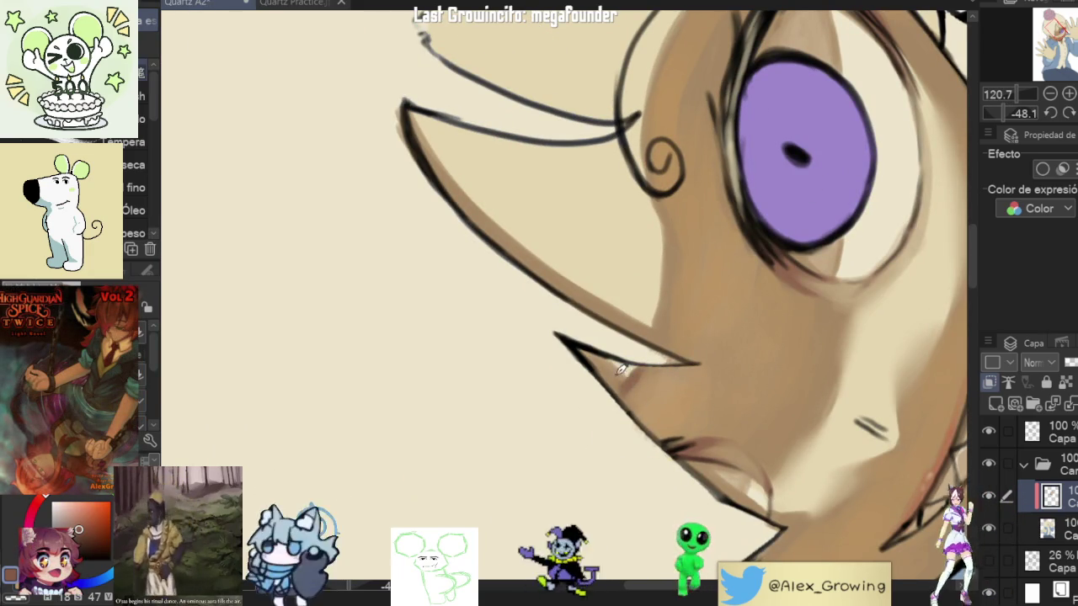
{"action": "left_click_drag", "start_coordinate": [621, 378], "coordinate": [560, 414]}
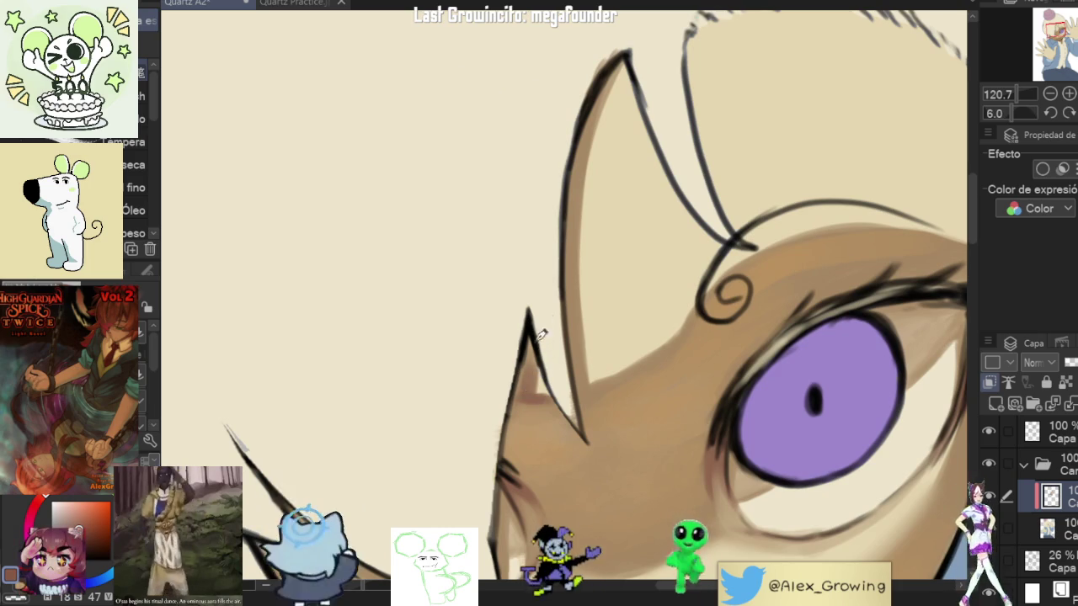
{"action": "left_click", "coordinate": [529, 401], "text": "alt"}
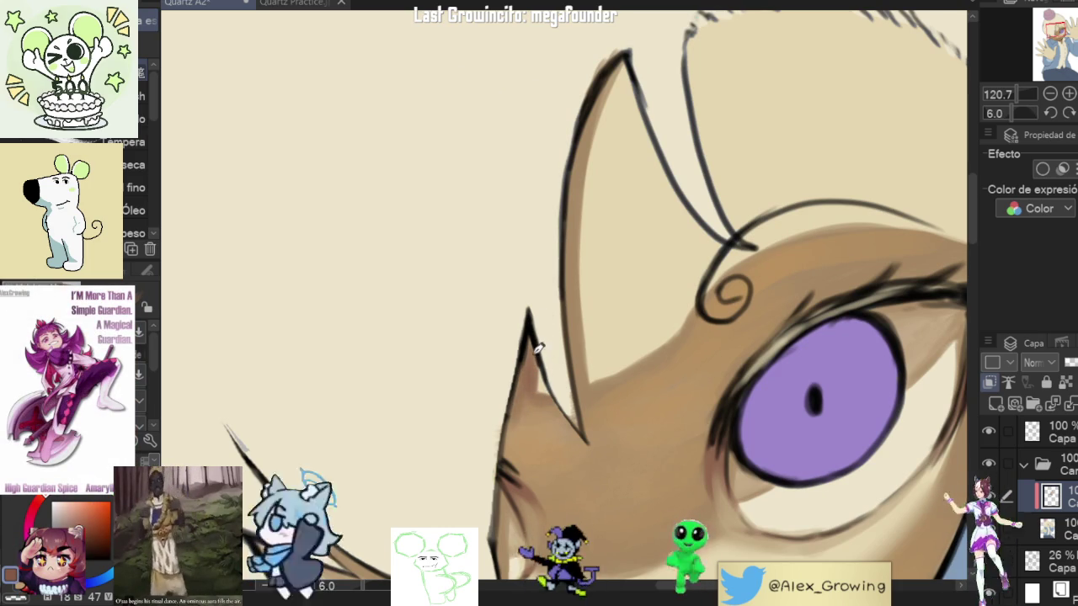
{"action": "left_click_drag", "start_coordinate": [531, 363], "coordinate": [595, 395]}
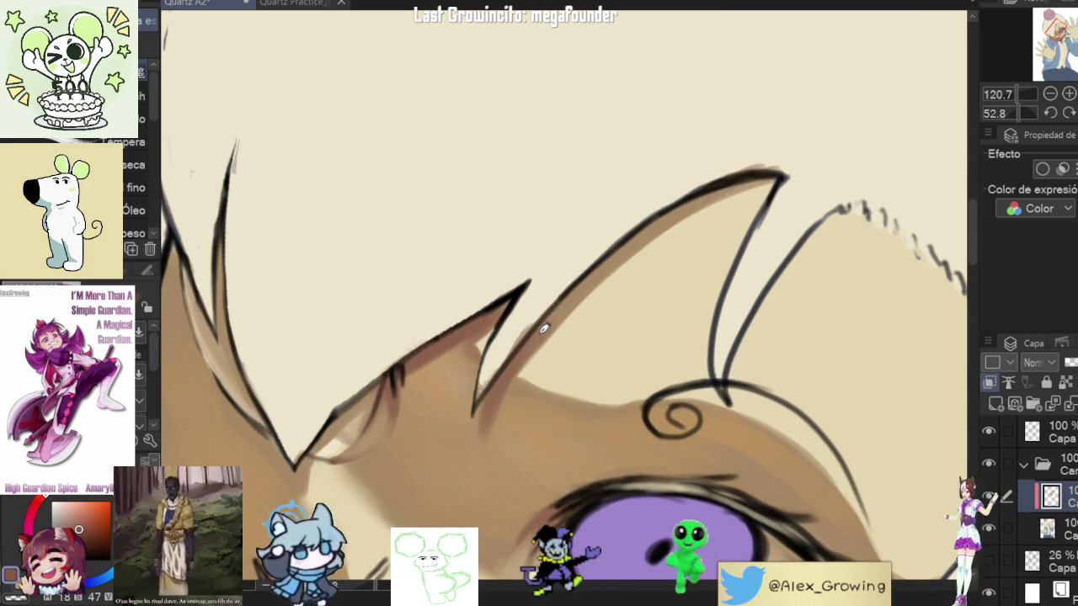
{"action": "left_click_drag", "start_coordinate": [568, 305], "coordinate": [785, 162]}
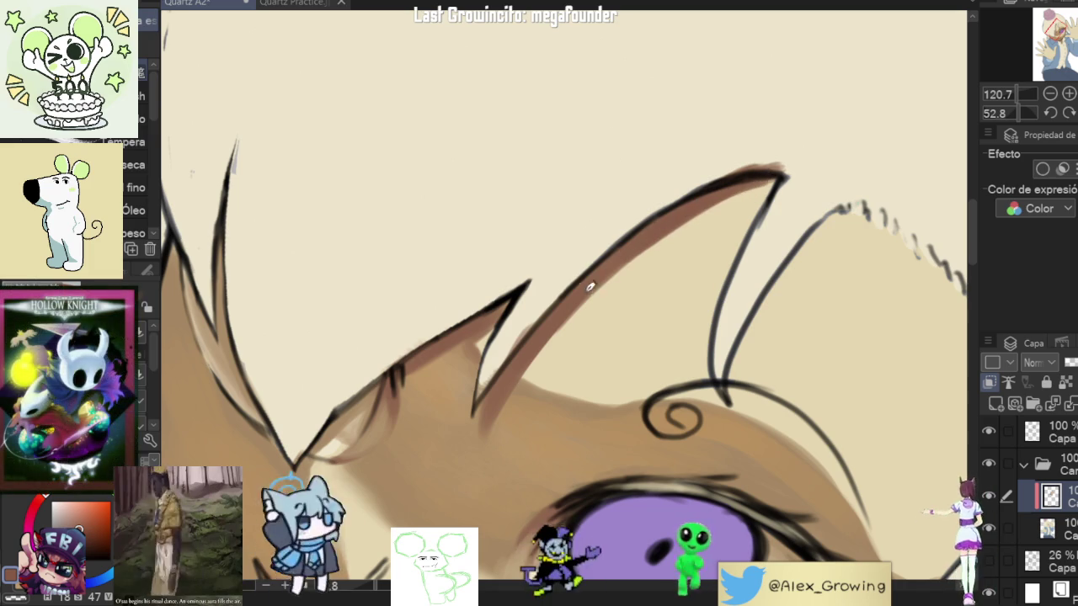
Step: Zoom out, reframe on the face, and brush another brown shading stroke along the hair edge
{"action": "key", "text": "ctrl+0"}
{"action": "scroll", "coordinate": [769, 238], "scroll_direction": "up", "scroll_amount": 5}
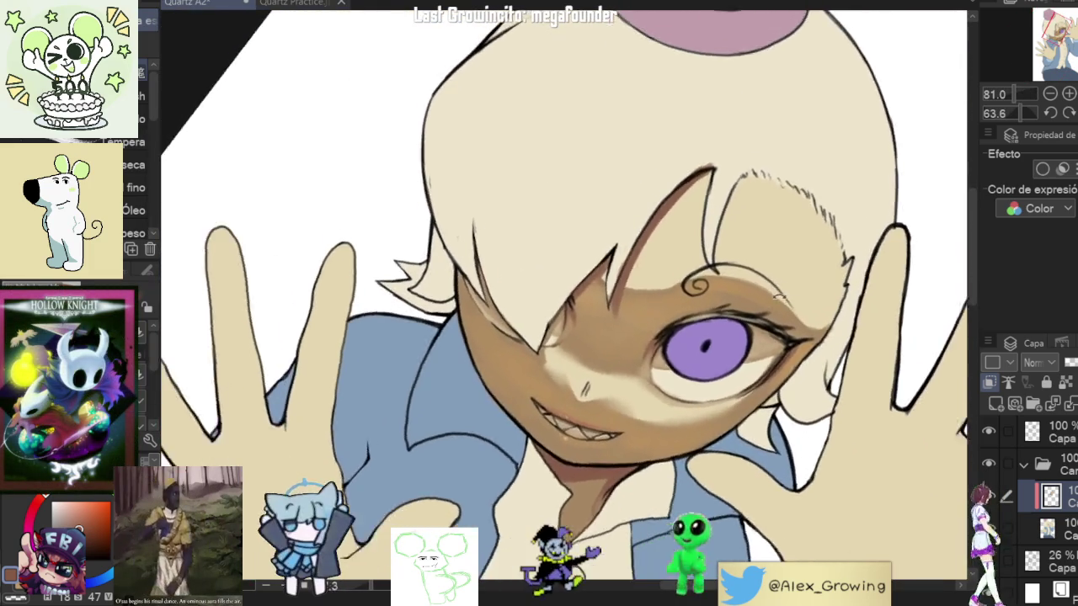
{"action": "left_click_drag", "start_coordinate": [758, 243], "coordinate": [580, 285]}
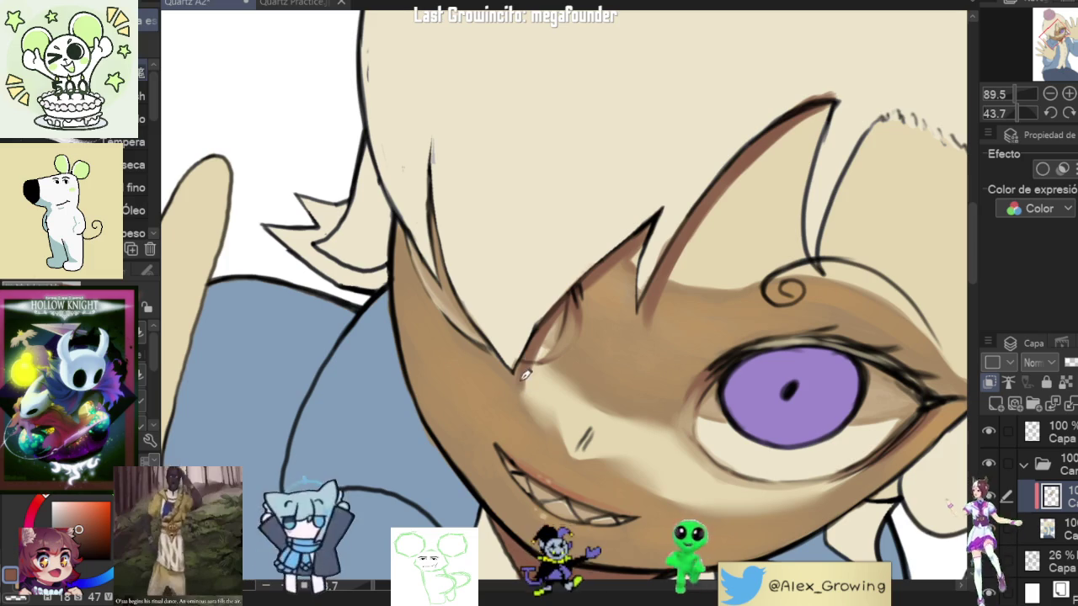
{"action": "mouse_move", "coordinate": [635, 358]}
{"action": "left_mouse_down"}
{"action": "mouse_move", "coordinate": [553, 385]}
{"action": "mouse_move", "coordinate": [564, 394]}
{"action": "left_mouse_up"}
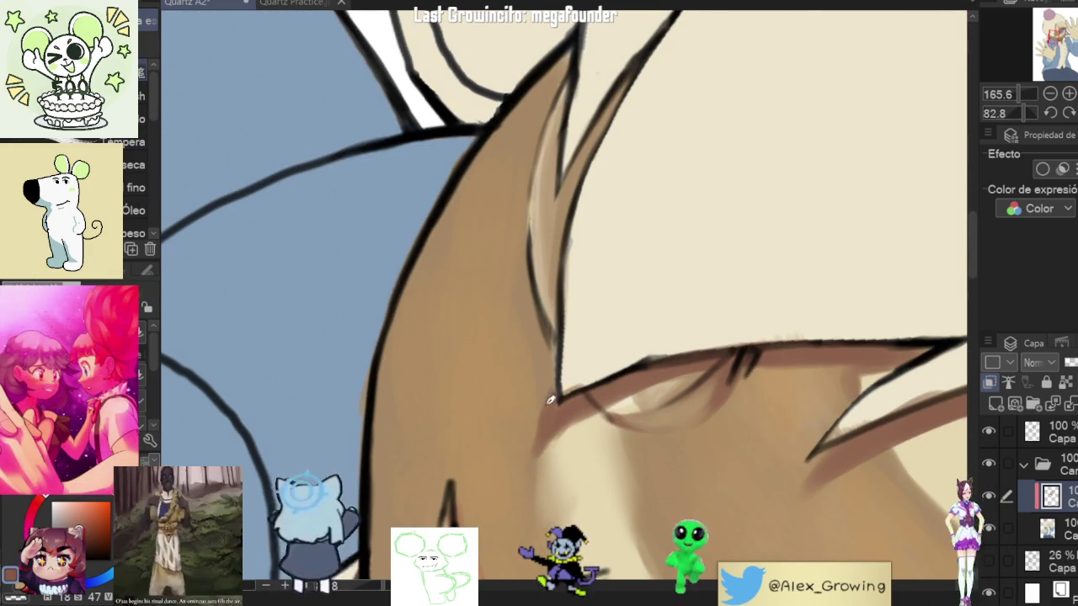
{"action": "mouse_move", "coordinate": [548, 417]}
{"action": "left_mouse_down"}
{"action": "mouse_move", "coordinate": [707, 393]}
{"action": "mouse_move", "coordinate": [595, 345]}
{"action": "left_mouse_up"}
{"action": "mouse_move", "coordinate": [621, 268]}
{"action": "left_mouse_down"}
{"action": "mouse_move", "coordinate": [578, 381]}
{"action": "mouse_move", "coordinate": [754, 339]}
{"action": "left_mouse_up"}
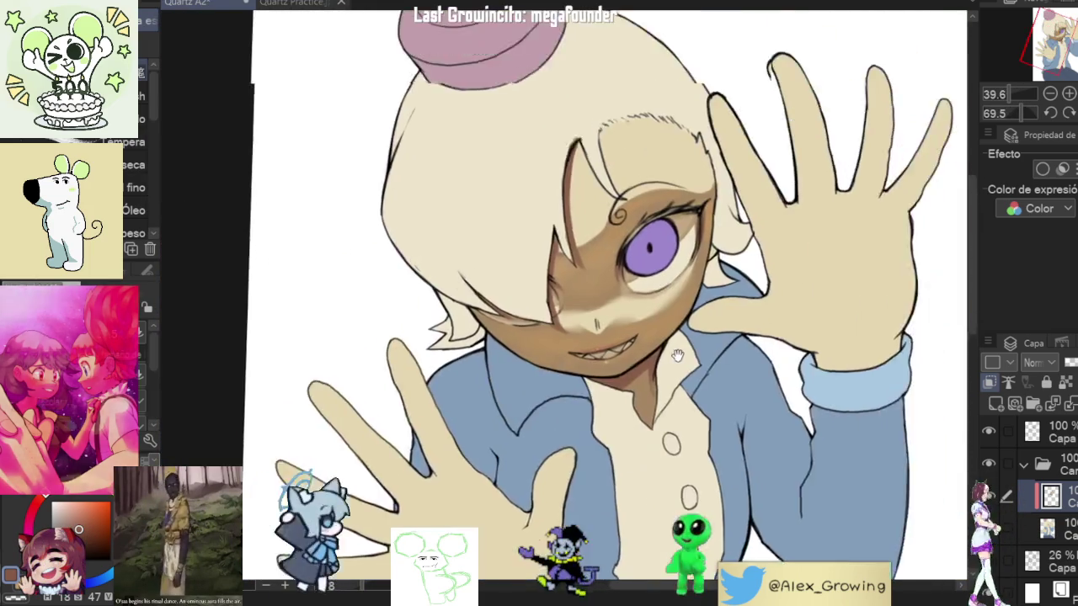
{"action": "scroll", "coordinate": [516, 352], "scroll_direction": "up", "scroll_amount": 3}
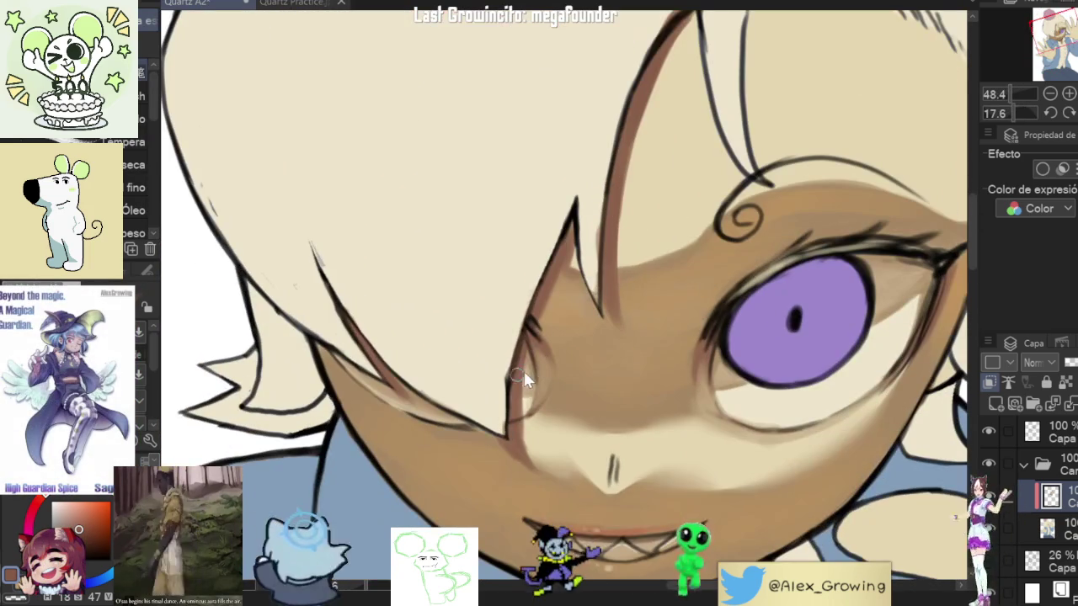
{"action": "scroll", "coordinate": [577, 242], "scroll_direction": "down", "scroll_amount": 3}
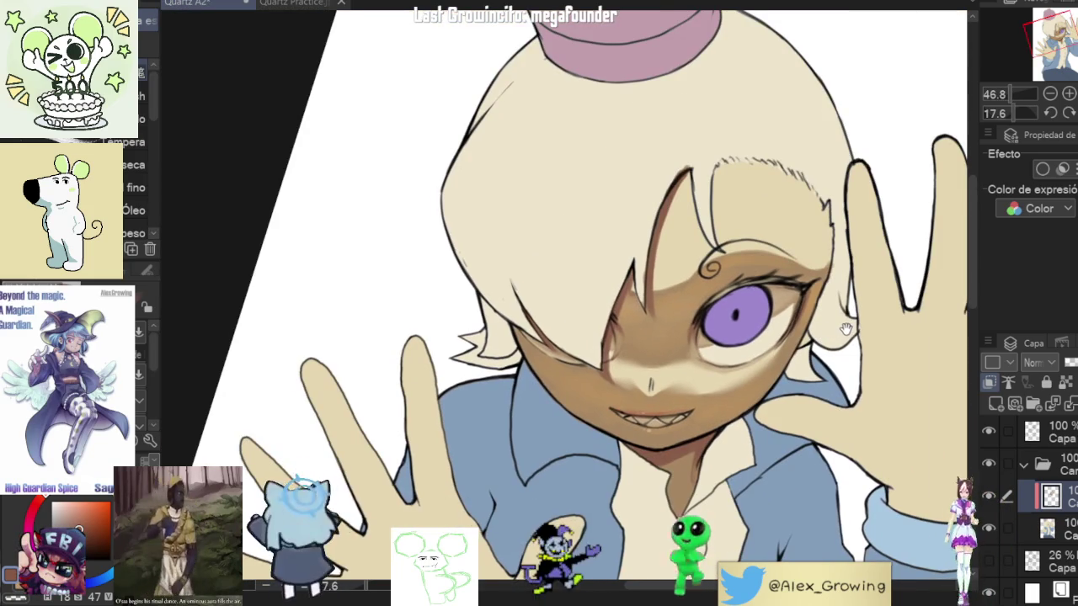
{"action": "left_click_drag", "start_coordinate": [815, 345], "coordinate": [792, 343]}
{"action": "scroll", "coordinate": [813, 293], "scroll_direction": "up", "scroll_amount": 1}
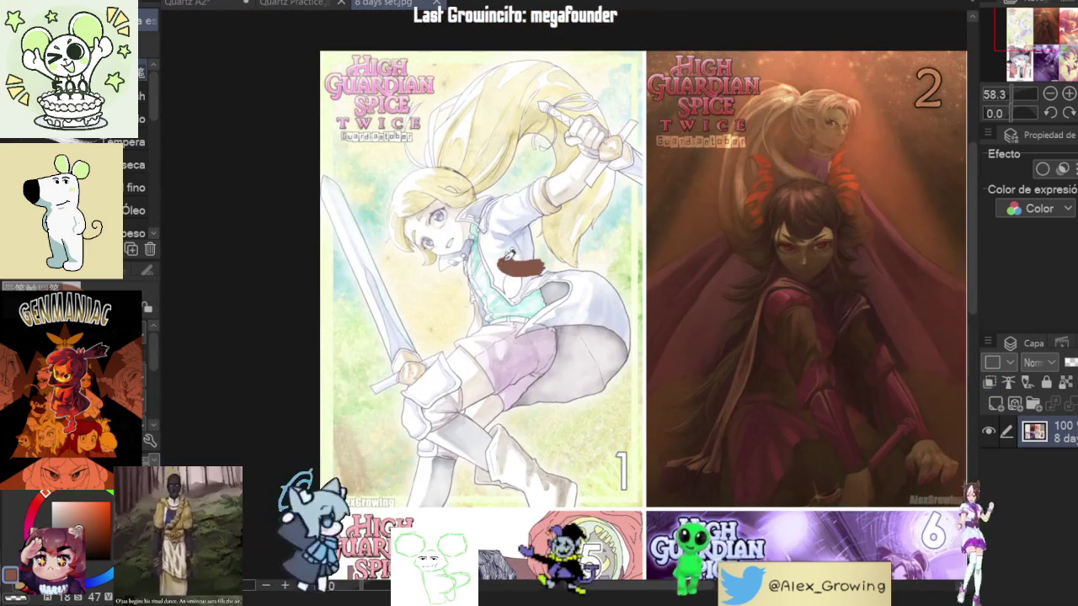
Step: Undo the stray brown stroke on cover 1, pan over the collage, and switch to Guardiantober 12 v2
{"action": "left_click_drag", "start_coordinate": [348, 195], "coordinate": [650, 373]}
{"action": "key", "text": "ctrl+z"}
{"action": "left_click_drag", "start_coordinate": [642, 464], "coordinate": [516, 448]}
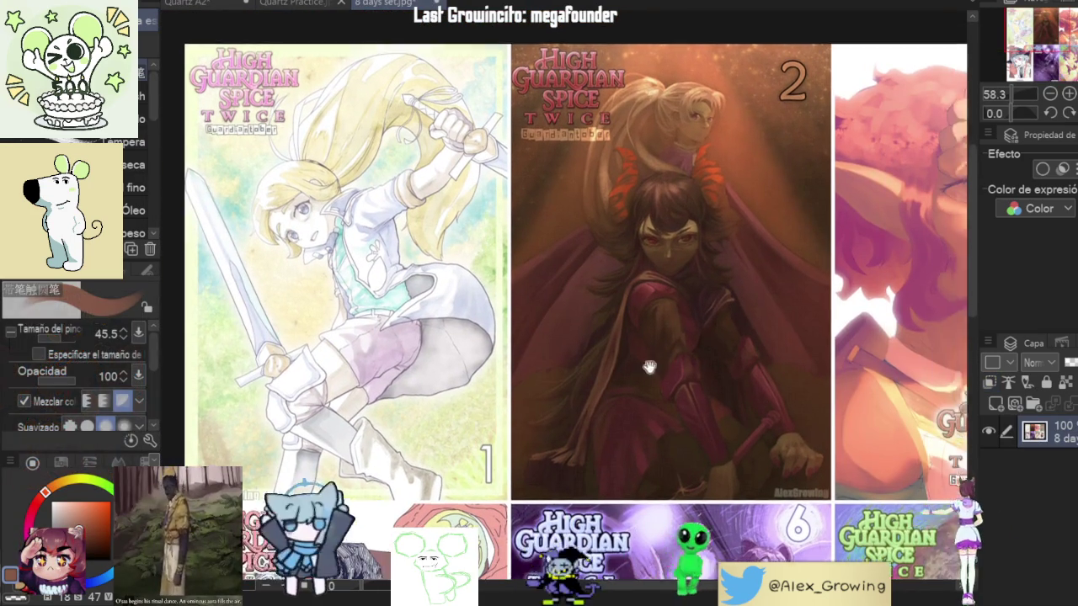
{"action": "mouse_move", "coordinate": [650, 368]}
{"action": "left_mouse_down"}
{"action": "mouse_move", "coordinate": [744, 361]}
{"action": "mouse_move", "coordinate": [556, 320]}
{"action": "mouse_move", "coordinate": [540, 202]}
{"action": "mouse_move", "coordinate": [621, 196]}
{"action": "left_mouse_up"}
{"action": "scroll", "coordinate": [540, 198], "scroll_direction": "down", "scroll_amount": 2}
{"action": "scroll", "coordinate": [540, 196], "scroll_direction": "down", "scroll_amount": 2}
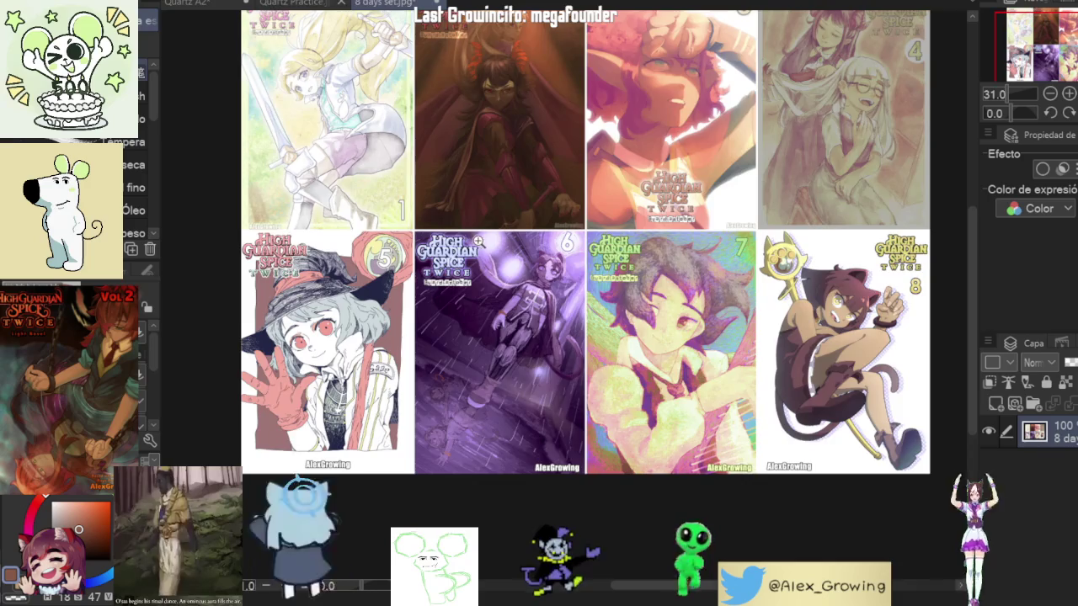
{"action": "scroll", "coordinate": [621, 196], "scroll_direction": "up", "scroll_amount": 2}
{"action": "scroll", "coordinate": [505, 194], "scroll_direction": "up", "scroll_amount": 1}
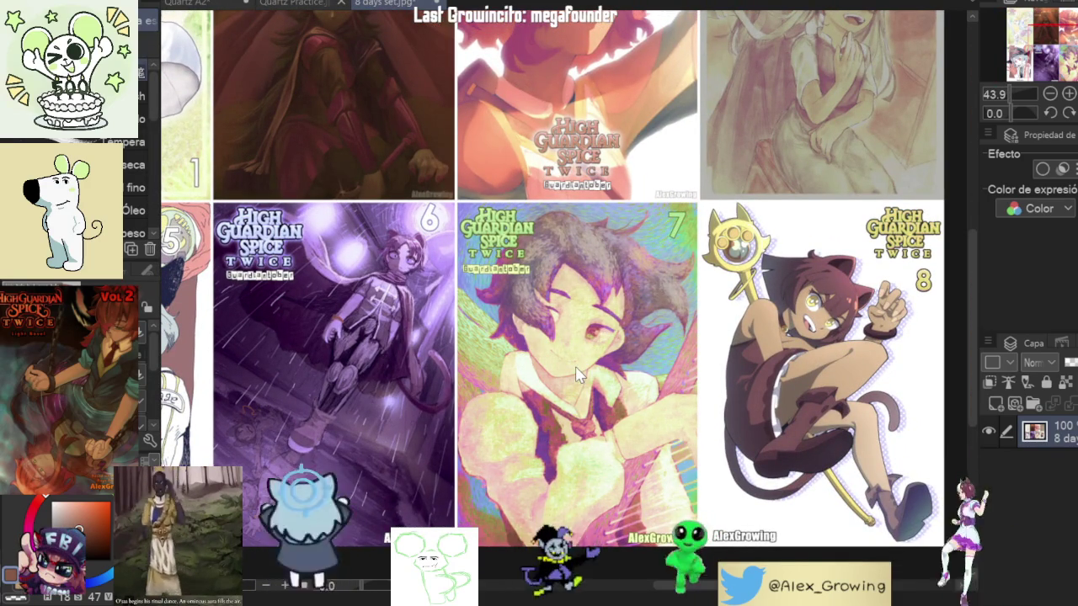
{"action": "key", "text": "ctrl+Tab"}
{"action": "scroll", "coordinate": [608, 226], "scroll_direction": "up", "scroll_amount": 3}
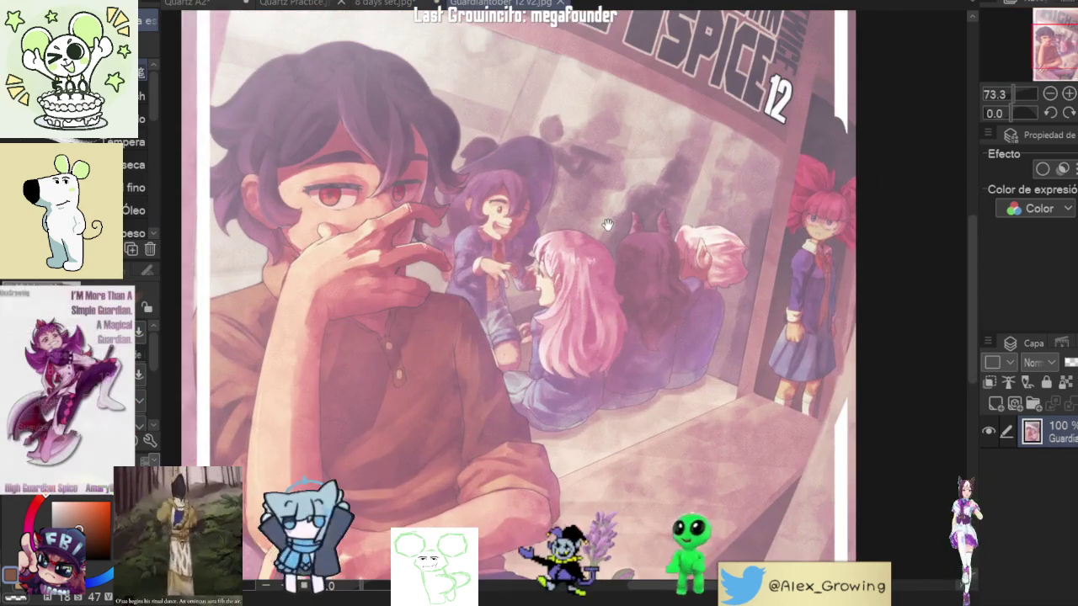
Step: Move the Guardiantober 22 tab one place earlier and cycle tabs past Day 31 to Parsley 1.jpg
{"action": "scroll", "coordinate": [645, 224], "scroll_direction": "up", "scroll_amount": 2}
{"action": "scroll", "coordinate": [645, 224], "scroll_direction": "down", "scroll_amount": 1}
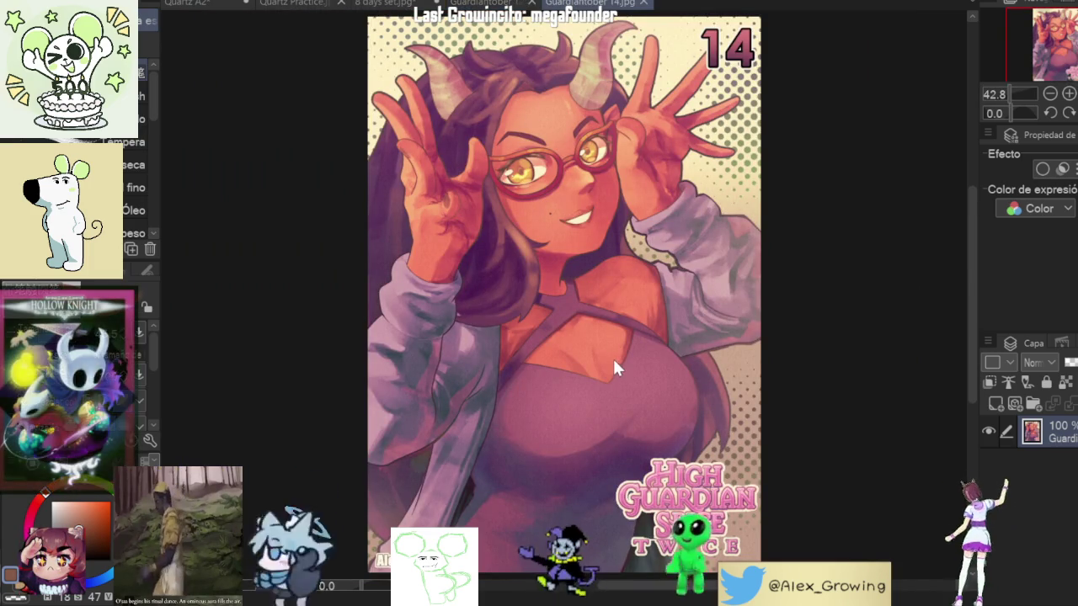
{"action": "scroll", "coordinate": [670, 278], "scroll_direction": "up", "scroll_amount": 3}
{"action": "scroll", "coordinate": [632, 303], "scroll_direction": "up", "scroll_amount": 2}
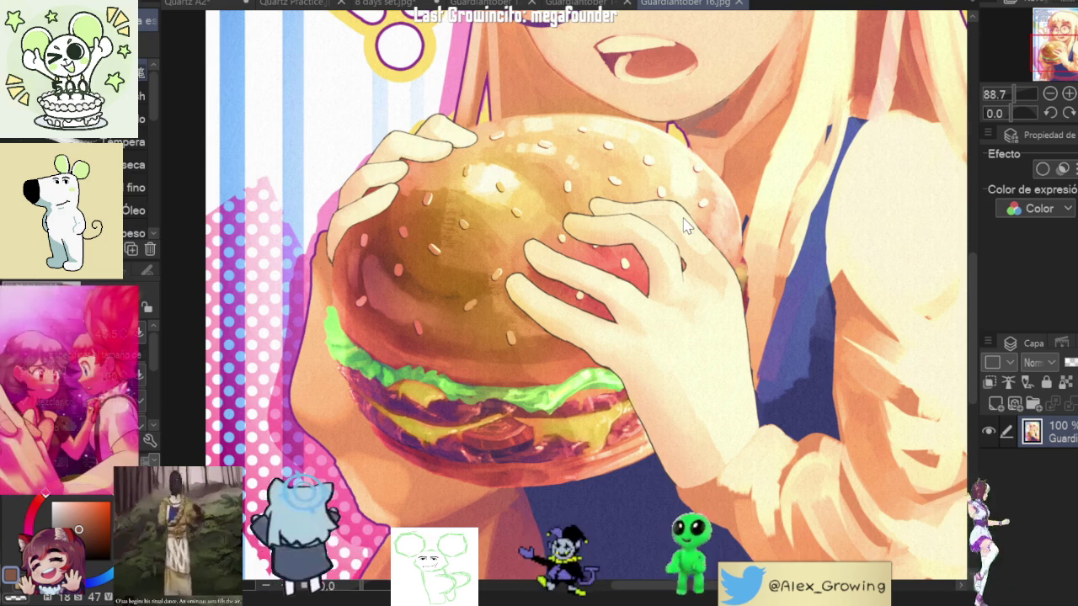
{"action": "key", "text": "ctrl+Tab"}
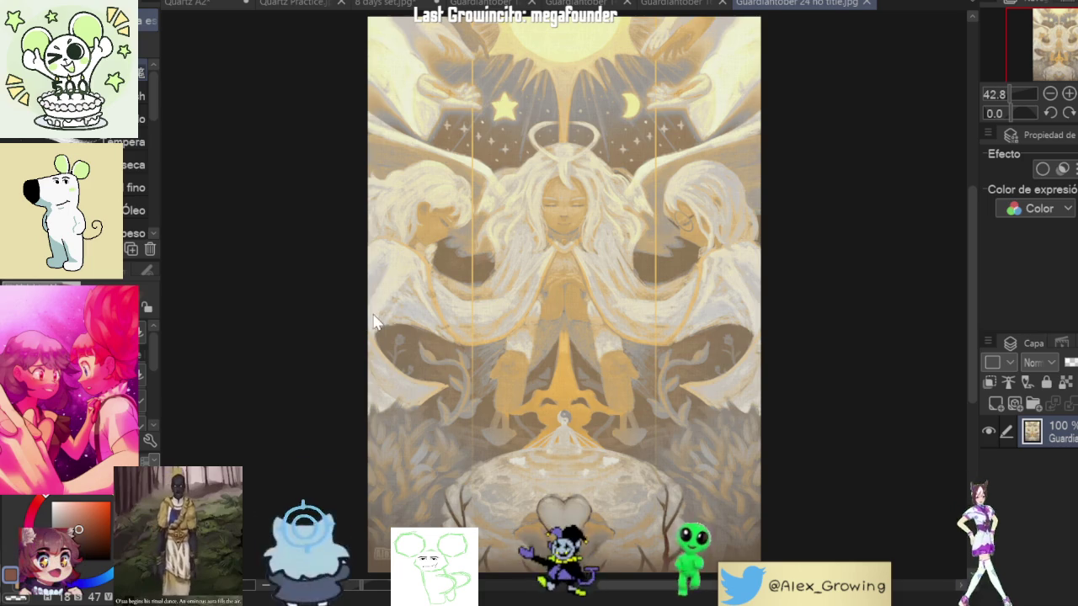
{"action": "key", "text": "ctrl+Tab"}
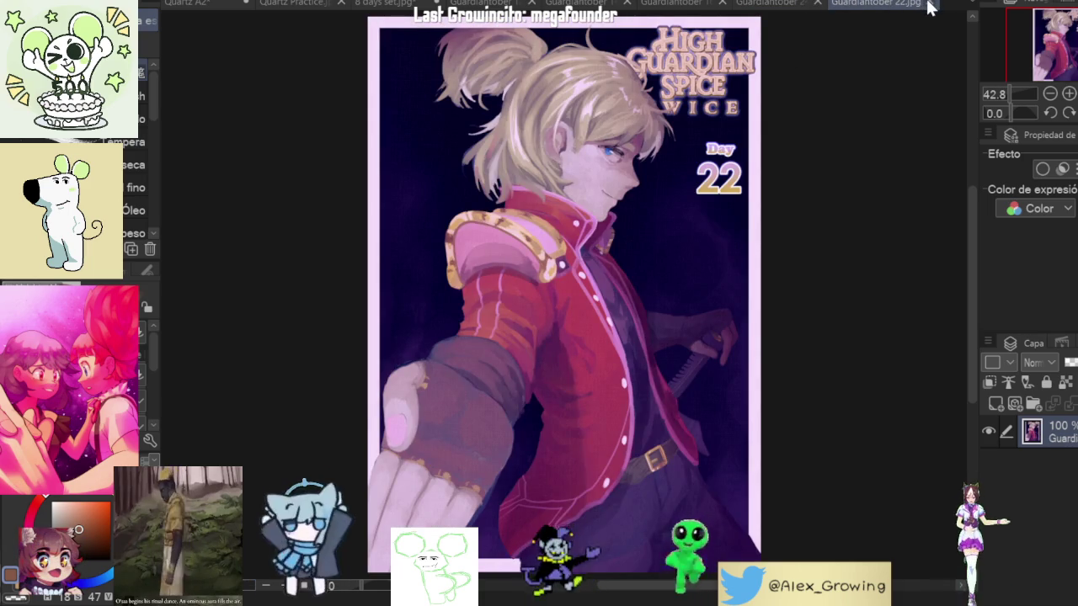
{"action": "left_click_drag", "start_coordinate": [930, 8], "coordinate": [539, 4]}
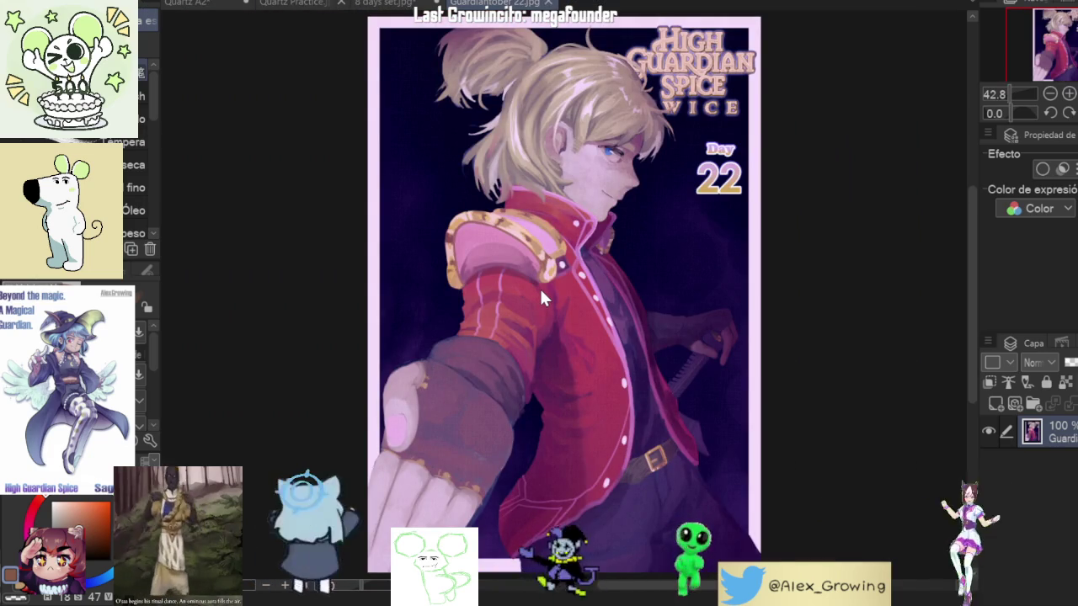
{"action": "key", "text": "ctrl+Tab"}
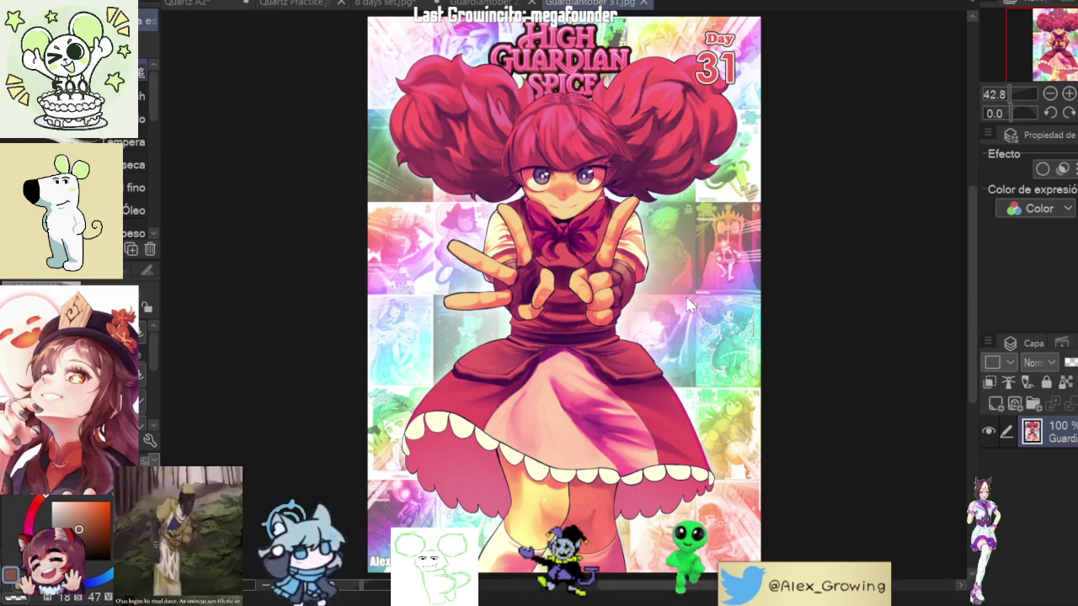
{"action": "key", "text": "ctrl+Tab"}
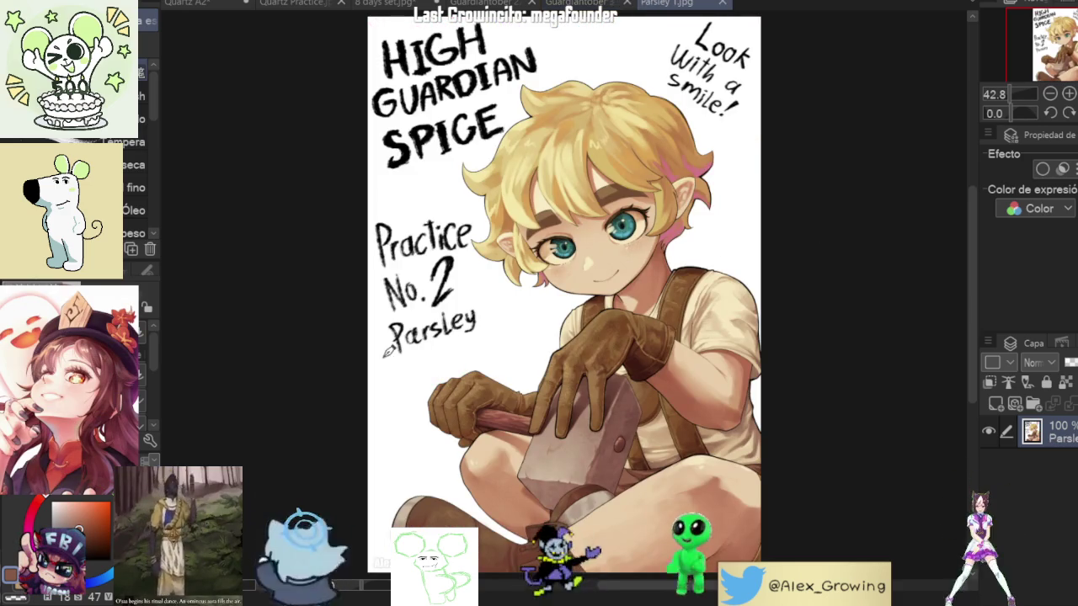
{"action": "scroll", "coordinate": [606, 387], "scroll_direction": "up", "scroll_amount": 3}
{"action": "scroll", "coordinate": [606, 387], "scroll_direction": "up", "scroll_amount": 2}
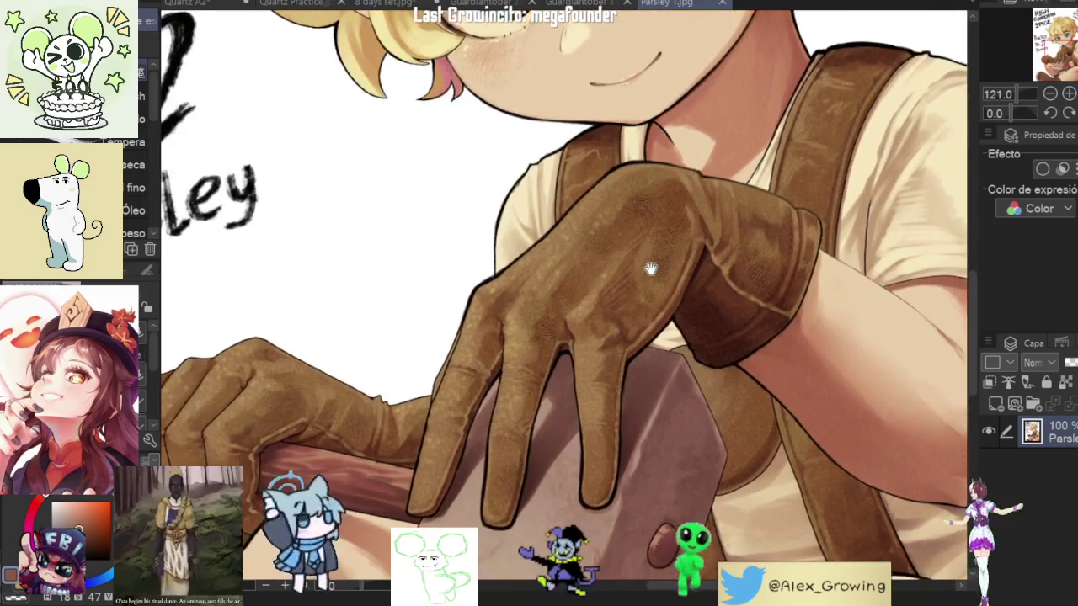
{"action": "left_click_drag", "start_coordinate": [650, 269], "coordinate": [671, 257]}
{"action": "scroll", "coordinate": [682, 241], "scroll_direction": "up", "scroll_amount": 2}
{"action": "scroll", "coordinate": [710, 224], "scroll_direction": "down", "scroll_amount": 5}
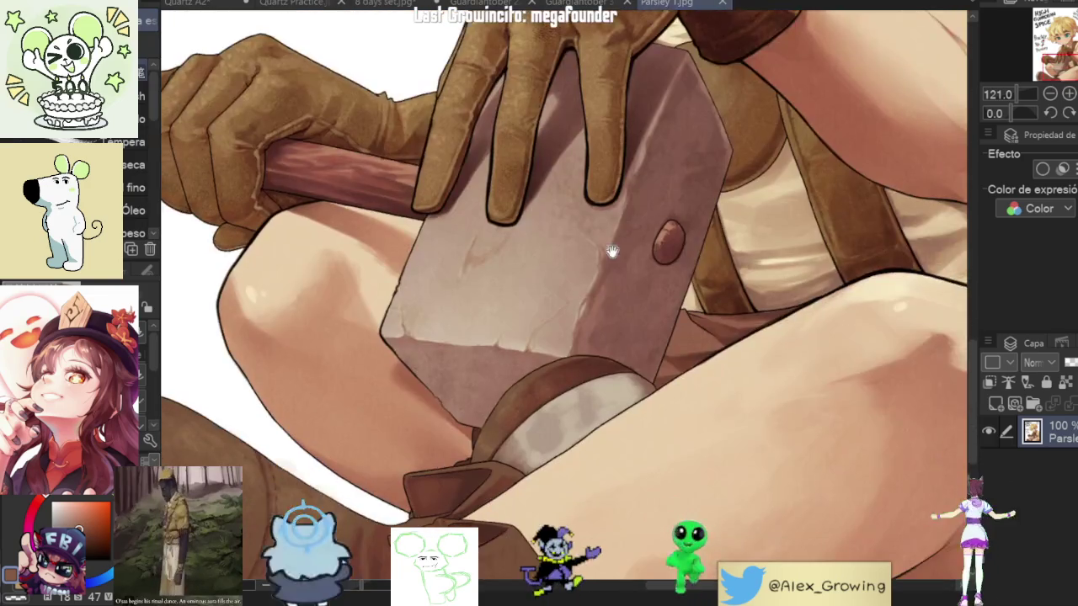
{"action": "scroll", "coordinate": [741, 126], "scroll_direction": "down", "scroll_amount": 3}
{"action": "left_click_drag", "start_coordinate": [751, 104], "coordinate": [792, 107]}
{"action": "scroll", "coordinate": [814, 161], "scroll_direction": "up", "scroll_amount": 2}
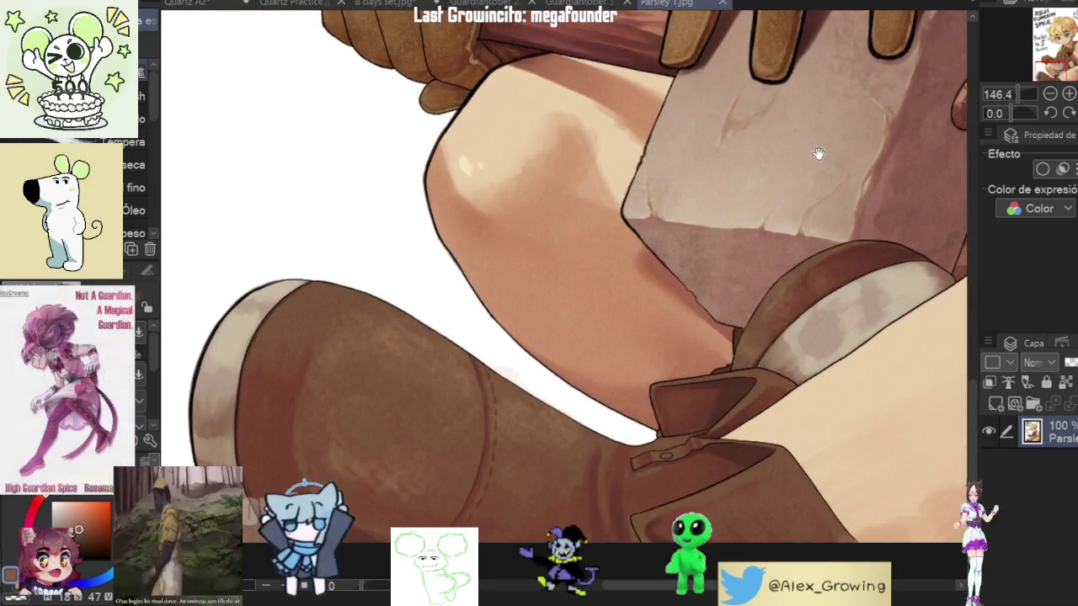
{"action": "left_click_drag", "start_coordinate": [814, 161], "coordinate": [656, 203]}
{"action": "scroll", "coordinate": [559, 330], "scroll_direction": "down", "scroll_amount": 5}
{"action": "scroll", "coordinate": [520, 353], "scroll_direction": "down", "scroll_amount": 2}
{"action": "scroll", "coordinate": [501, 342], "scroll_direction": "up", "scroll_amount": 2}
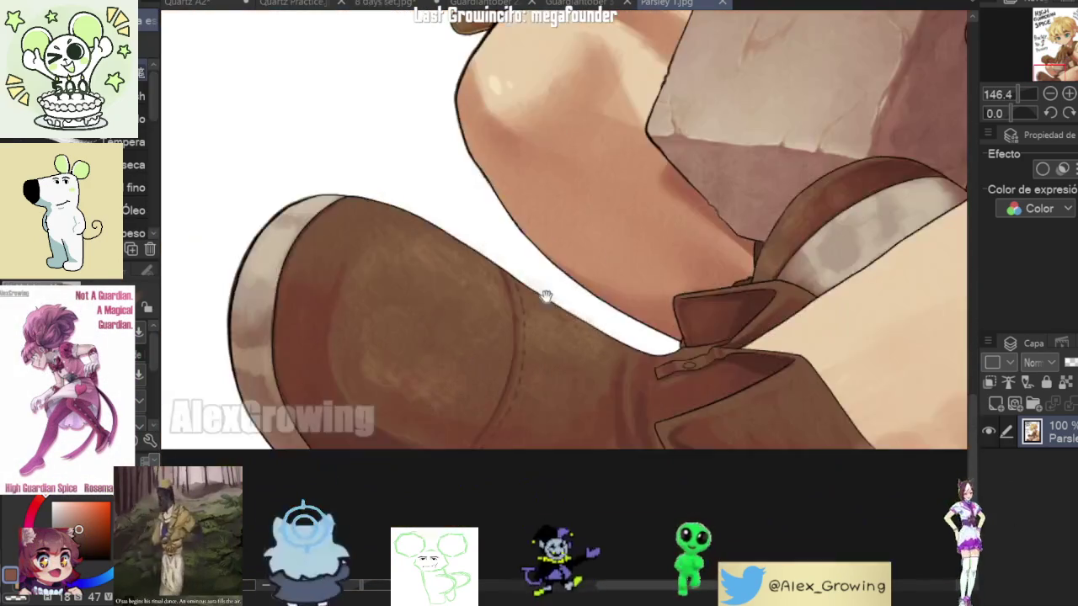
{"action": "scroll", "coordinate": [584, 371], "scroll_direction": "up", "scroll_amount": 5}
{"action": "scroll", "coordinate": [584, 371], "scroll_direction": "up", "scroll_amount": 10}
{"action": "scroll", "coordinate": [592, 354], "scroll_direction": "up", "scroll_amount": 3}
{"action": "mouse_move", "coordinate": [592, 354]}
{"action": "left_mouse_down"}
{"action": "mouse_move", "coordinate": [651, 404]}
{"action": "mouse_move", "coordinate": [666, 384]}
{"action": "left_mouse_up"}
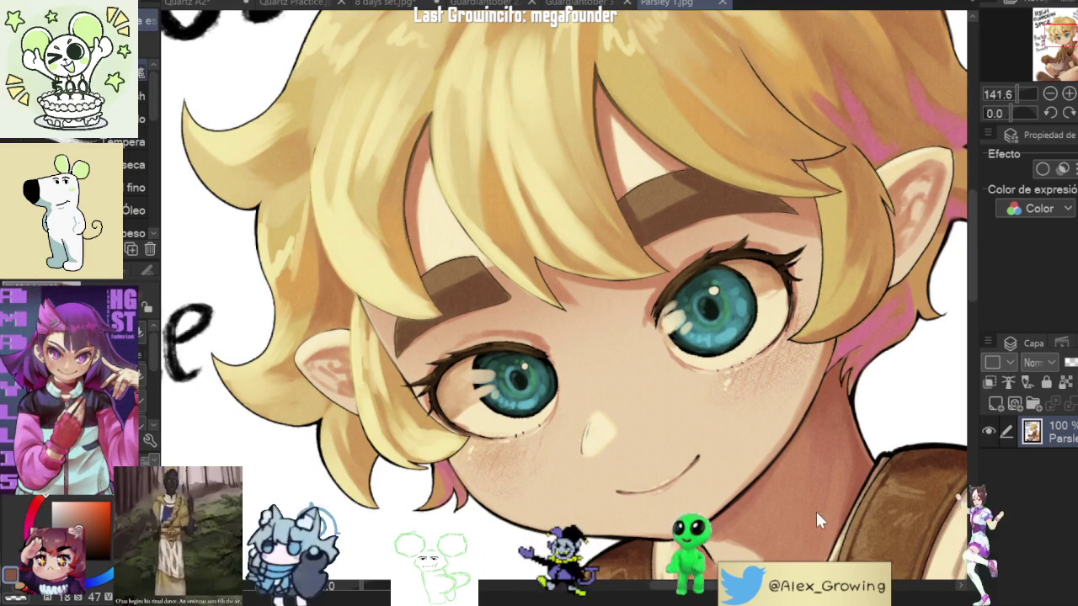
{"action": "key", "text": "ctrl+0"}
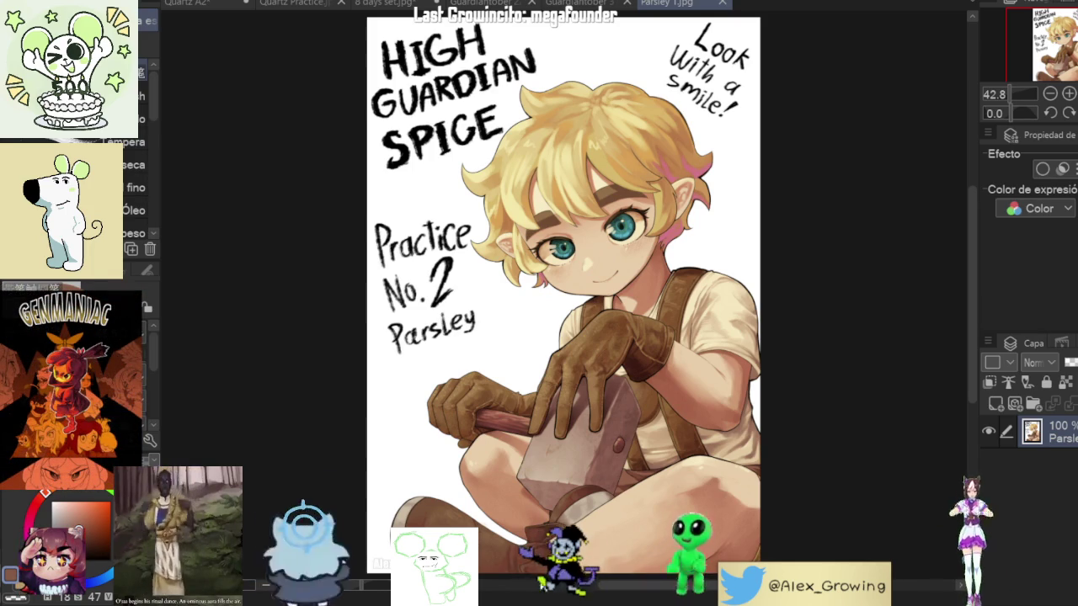
Step: Paste the 2024/2025 comparison image onto a new layer with Ctrl+V
{"action": "key", "text": "ctrl+v"}
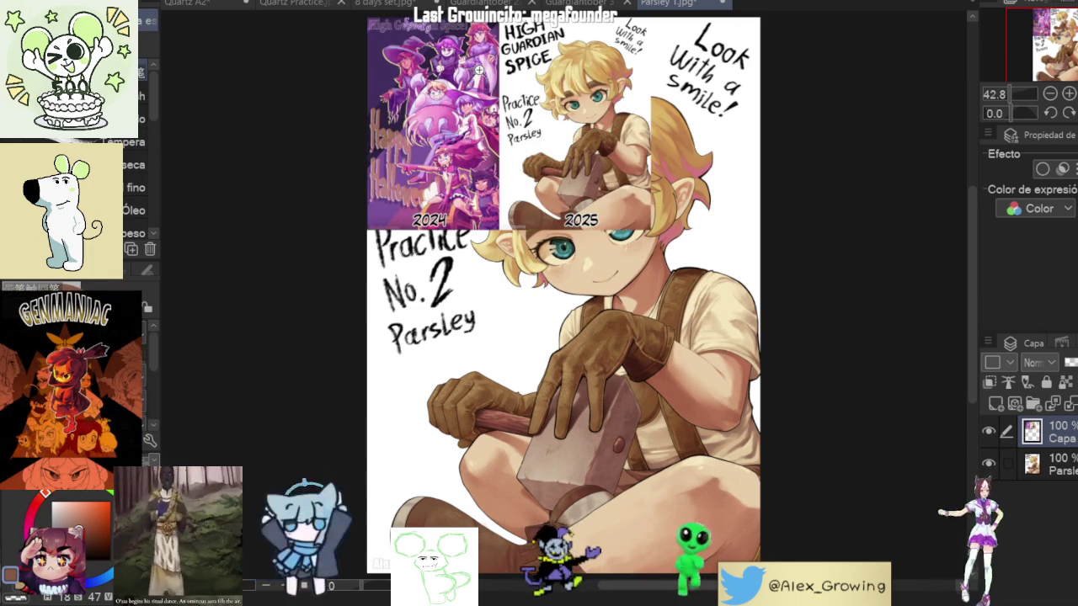
Step: Look over the pasted 2024/2025 comparison image, then close the Parsley 1.jpg document
{"action": "scroll", "coordinate": [549, 190], "scroll_direction": "up", "scroll_amount": 5}
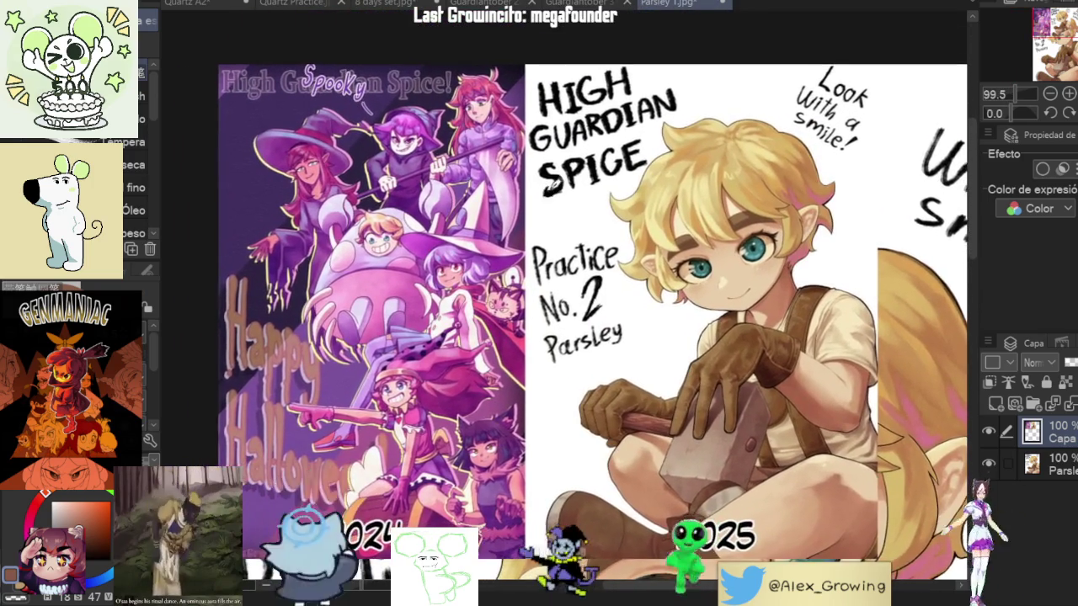
{"action": "scroll", "coordinate": [548, 190], "scroll_direction": "up", "scroll_amount": 1}
{"action": "mouse_move", "coordinate": [548, 190]}
{"action": "left_mouse_down"}
{"action": "mouse_move", "coordinate": [588, 135]}
{"action": "mouse_move", "coordinate": [600, 145]}
{"action": "left_mouse_up"}
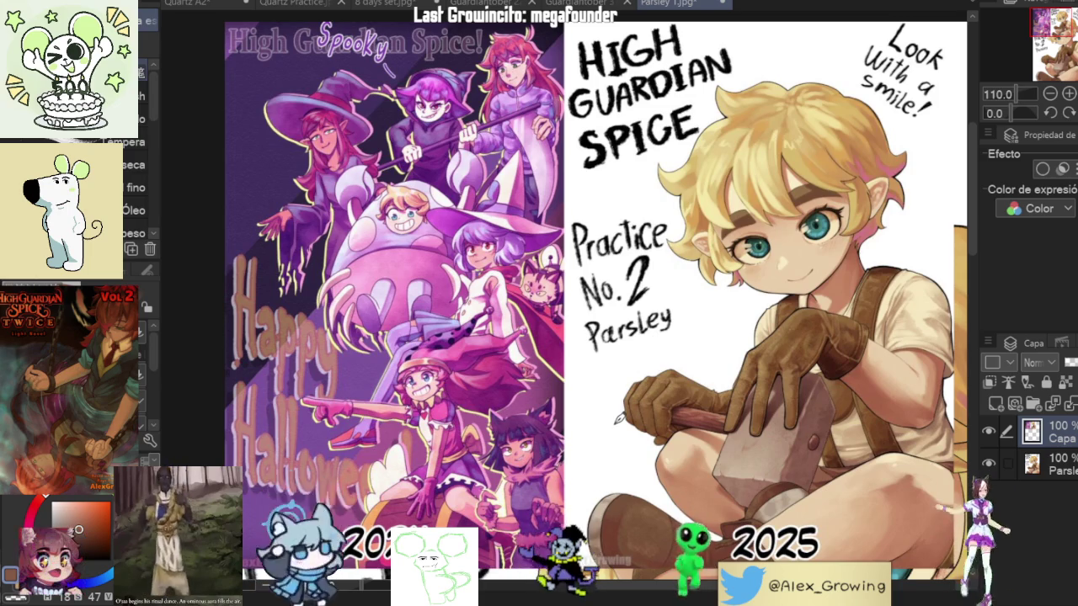
{"action": "scroll", "coordinate": [592, 422], "scroll_direction": "up", "scroll_amount": 5}
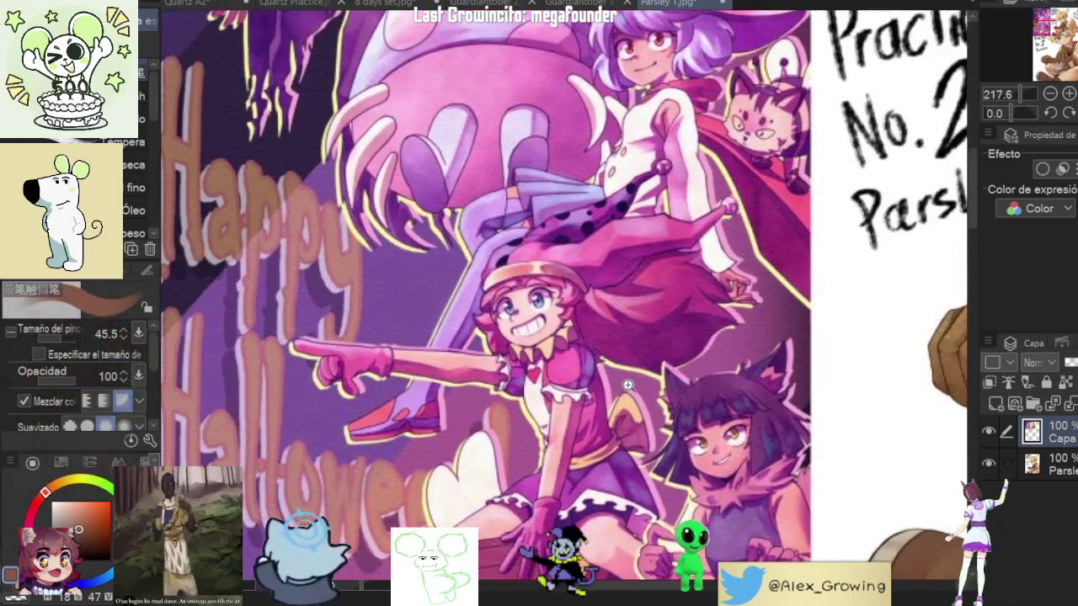
{"action": "scroll", "coordinate": [628, 385], "scroll_direction": "down", "scroll_amount": 2}
{"action": "mouse_move", "coordinate": [708, 135]}
{"action": "left_mouse_down"}
{"action": "mouse_move", "coordinate": [758, 429]}
{"action": "mouse_move", "coordinate": [645, 274]}
{"action": "mouse_move", "coordinate": [735, 296]}
{"action": "mouse_move", "coordinate": [749, 287]}
{"action": "left_mouse_up"}
{"action": "scroll", "coordinate": [759, 430], "scroll_direction": "down", "scroll_amount": 1}
{"action": "scroll", "coordinate": [644, 273], "scroll_direction": "down", "scroll_amount": 2}
{"action": "scroll", "coordinate": [716, 285], "scroll_direction": "down", "scroll_amount": 2}
{"action": "scroll", "coordinate": [724, 295], "scroll_direction": "up", "scroll_amount": 2}
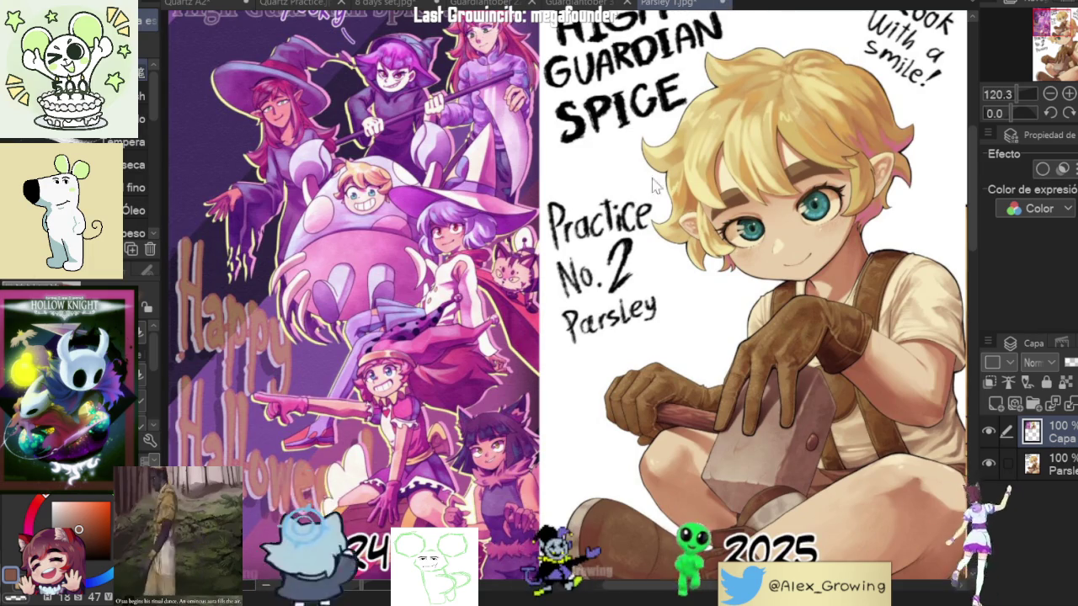
{"action": "key", "text": "ctrl+w"}
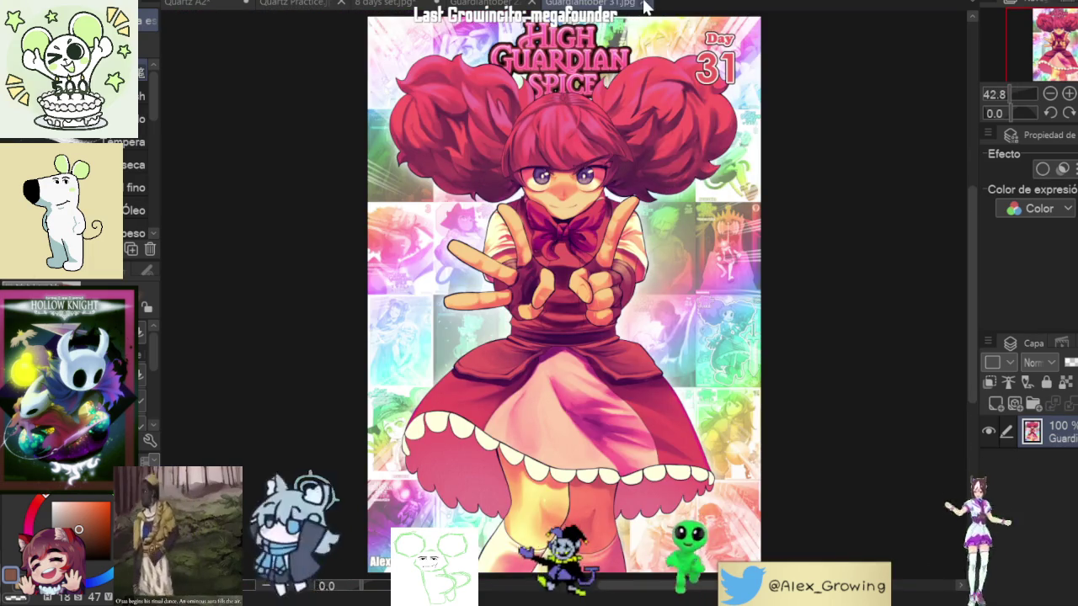
Step: Close the Guardiantober 31, Guardiantober 22 and 8 days set tabs
{"action": "left_click", "coordinate": [645, 4]}
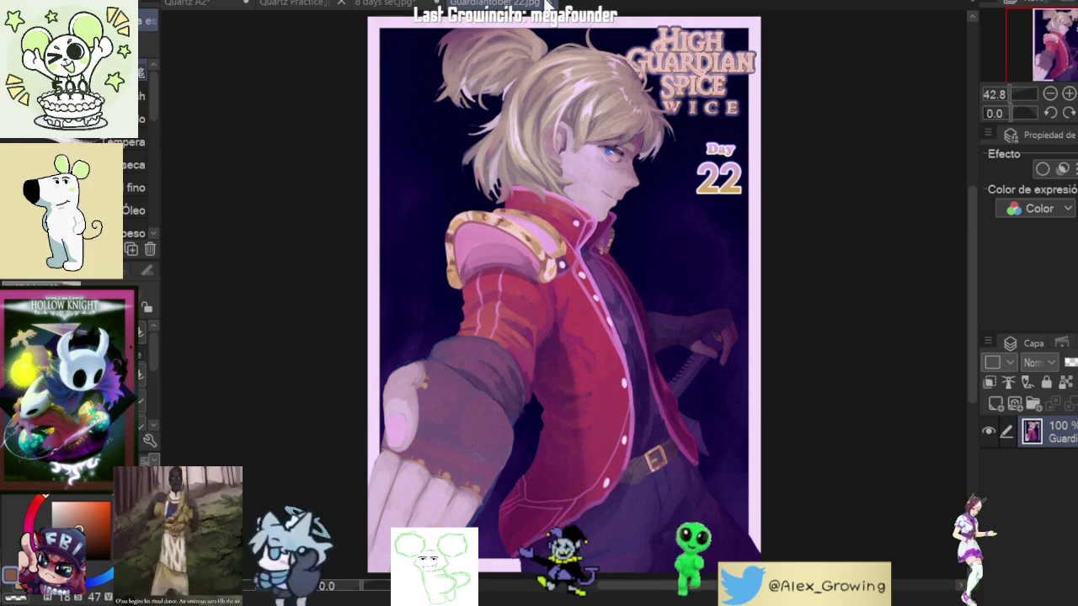
{"action": "left_click", "coordinate": [549, 4]}
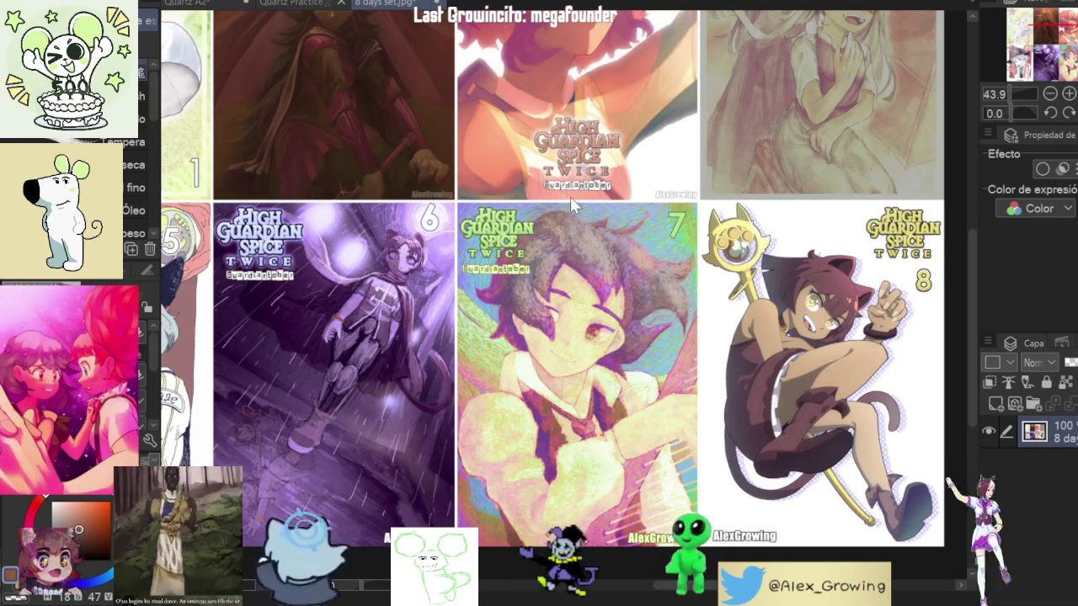
{"action": "left_click", "coordinate": [437, 5]}
{"action": "scroll", "coordinate": [594, 197], "scroll_direction": "down", "scroll_amount": 1}
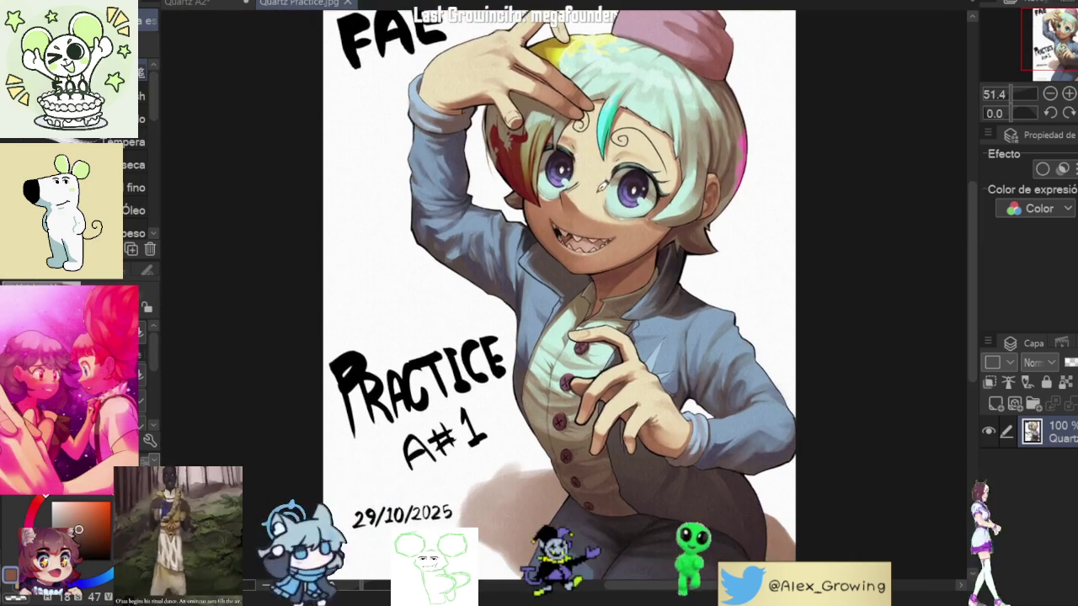
{"action": "scroll", "coordinate": [615, 200], "scroll_direction": "down", "scroll_amount": 1}
{"action": "scroll", "coordinate": [894, 155], "scroll_direction": "down", "scroll_amount": 1}
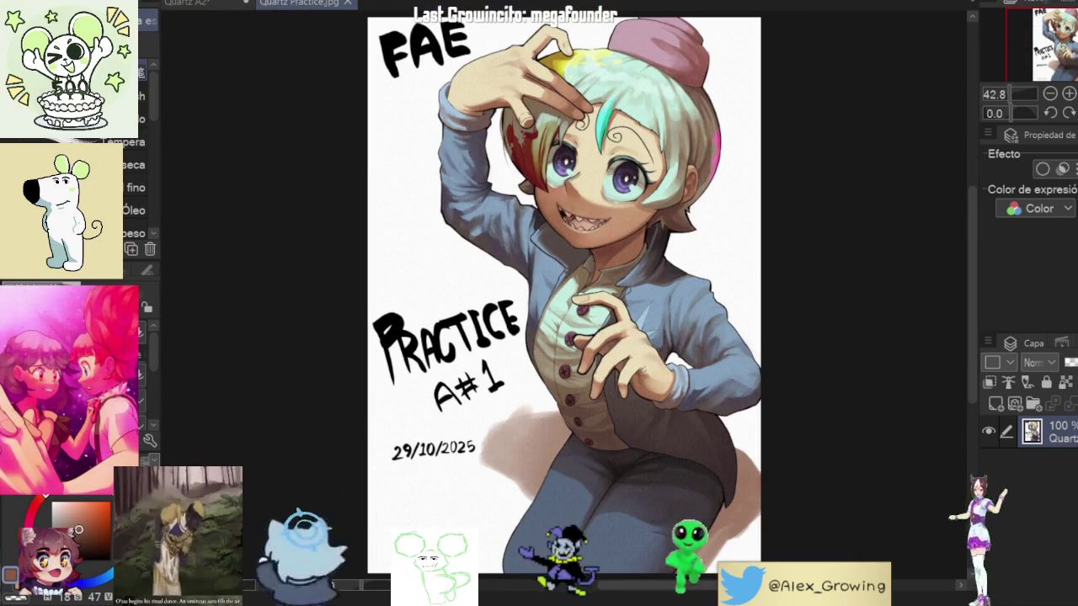
Step: View the Quartz A2 drawing, then bring up the finished Quartz Practice image
{"action": "left_click", "coordinate": [189, 7]}
{"action": "mouse_move", "coordinate": [544, 329]}
{"action": "left_mouse_down"}
{"action": "mouse_move", "coordinate": [699, 296]}
{"action": "mouse_move", "coordinate": [585, 145]}
{"action": "left_mouse_up"}
{"action": "scroll", "coordinate": [580, 318], "scroll_direction": "down", "scroll_amount": 2}
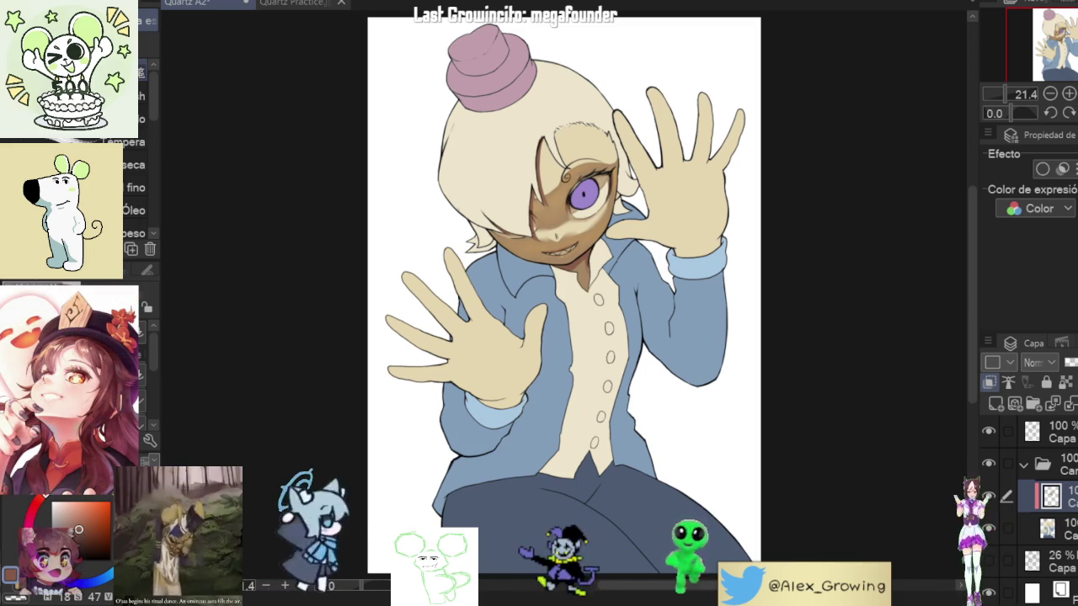
{"action": "left_click", "coordinate": [299, 3]}
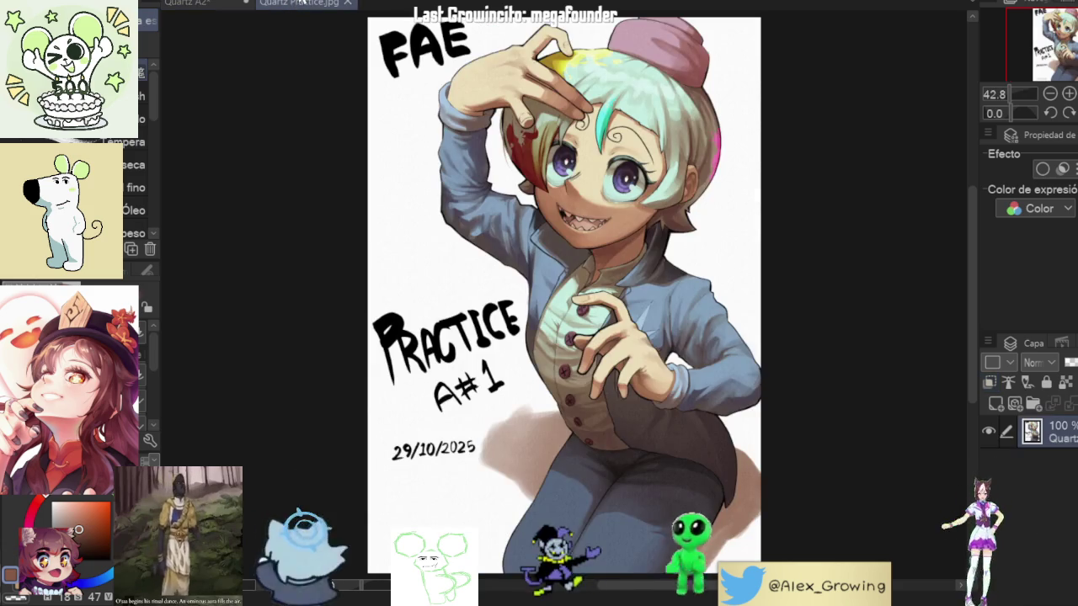
Step: Return to Quartz A2 and zoom, pan and tilt the close-up around the face and eye
{"action": "left_click", "coordinate": [202, 4]}
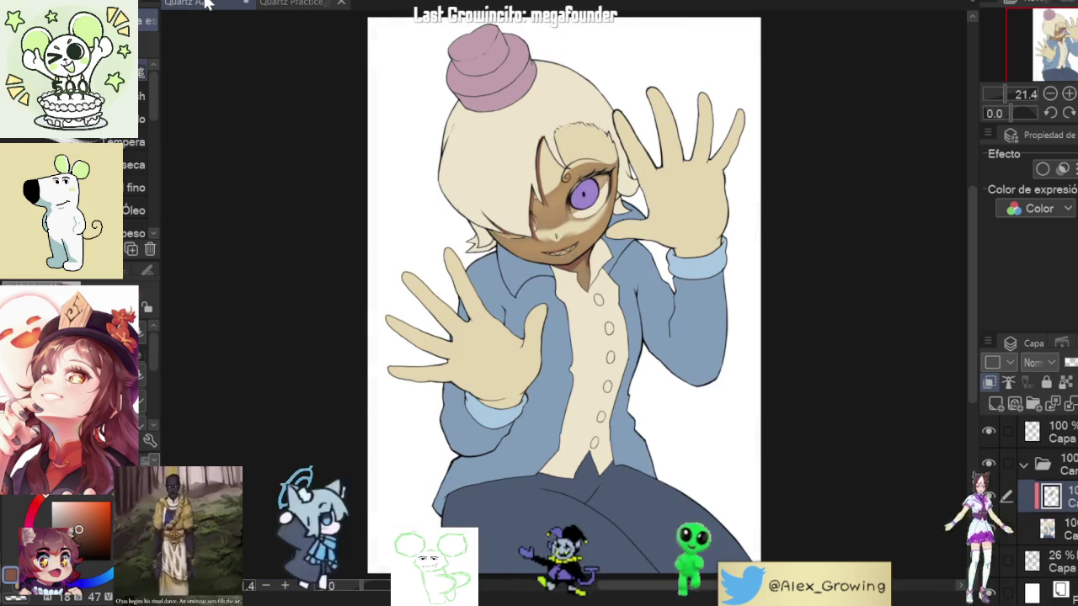
{"action": "scroll", "coordinate": [589, 210], "scroll_direction": "up", "scroll_amount": 2}
{"action": "scroll", "coordinate": [590, 211], "scroll_direction": "up", "scroll_amount": 2}
{"action": "scroll", "coordinate": [590, 210], "scroll_direction": "up", "scroll_amount": 2}
{"action": "scroll", "coordinate": [589, 210], "scroll_direction": "up", "scroll_amount": 1}
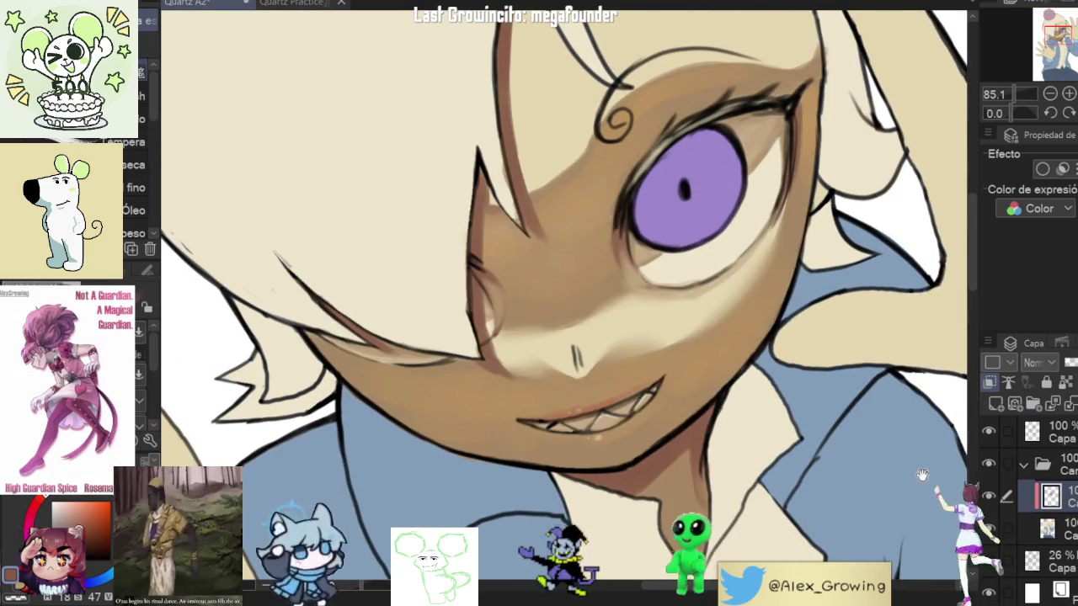
{"action": "left_click_drag", "start_coordinate": [827, 361], "coordinate": [808, 386]}
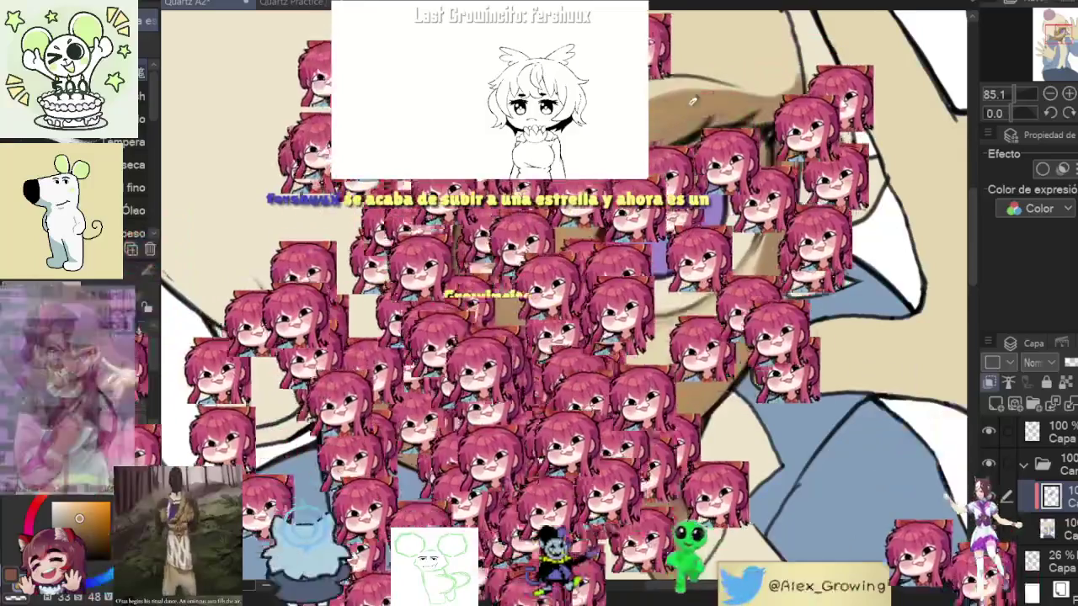
{"action": "scroll", "coordinate": [748, 96], "scroll_direction": "down", "scroll_amount": 2}
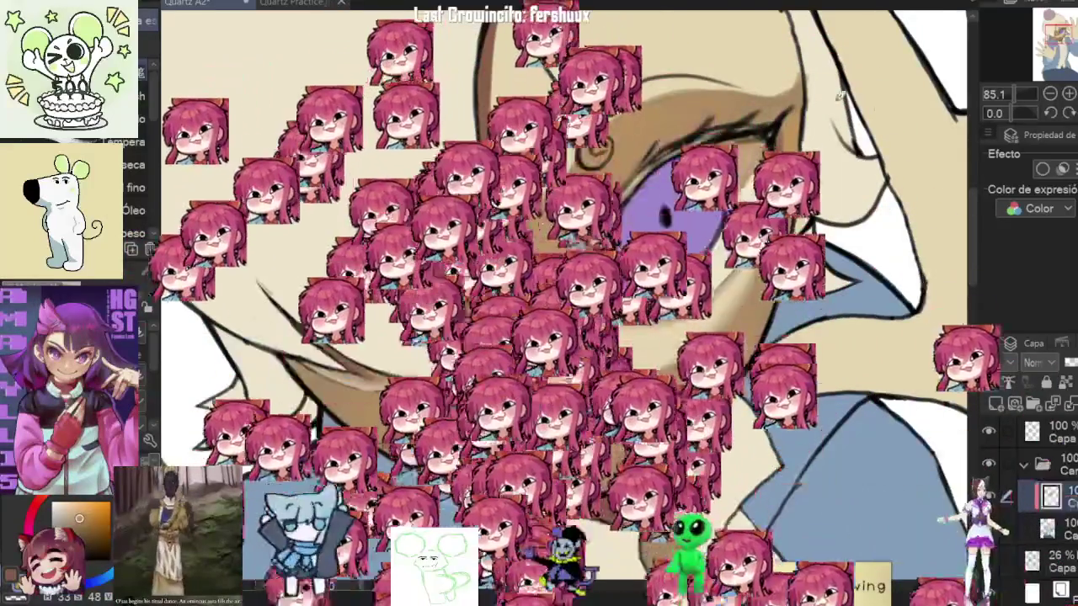
{"action": "scroll", "coordinate": [748, 135], "scroll_direction": "down", "scroll_amount": 3}
{"action": "scroll", "coordinate": [748, 174], "scroll_direction": "up", "scroll_amount": 3}
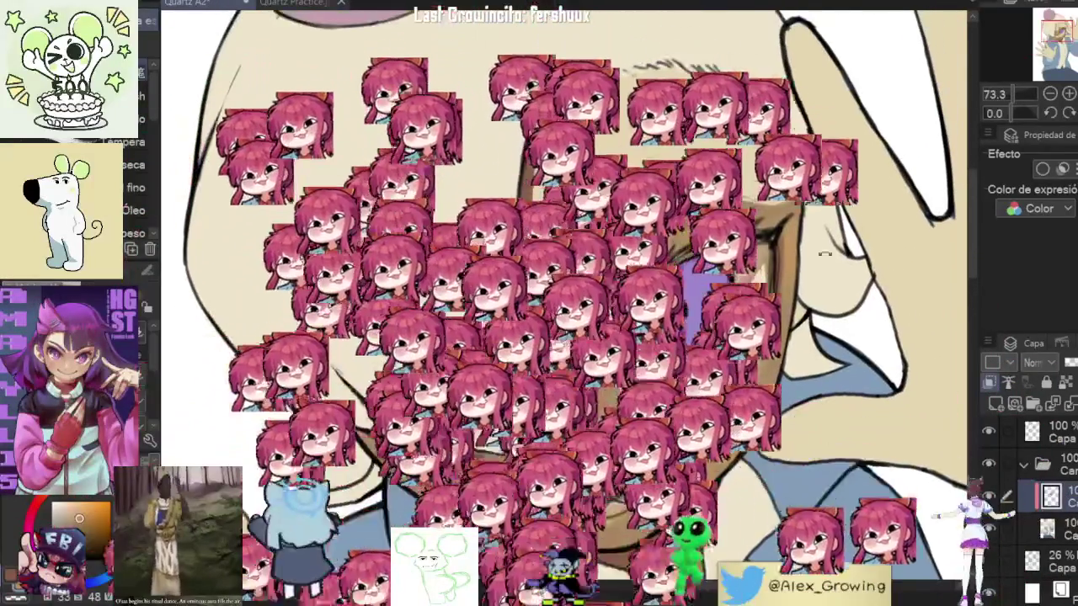
{"action": "left_click_drag", "start_coordinate": [826, 252], "coordinate": [1068, 112]}
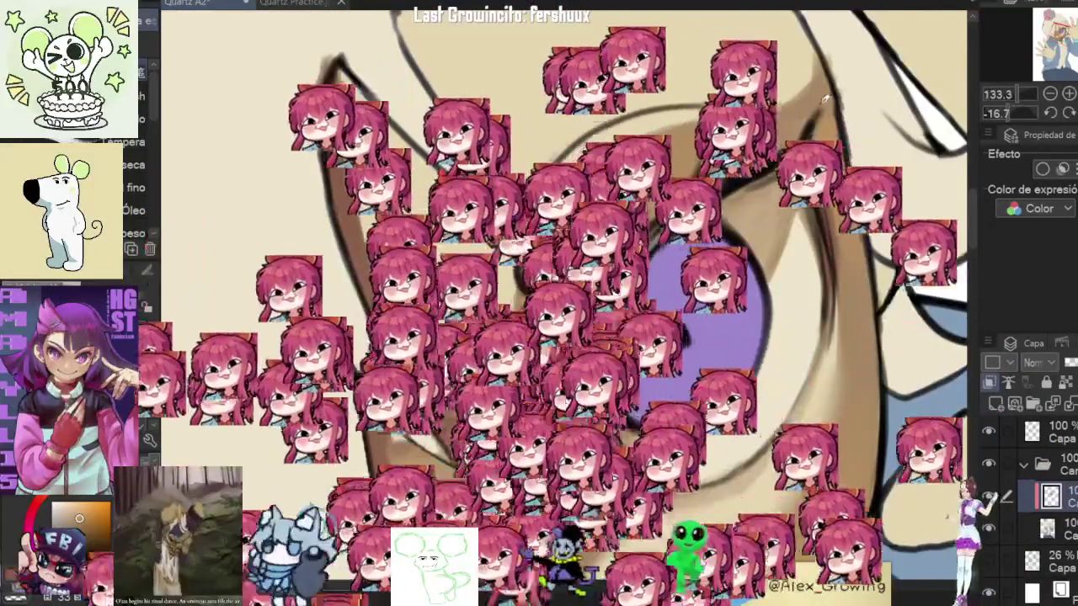
{"action": "scroll", "coordinate": [556, 303], "scroll_direction": "down", "scroll_amount": 3}
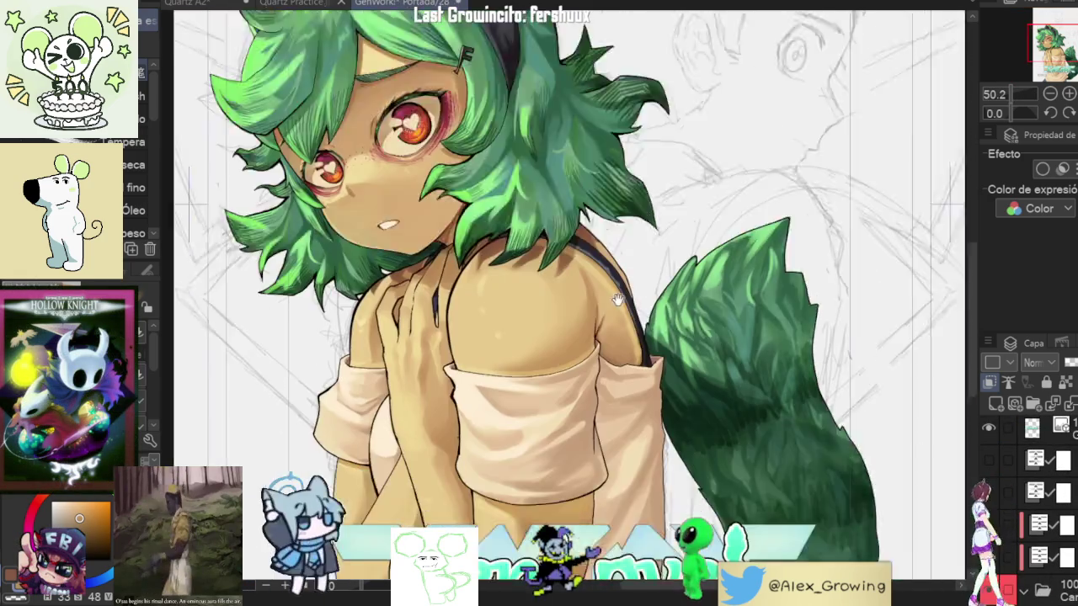
Step: Zoom out to the whole GenLove cover, then go via Quartz Practice.jpg to the Quartz A2 drawing
{"action": "mouse_move", "coordinate": [750, 482]}
{"action": "left_mouse_down"}
{"action": "mouse_move", "coordinate": [725, 296]}
{"action": "mouse_move", "coordinate": [748, 563]}
{"action": "left_mouse_up"}
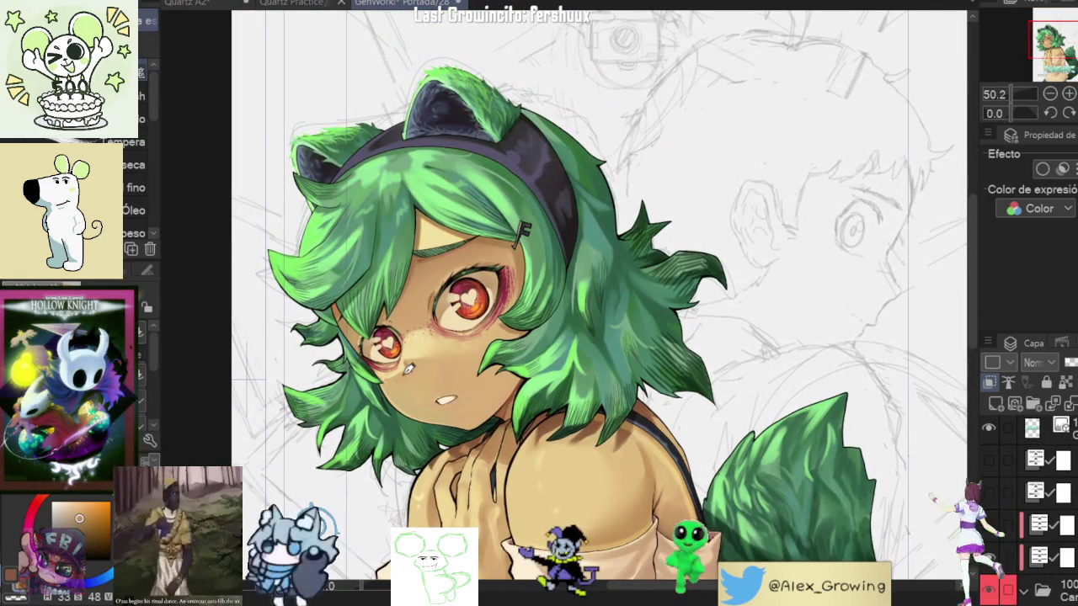
{"action": "scroll", "coordinate": [544, 289], "scroll_direction": "up", "scroll_amount": 1}
{"action": "left_click_drag", "start_coordinate": [544, 289], "coordinate": [555, 205]}
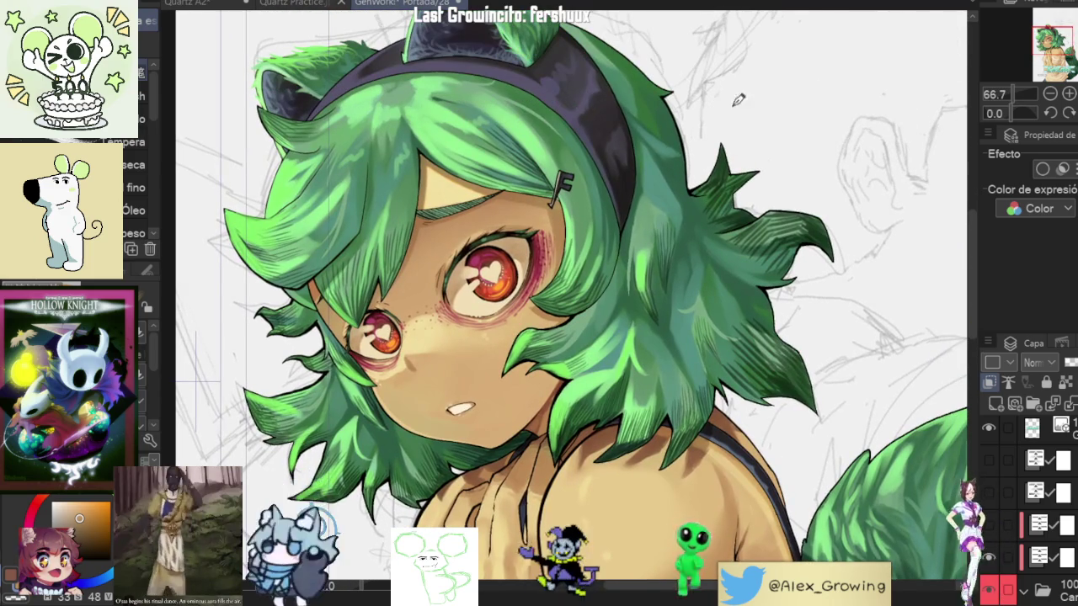
{"action": "key", "text": "ctrl+0"}
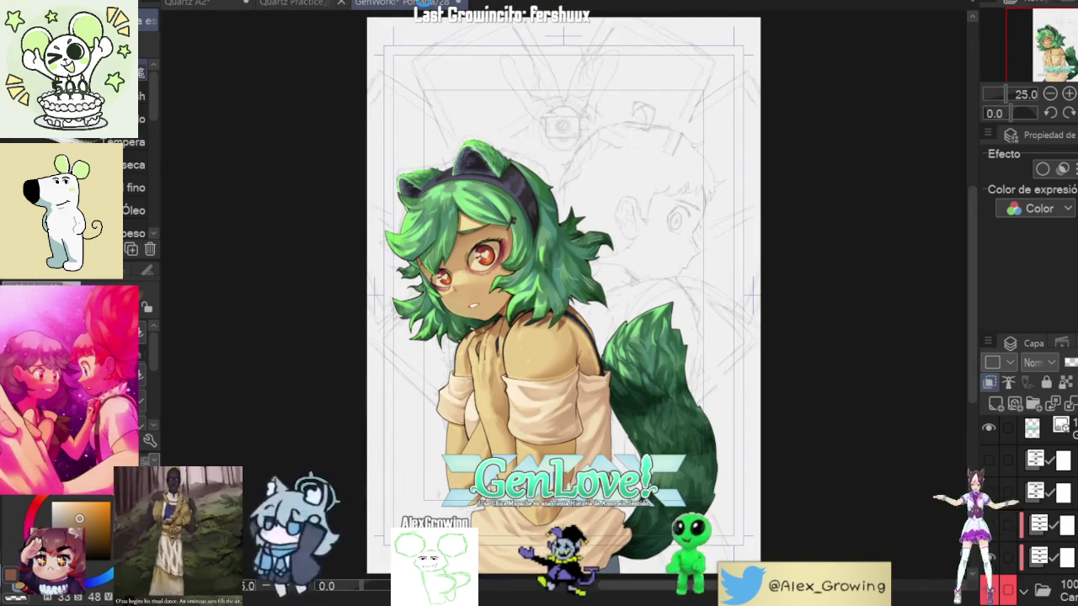
{"action": "left_click", "coordinate": [297, 4]}
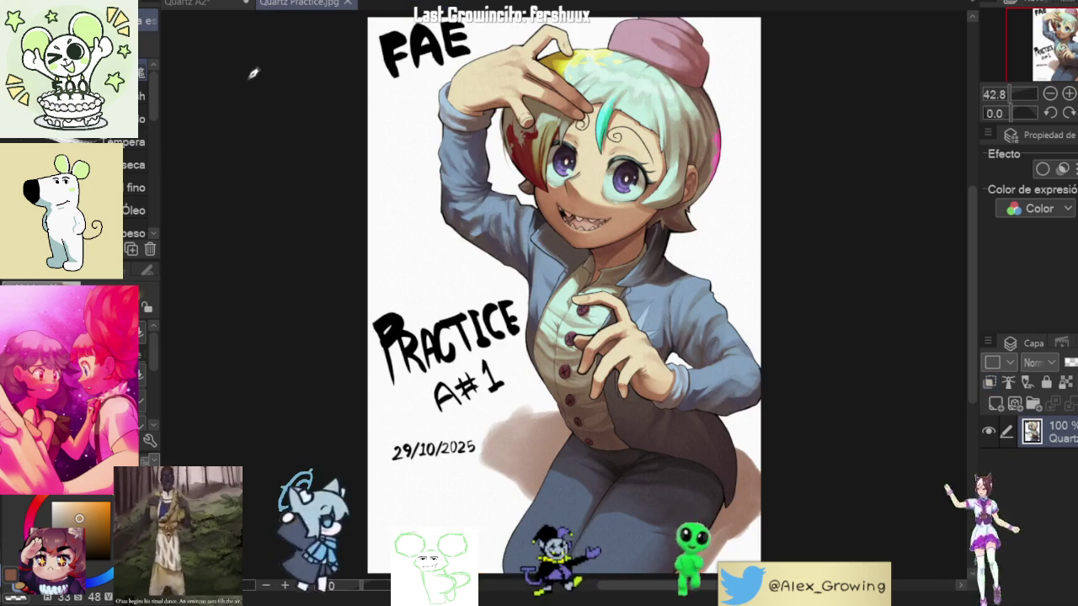
{"action": "left_click", "coordinate": [233, 4]}
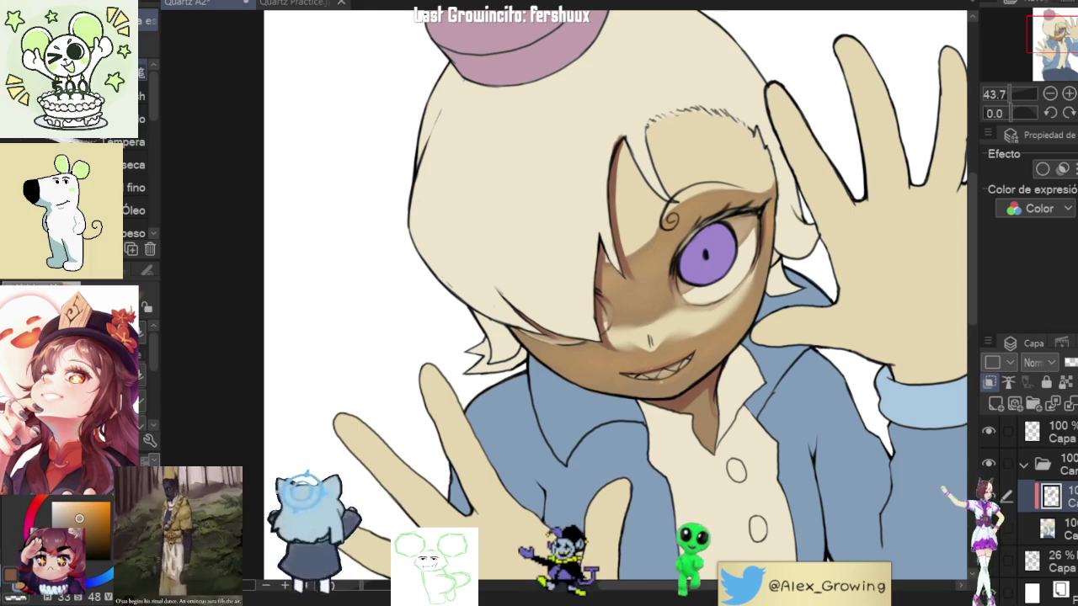
Step: Zoom in on the face and shift the colour wheel hue to a darker red-brown for the neck shadow
{"action": "key", "text": "ctrl+0"}
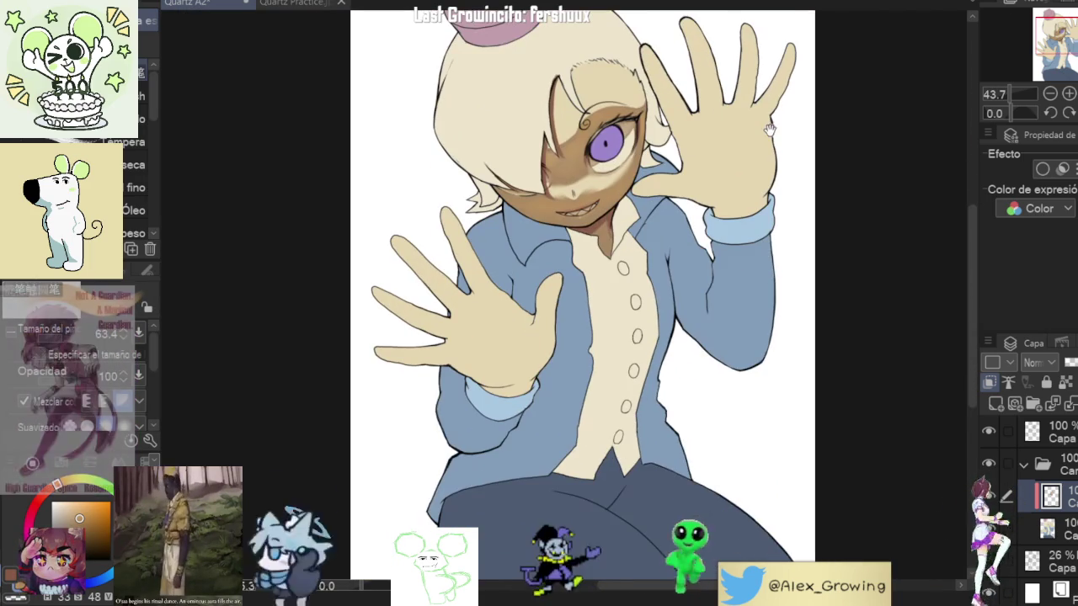
{"action": "scroll", "coordinate": [769, 253], "scroll_direction": "up", "scroll_amount": 3}
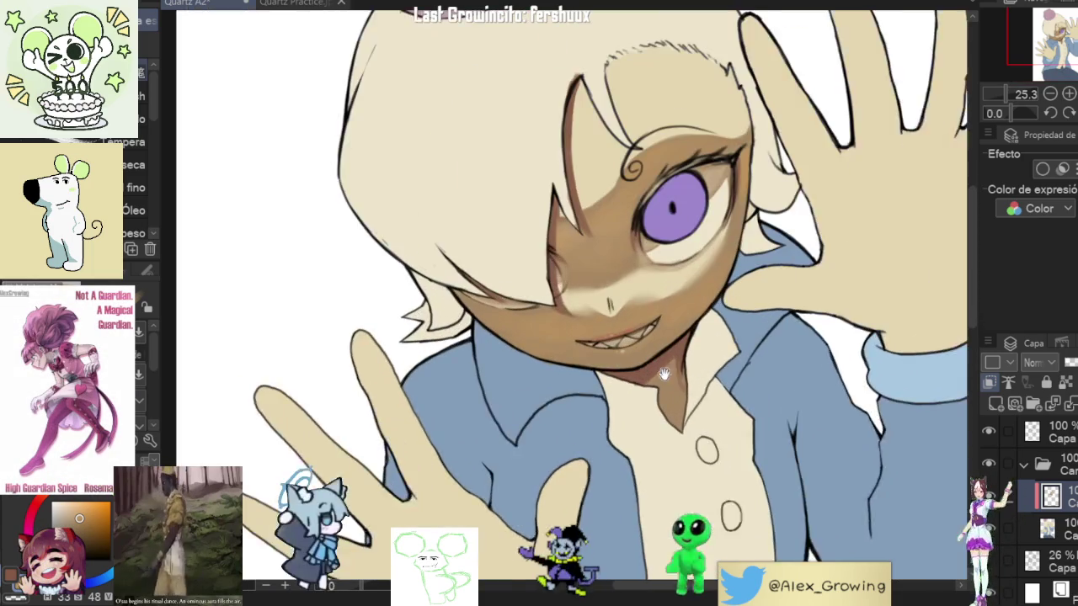
{"action": "scroll", "coordinate": [651, 369], "scroll_direction": "up", "scroll_amount": 2}
{"action": "scroll", "coordinate": [674, 354], "scroll_direction": "up", "scroll_amount": 2}
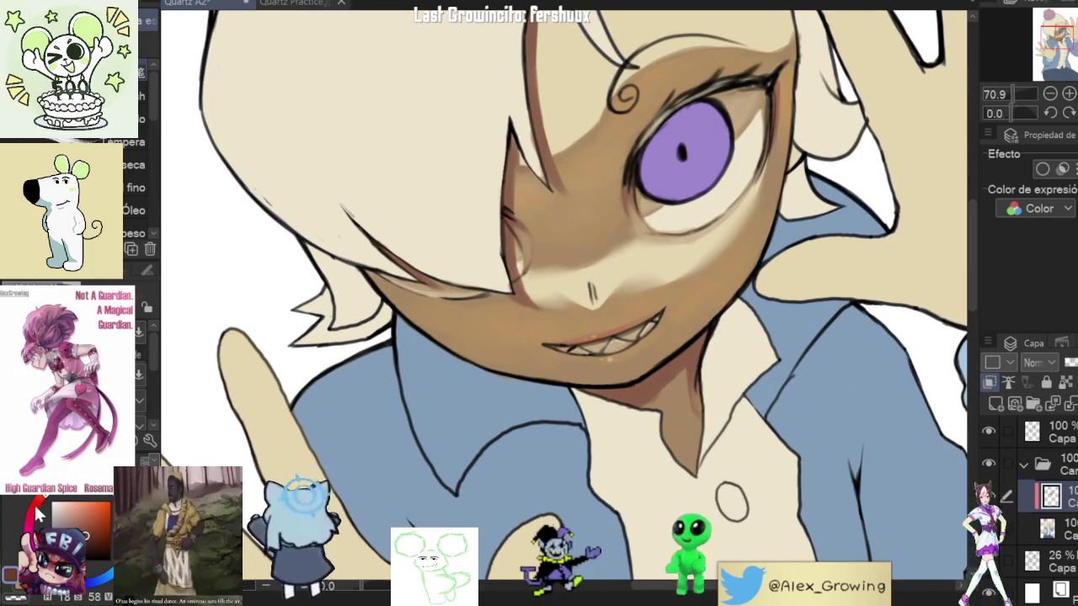
{"action": "left_click_drag", "start_coordinate": [35, 507], "coordinate": [64, 496]}
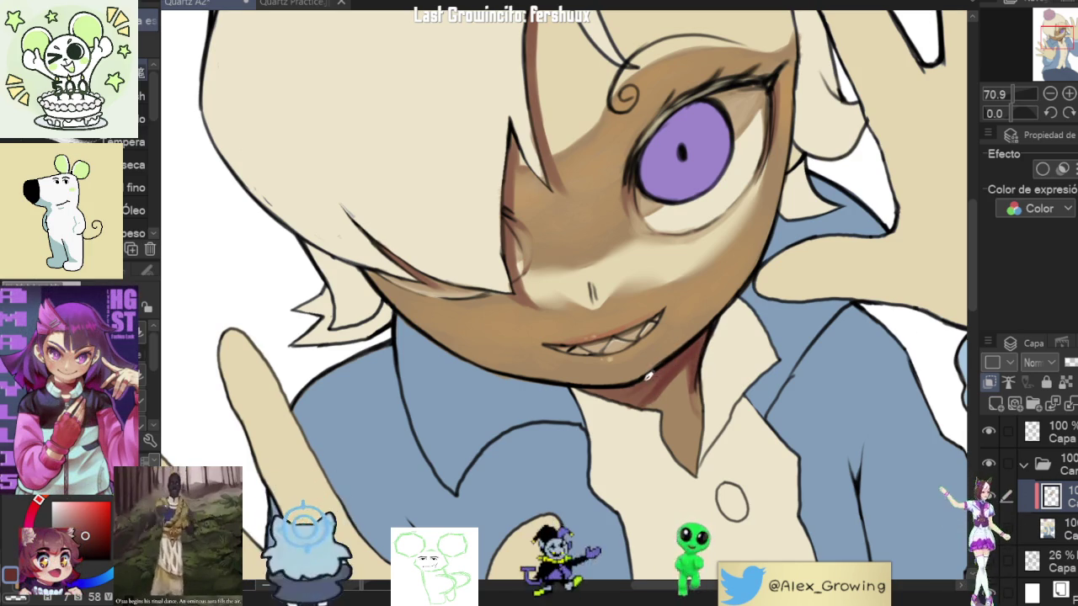
{"action": "scroll", "coordinate": [704, 363], "scroll_direction": "down", "scroll_amount": 4}
{"action": "scroll", "coordinate": [682, 361], "scroll_direction": "down", "scroll_amount": 2}
{"action": "scroll", "coordinate": [661, 357], "scroll_direction": "down", "scroll_amount": 2}
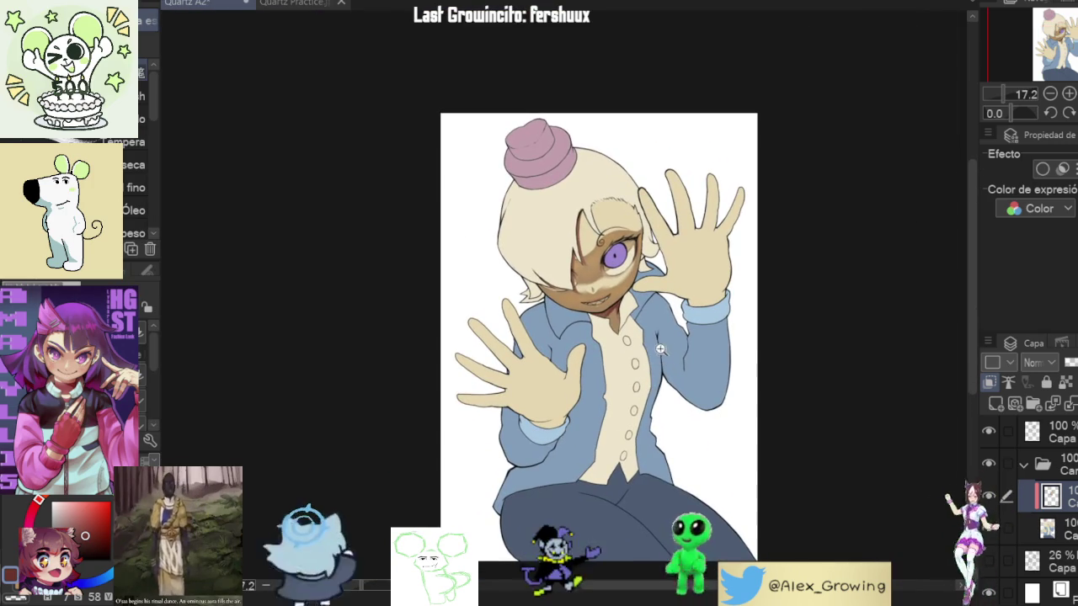
{"action": "scroll", "coordinate": [661, 357], "scroll_direction": "up", "scroll_amount": 5}
{"action": "scroll", "coordinate": [598, 437], "scroll_direction": "up", "scroll_amount": 4}
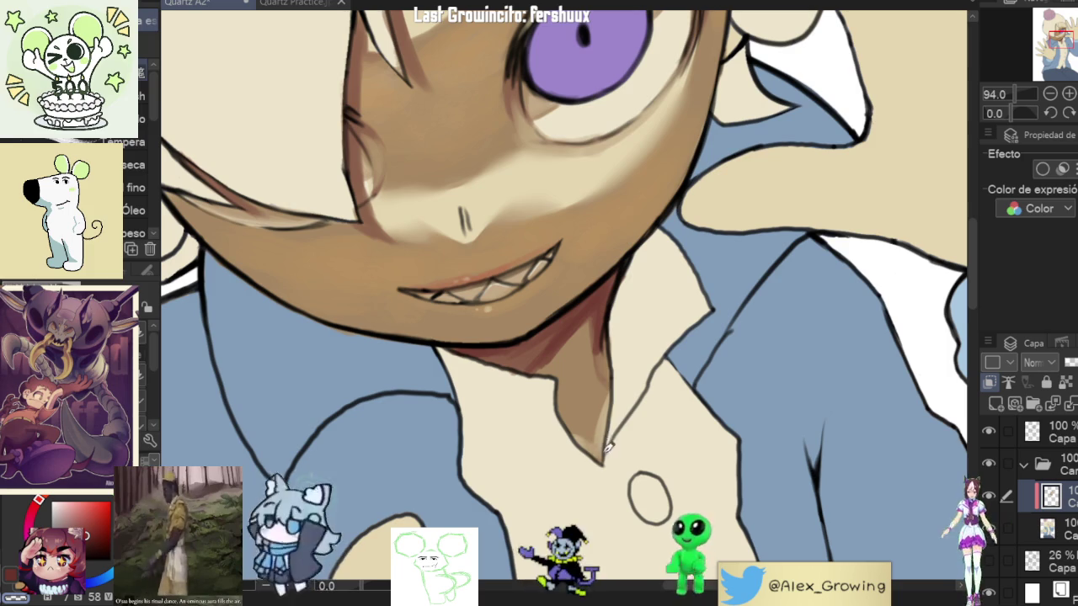
{"action": "scroll", "coordinate": [649, 415], "scroll_direction": "down", "scroll_amount": 3}
Step: Soften the shading at the neck's pointed tip with a blending stroke
{"action": "scroll", "coordinate": [649, 417], "scroll_direction": "up", "scroll_amount": 3}
{"action": "scroll", "coordinate": [645, 421], "scroll_direction": "up", "scroll_amount": 2}
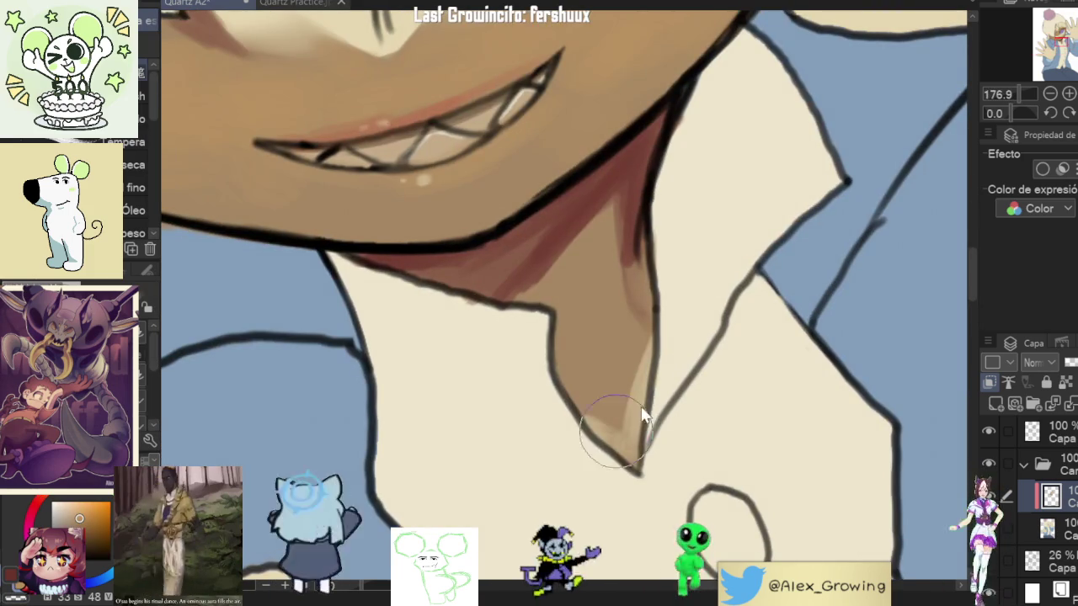
{"action": "mouse_move", "coordinate": [617, 385]}
{"action": "left_mouse_down"}
{"action": "mouse_move", "coordinate": [641, 428]}
{"action": "mouse_move", "coordinate": [621, 433]}
{"action": "mouse_move", "coordinate": [638, 452]}
{"action": "left_mouse_up"}
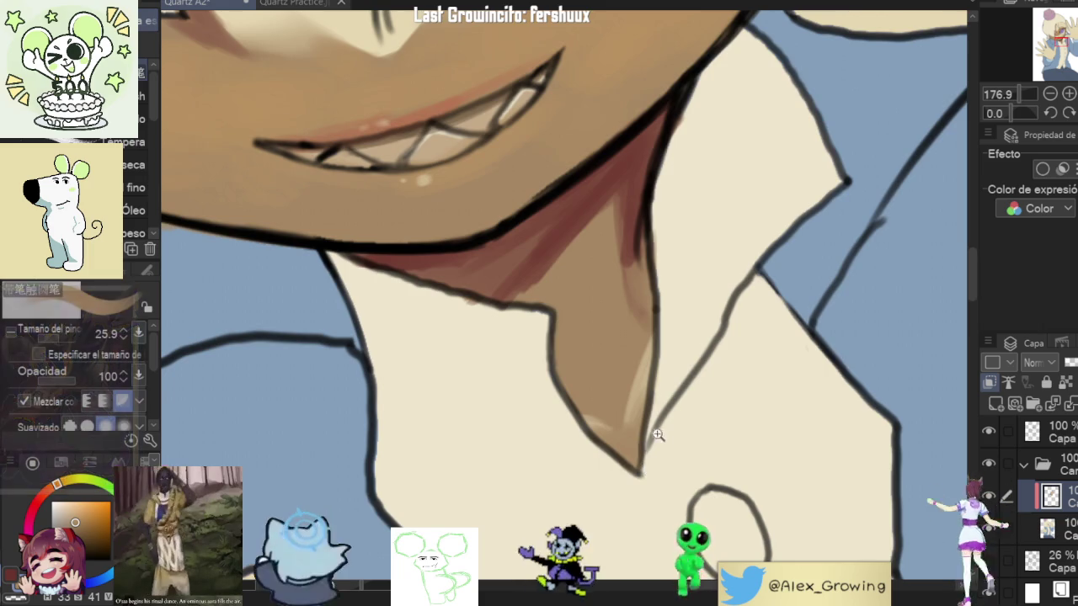
{"action": "scroll", "coordinate": [658, 441], "scroll_direction": "down", "scroll_amount": 3}
{"action": "scroll", "coordinate": [716, 362], "scroll_direction": "down", "scroll_amount": 2}
{"action": "scroll", "coordinate": [737, 334], "scroll_direction": "up", "scroll_amount": 5}
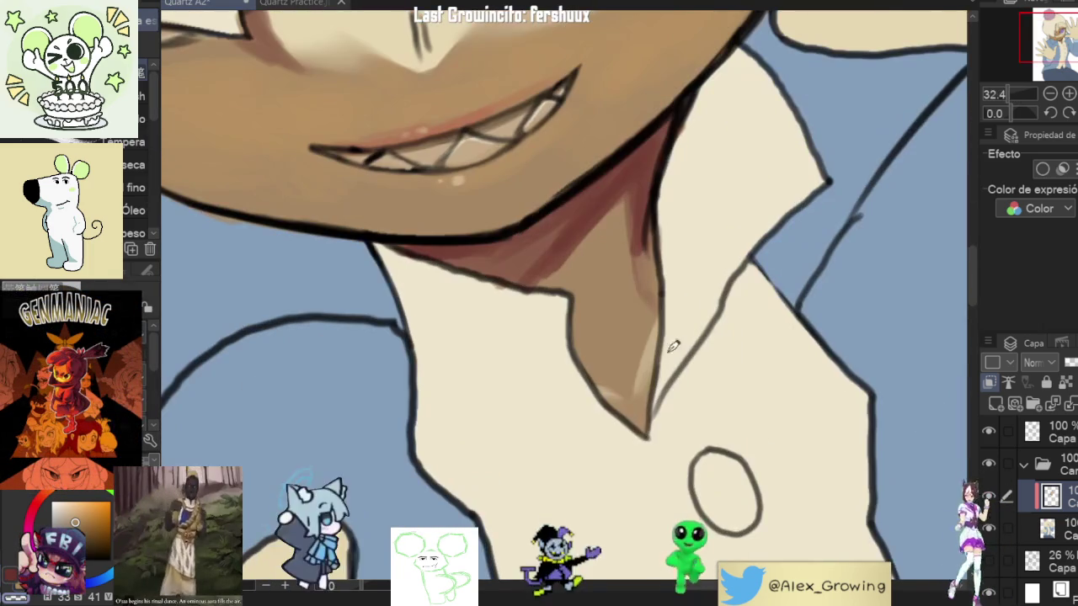
Step: Eyedrop the lighter skin tone from near the neck tip
{"action": "left_click", "coordinate": [650, 375], "text": "alt"}
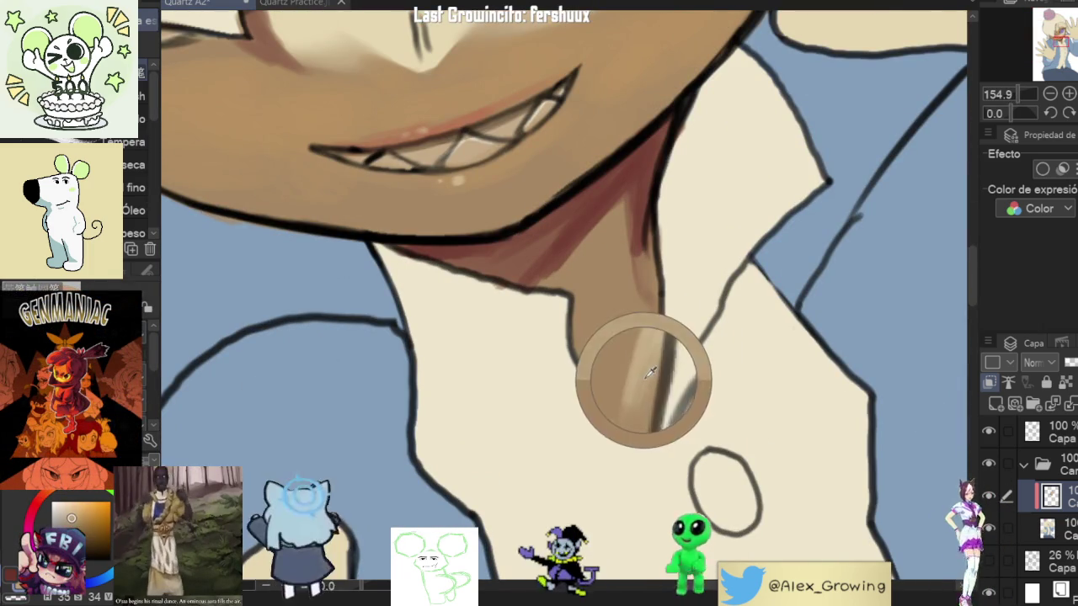
{"action": "left_click", "coordinate": [652, 364], "text": "alt"}
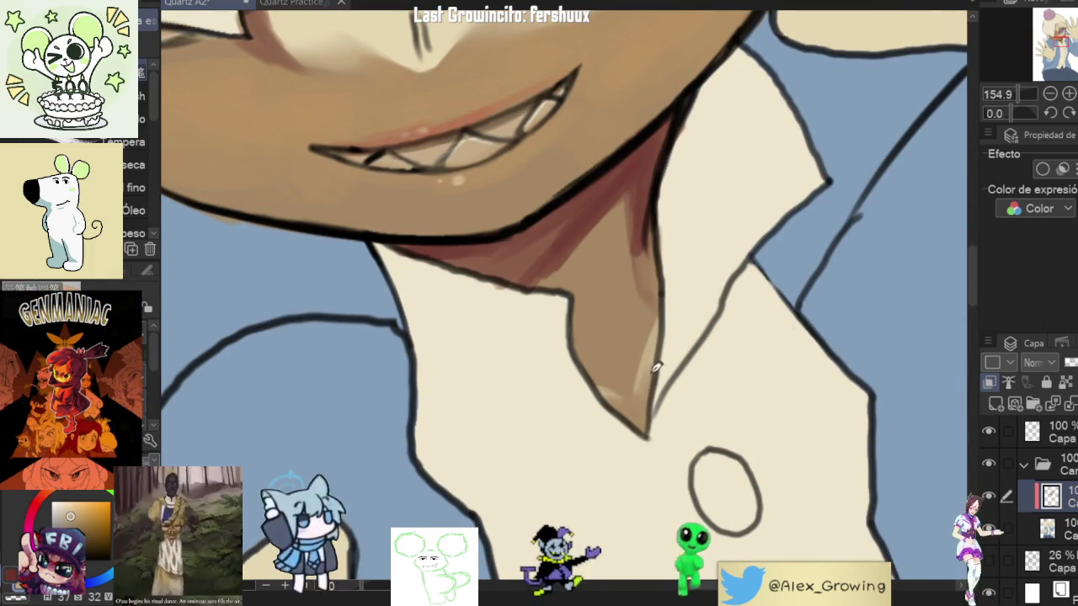
{"action": "left_click", "coordinate": [654, 382], "text": "alt"}
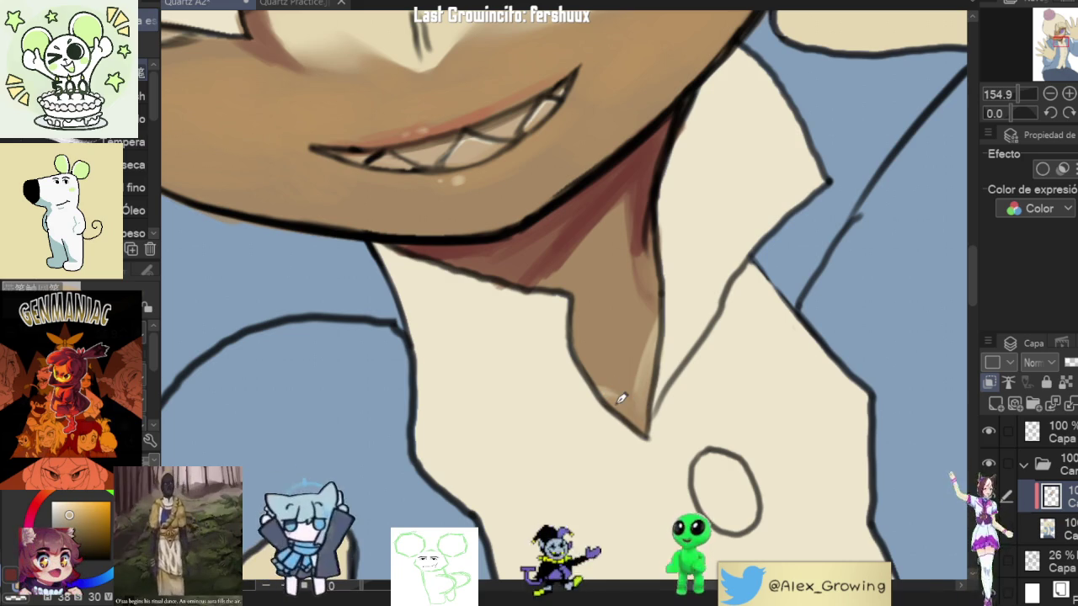
{"action": "scroll", "coordinate": [624, 395], "scroll_direction": "up", "scroll_amount": 5}
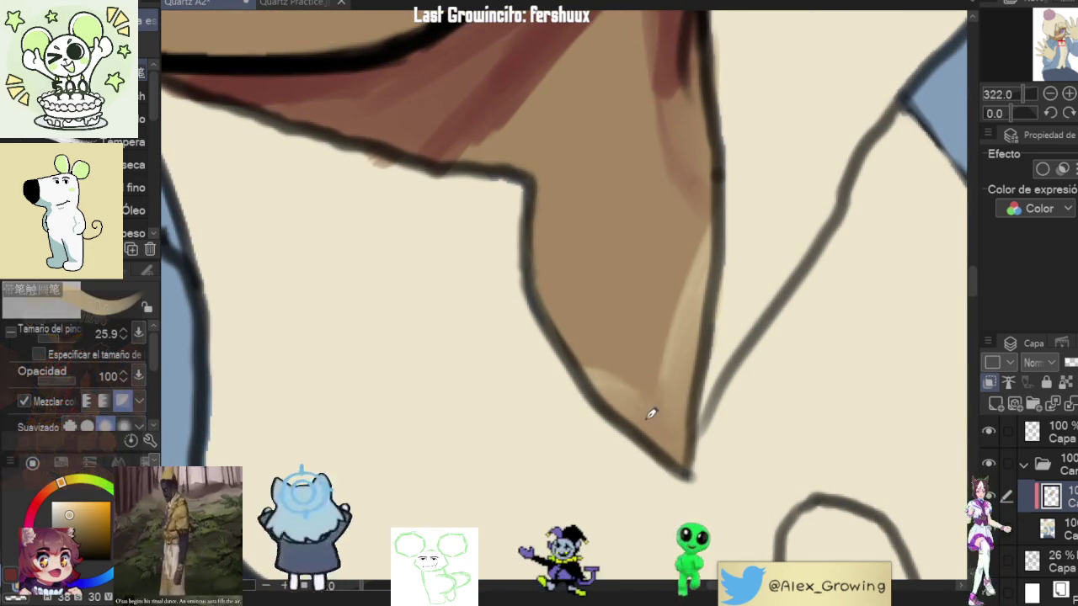
Step: Add a faint darker stroke along the neck tip, rotating the canvas to a comfortable angle
{"action": "left_click_drag", "start_coordinate": [640, 408], "coordinate": [705, 437]}
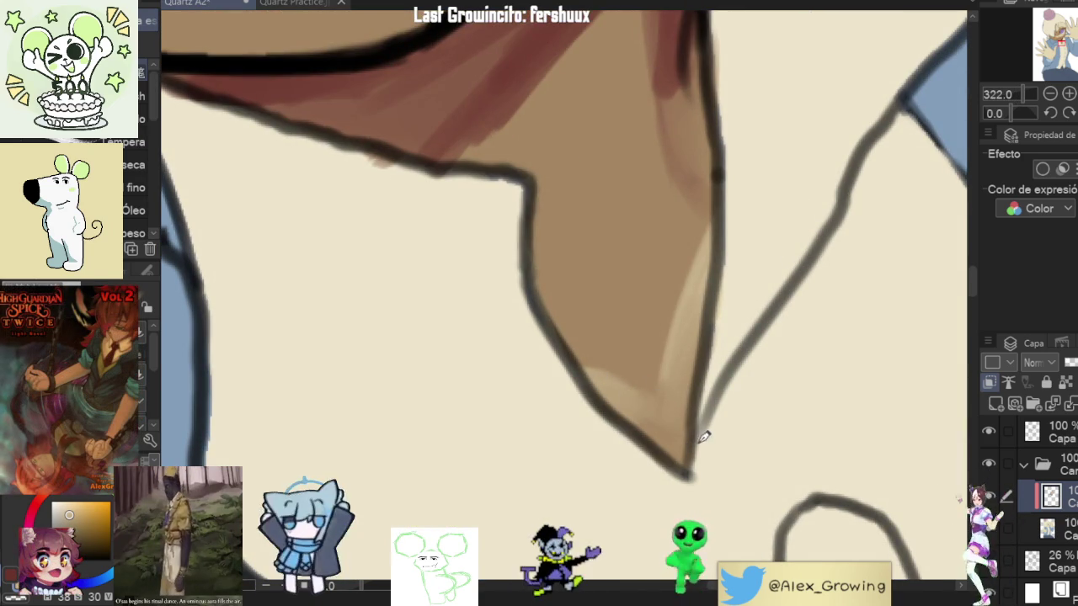
{"action": "scroll", "coordinate": [659, 423], "scroll_direction": "down", "scroll_amount": 5}
{"action": "scroll", "coordinate": [642, 449], "scroll_direction": "up", "scroll_amount": 3}
{"action": "scroll", "coordinate": [666, 480], "scroll_direction": "up", "scroll_amount": 3}
{"action": "left_click_drag", "start_coordinate": [677, 504], "coordinate": [692, 401]}
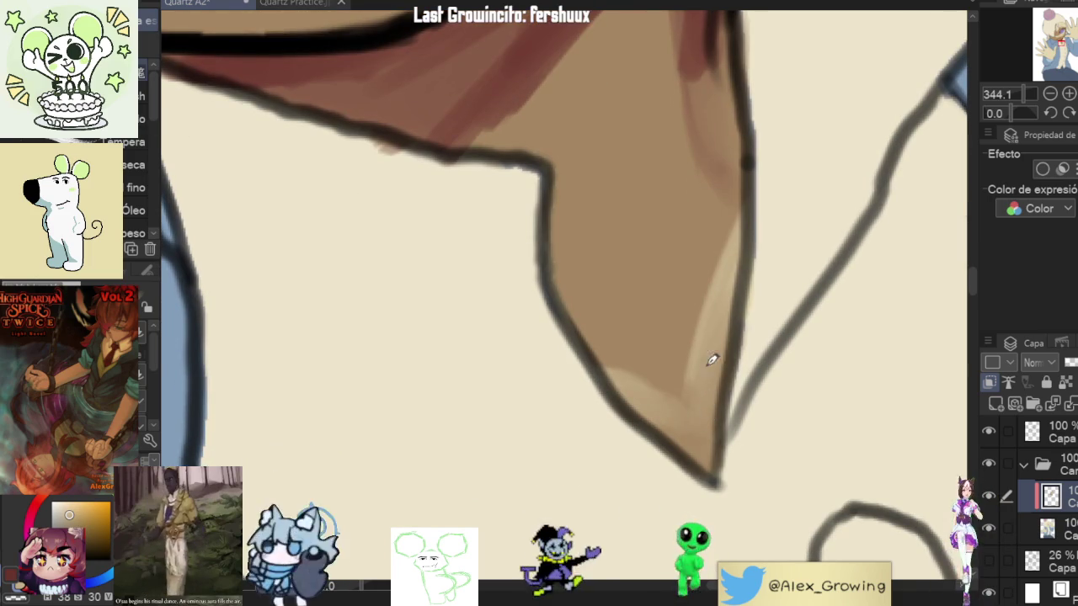
{"action": "scroll", "coordinate": [714, 409], "scroll_direction": "down", "scroll_amount": 3}
{"action": "scroll", "coordinate": [775, 258], "scroll_direction": "up", "scroll_amount": 3}
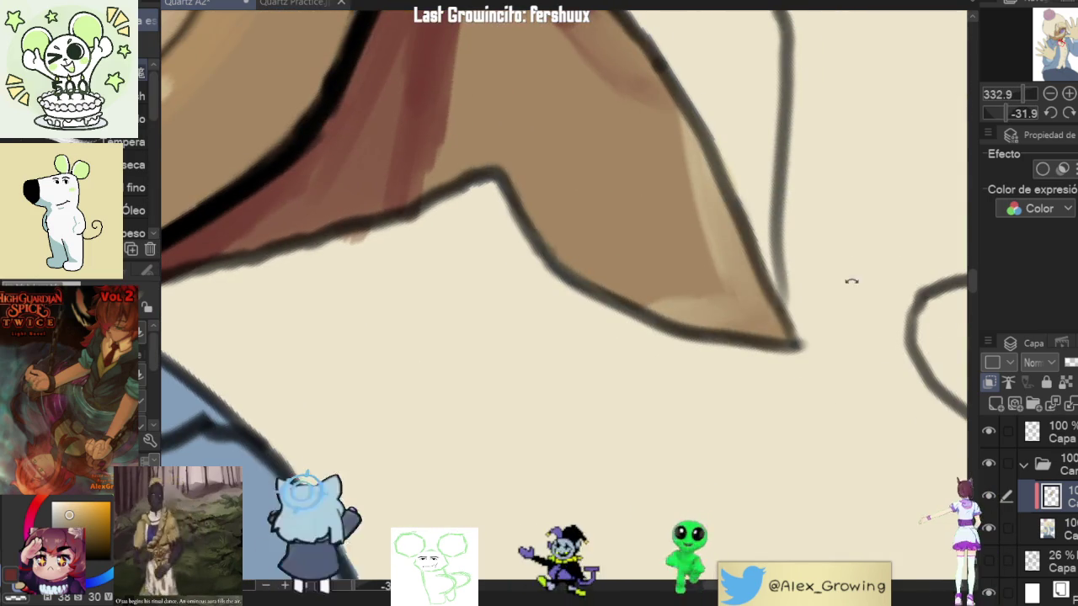
{"action": "left_click_drag", "start_coordinate": [847, 262], "coordinate": [660, 371]}
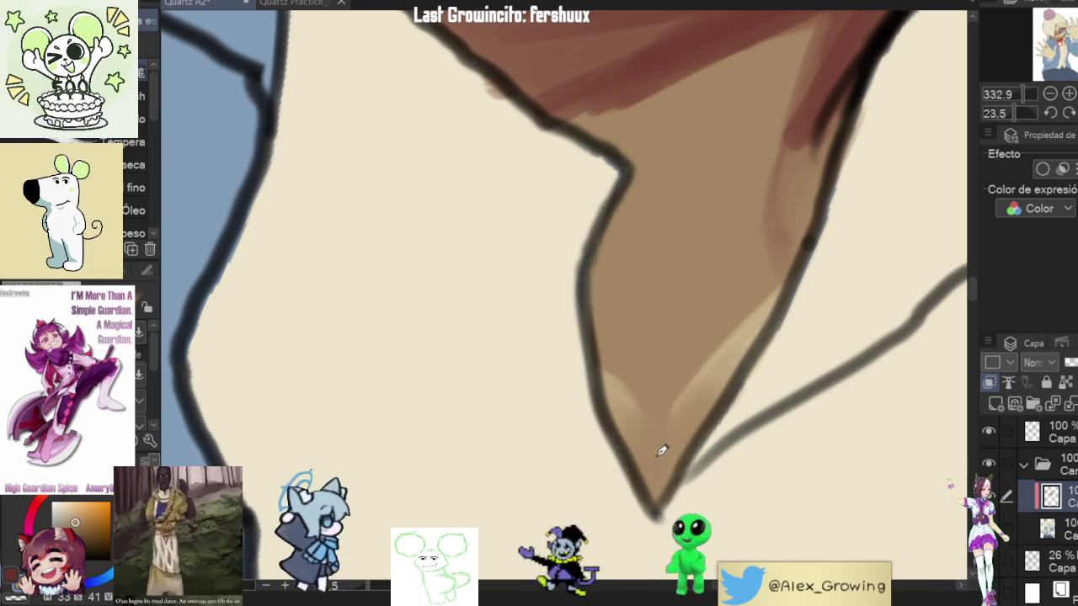
{"action": "scroll", "coordinate": [679, 406], "scroll_direction": "down", "scroll_amount": 10}
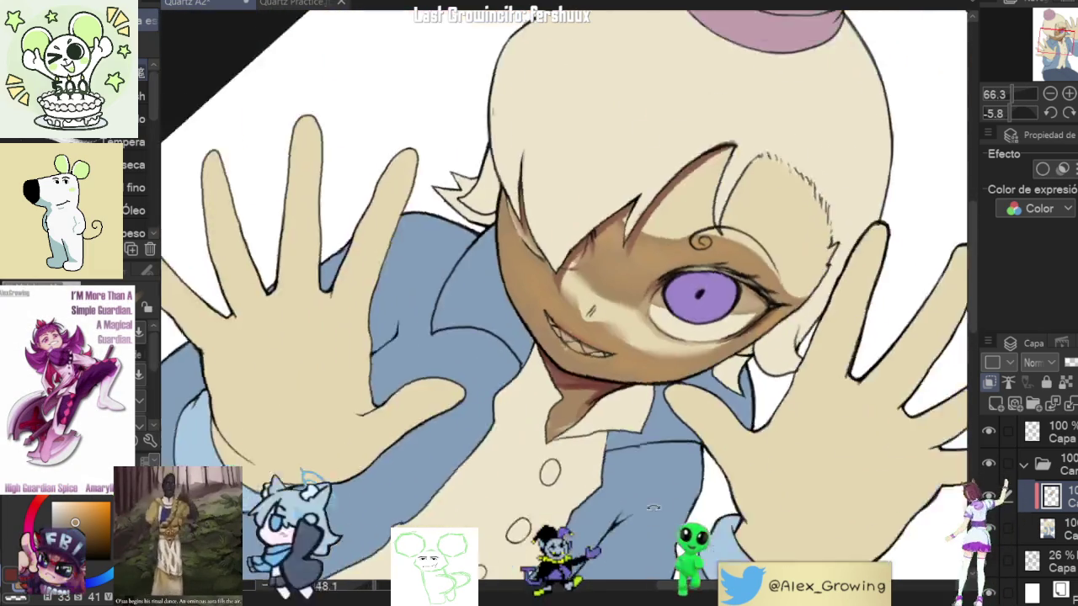
{"action": "scroll", "coordinate": [746, 315], "scroll_direction": "up", "scroll_amount": 10}
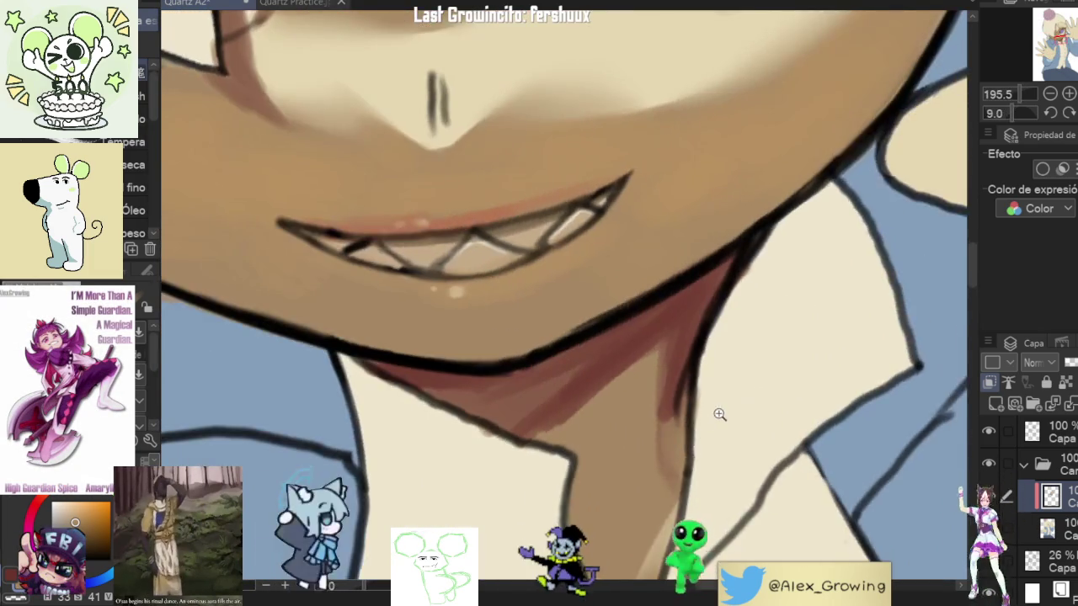
{"action": "scroll", "coordinate": [709, 441], "scroll_direction": "down", "scroll_amount": 8}
{"action": "scroll", "coordinate": [710, 440], "scroll_direction": "up", "scroll_amount": 5}
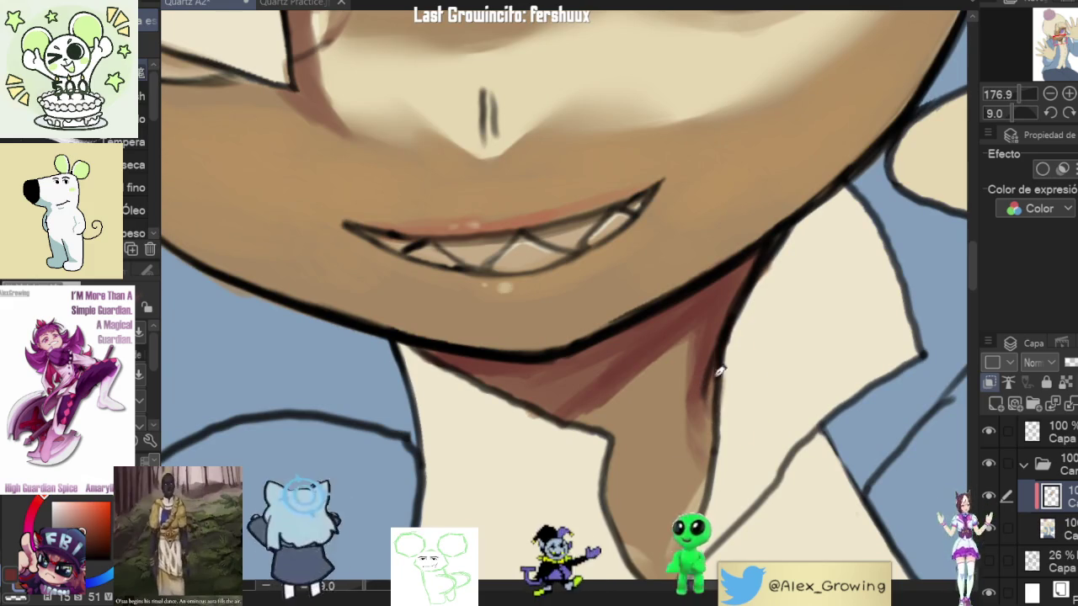